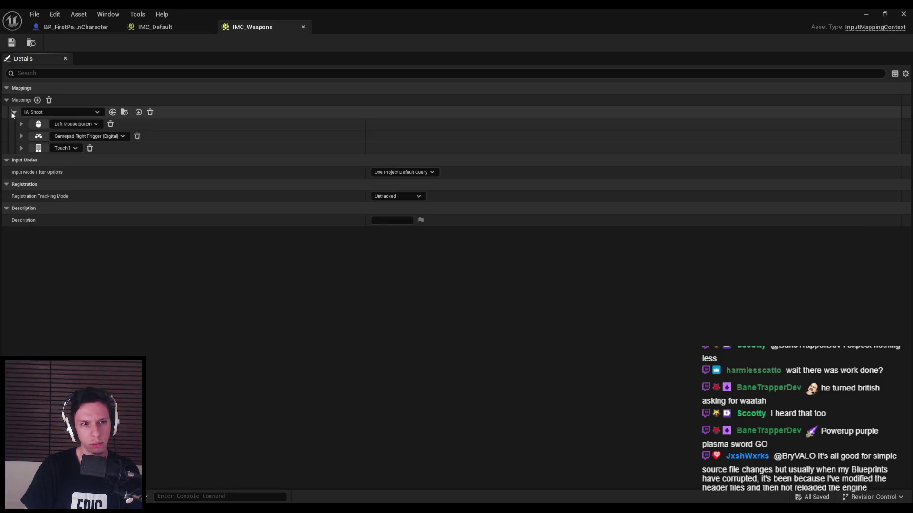
Toggle the IA_Shoot mapping's bindings, then close the IMC_Weapons editor tab.
{"action": "left_click", "coordinate": [12, 113]}
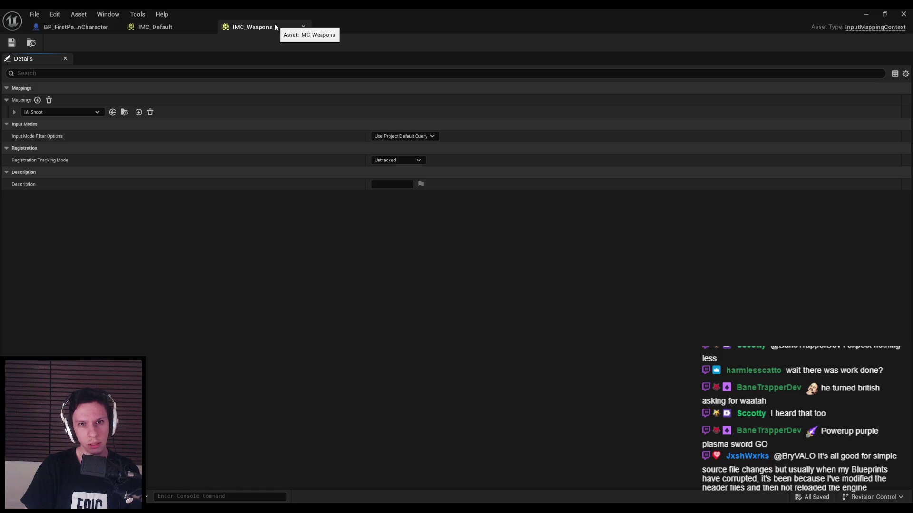
{"action": "left_click", "coordinate": [14, 112]}
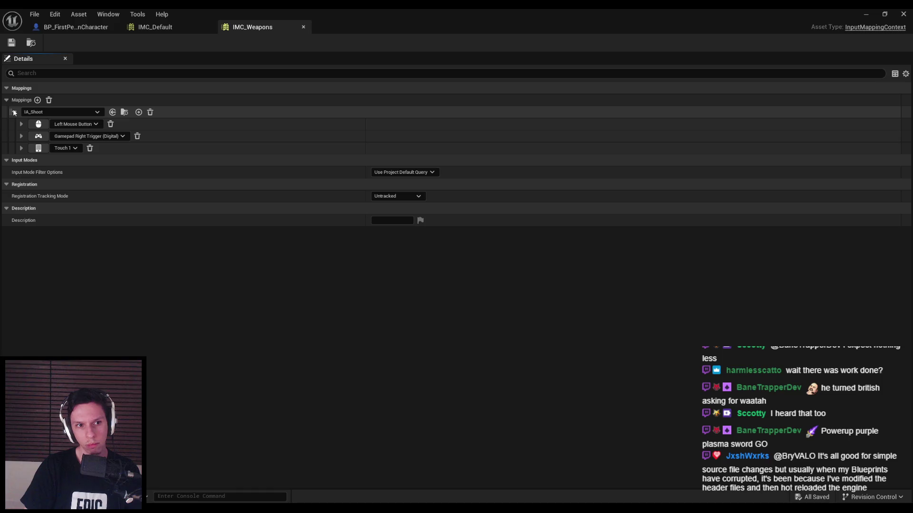
{"action": "left_click", "coordinate": [14, 112]}
{"action": "left_click", "coordinate": [303, 28]}
{"action": "left_click", "coordinate": [903, 14]}
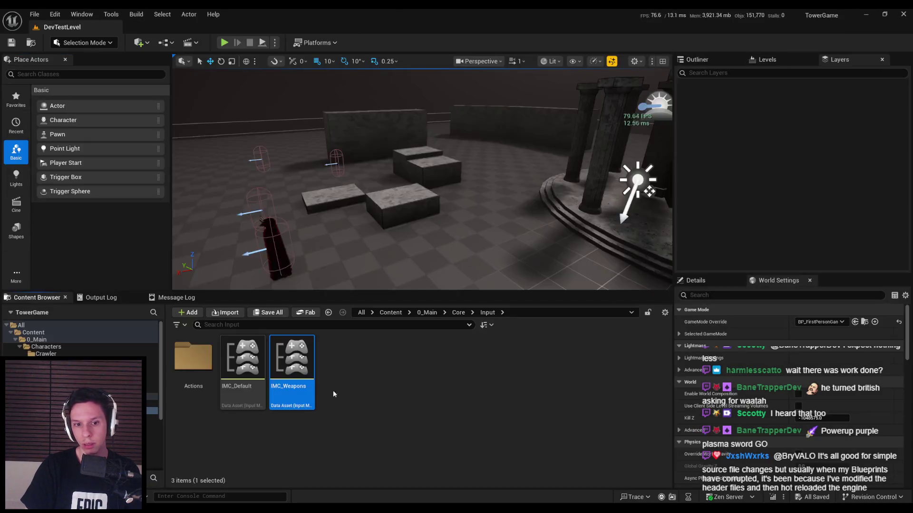
Delete the IMC_Weapons mapping context while keeping IMC_Default.
{"action": "key", "text": "Delete"}
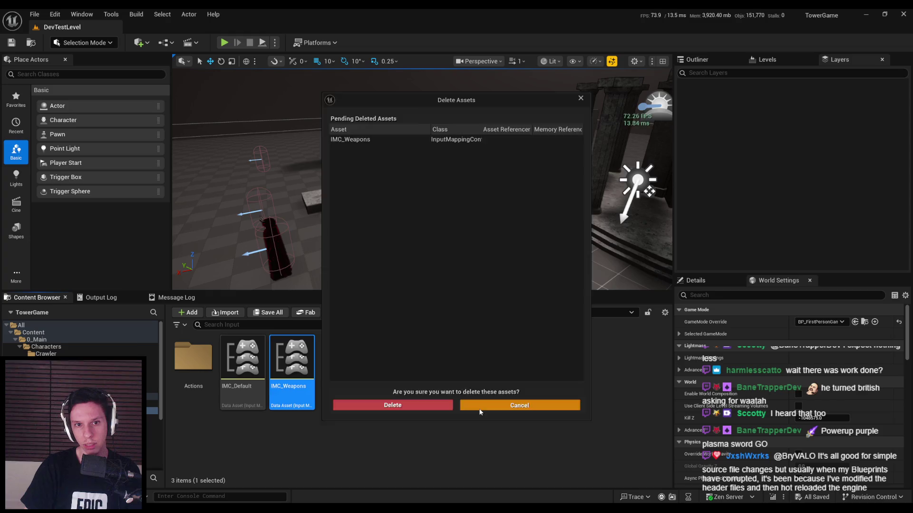
{"action": "left_click", "coordinate": [519, 405]}
{"action": "left_click", "coordinate": [246, 375]}
{"action": "key", "text": "Delete"}
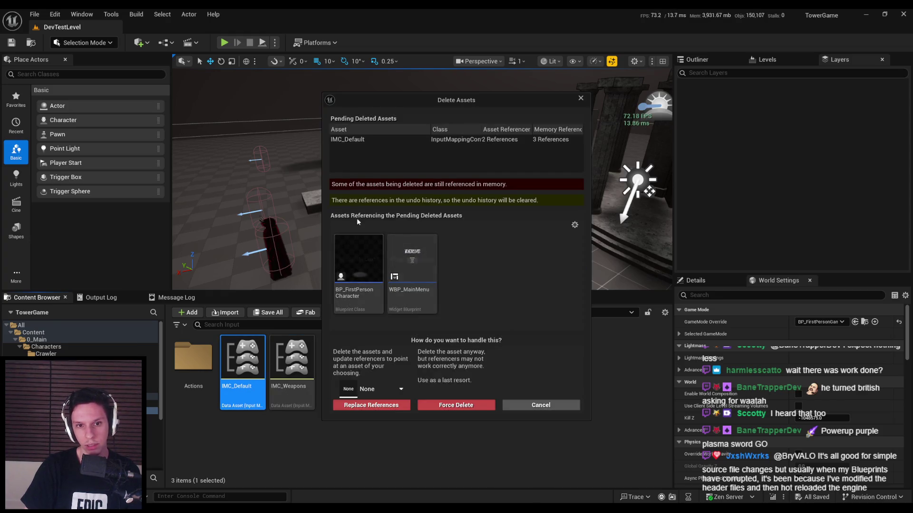
{"action": "left_click", "coordinate": [540, 405]}
{"action": "key", "text": "Right"}
{"action": "key", "text": "Delete"}
{"action": "key", "text": "Return"}
Delete the IA_Shoot input action from the Actions folder.
{"action": "left_click", "coordinate": [205, 364]}
{"action": "double_click", "coordinate": [204, 364]}
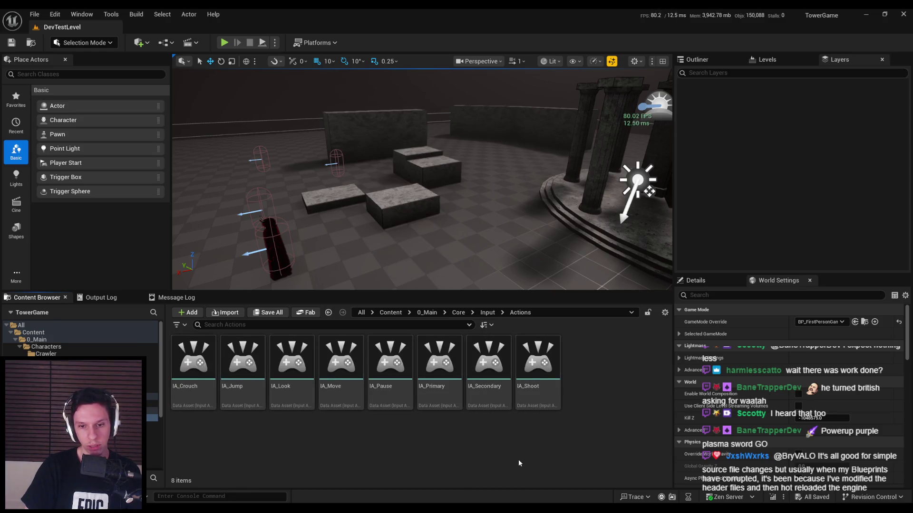
{"action": "left_click", "coordinate": [537, 364]}
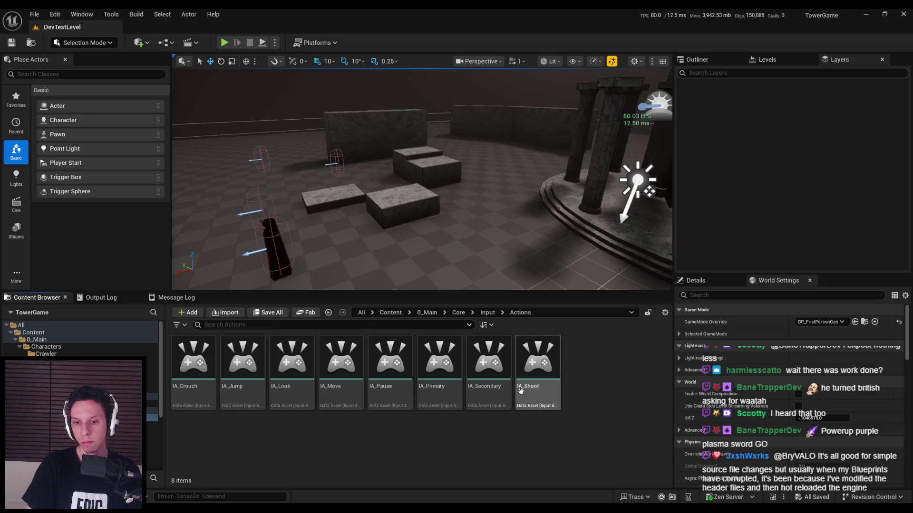
{"action": "key", "text": "Delete"}
{"action": "left_click", "coordinate": [395, 405]}
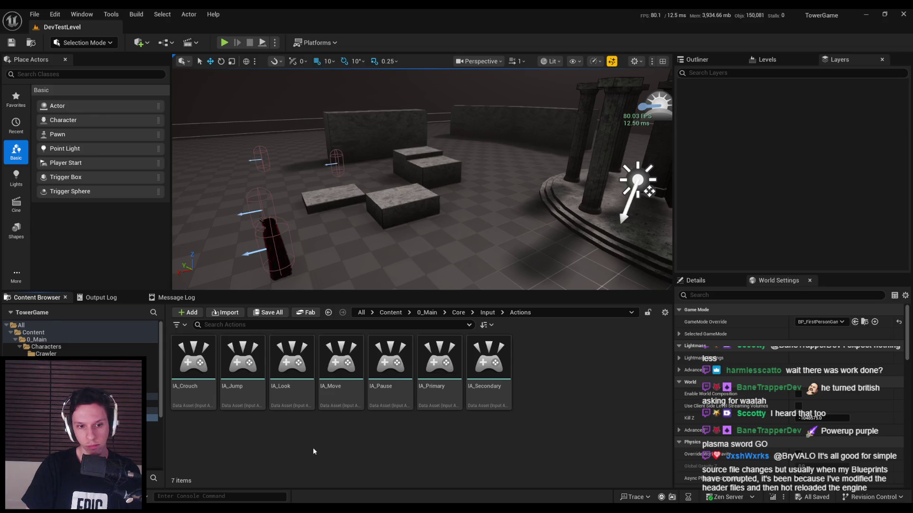
Duplicate IA_Jump as a new input action named IA_Interact and open it.
{"action": "right_click", "coordinate": [243, 376]}
{"action": "left_click", "coordinate": [283, 196]}
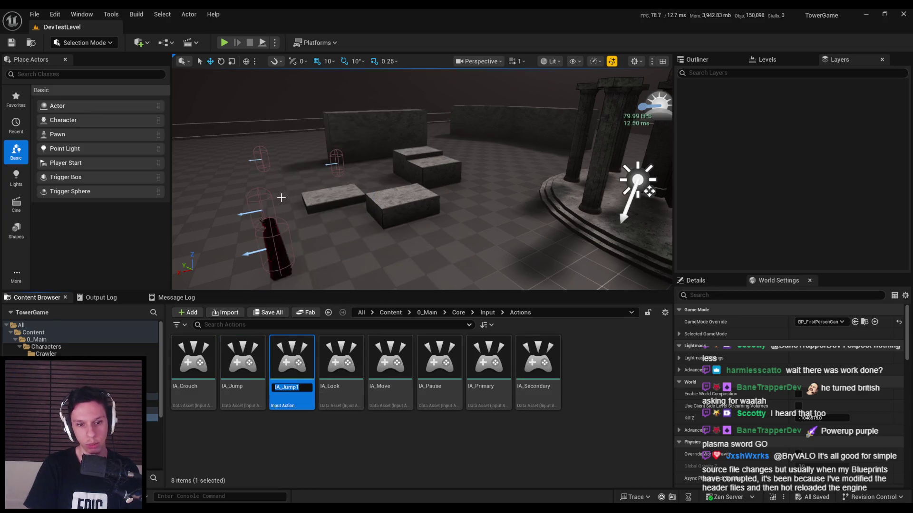
{"action": "type", "text": "Interact"}
{"action": "key", "text": "Return"}
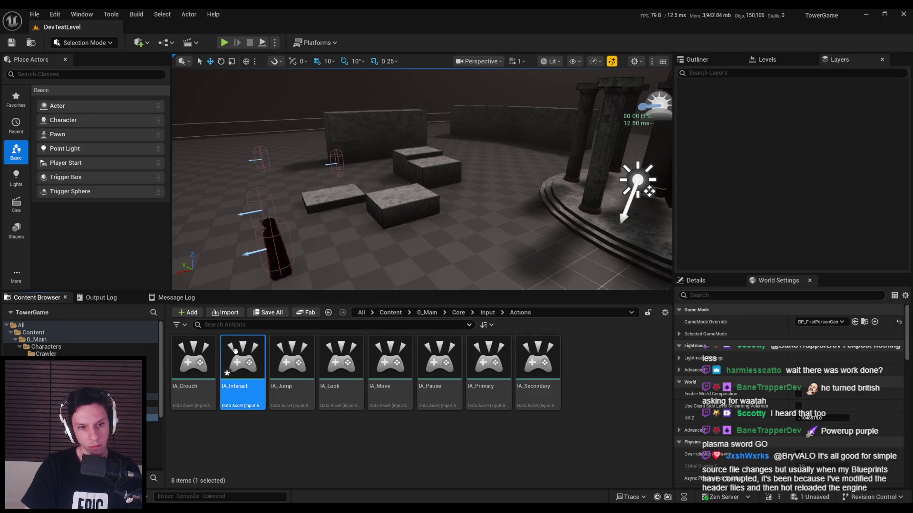
{"action": "double_click", "coordinate": [236, 352]}
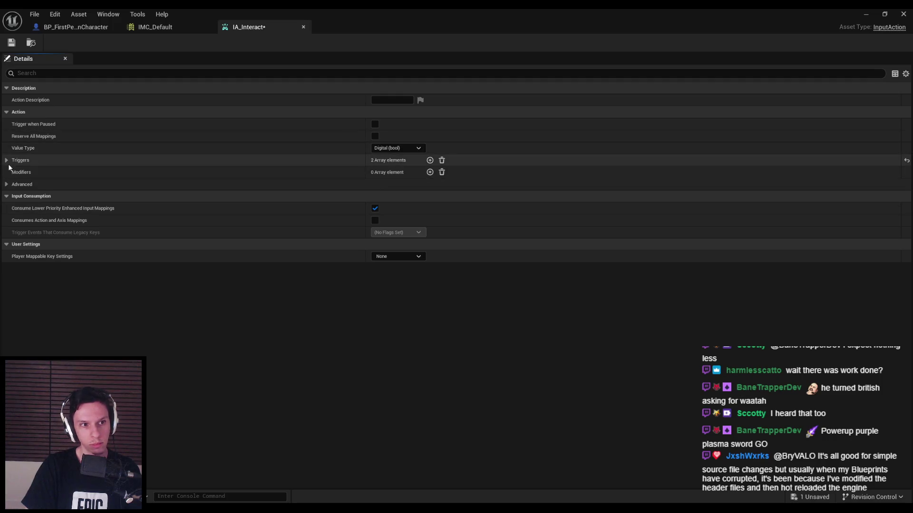
Remove the Hold And Release and Hold triggers from IA_Interact and save.
{"action": "left_click", "coordinate": [152, 160]}
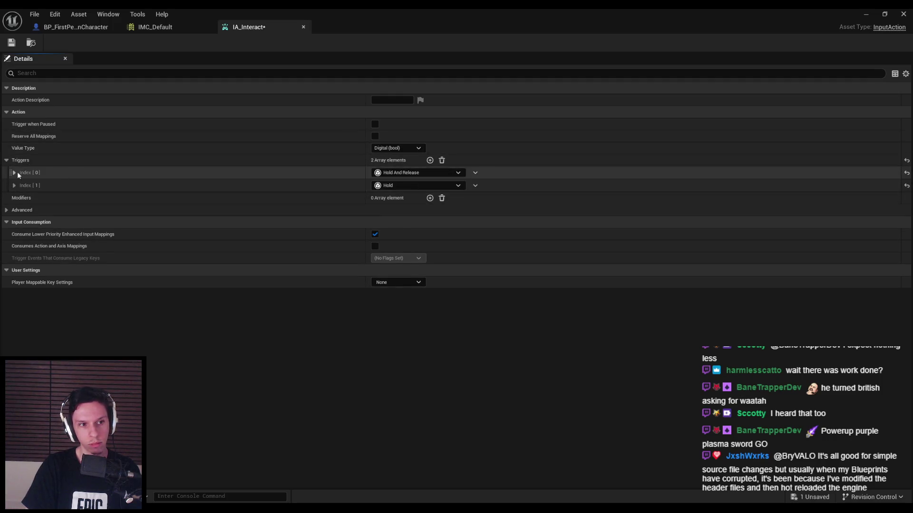
{"action": "left_click", "coordinate": [15, 172]}
{"action": "left_click", "coordinate": [14, 222]}
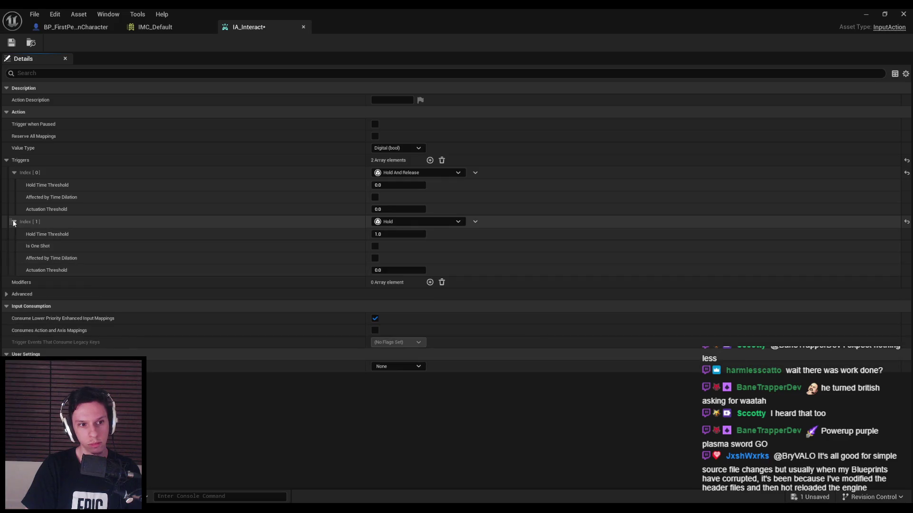
{"action": "left_click", "coordinate": [475, 173]}
{"action": "left_click", "coordinate": [488, 198]}
{"action": "left_click", "coordinate": [474, 173]}
{"action": "left_click", "coordinate": [480, 198]}
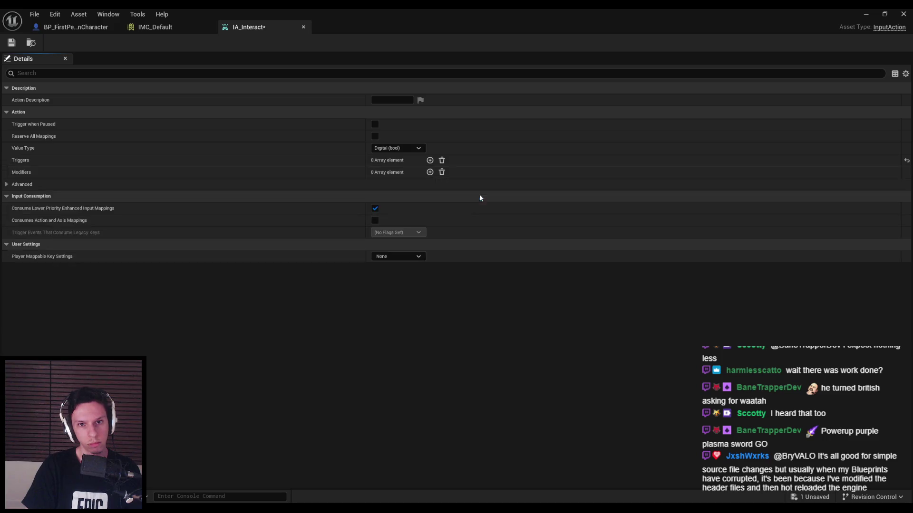
{"action": "key", "text": "ctrl+s"}
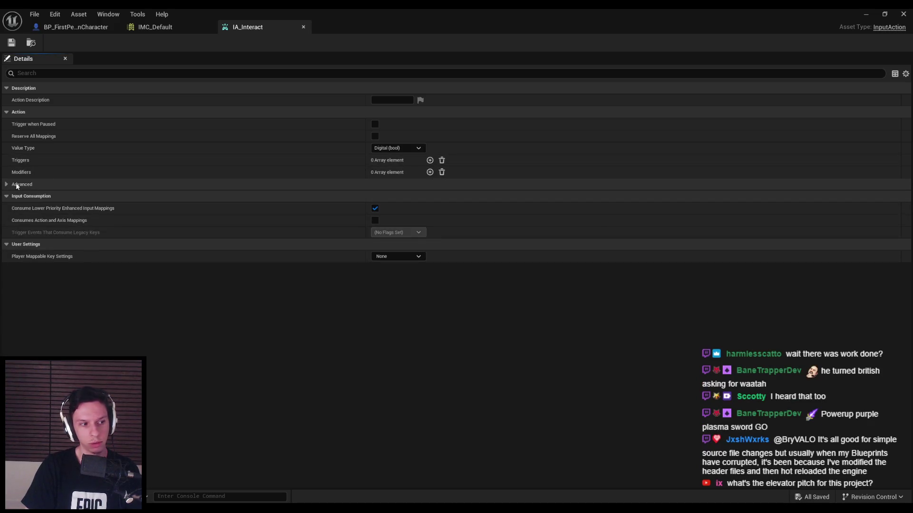
Try a Pressed trigger, remove it, re-save IA_Interact, then open IA_Crouch.
{"action": "left_click", "coordinate": [429, 160]}
{"action": "left_click", "coordinate": [418, 173]}
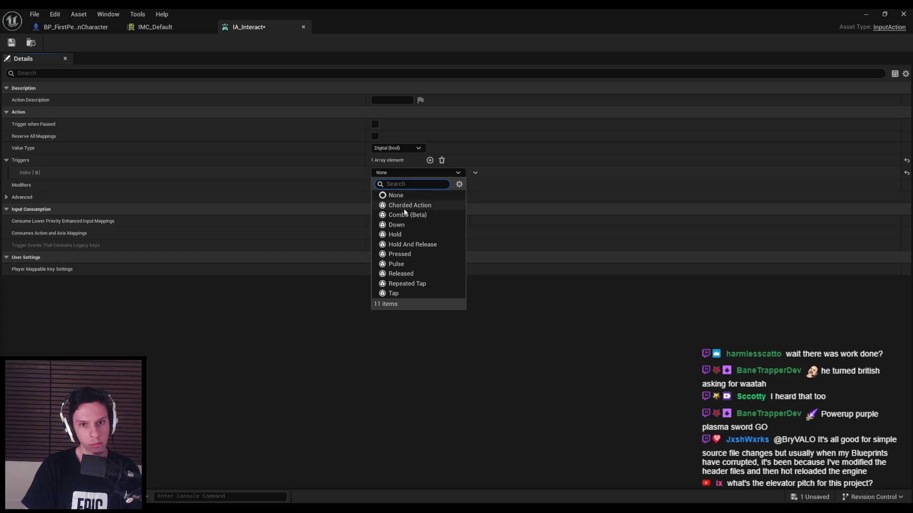
{"action": "left_click", "coordinate": [400, 255]}
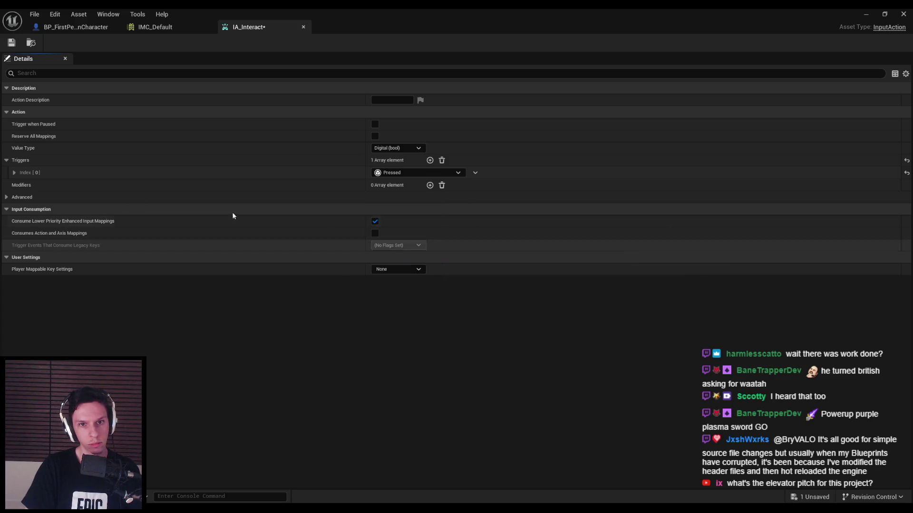
{"action": "left_click", "coordinate": [14, 172]}
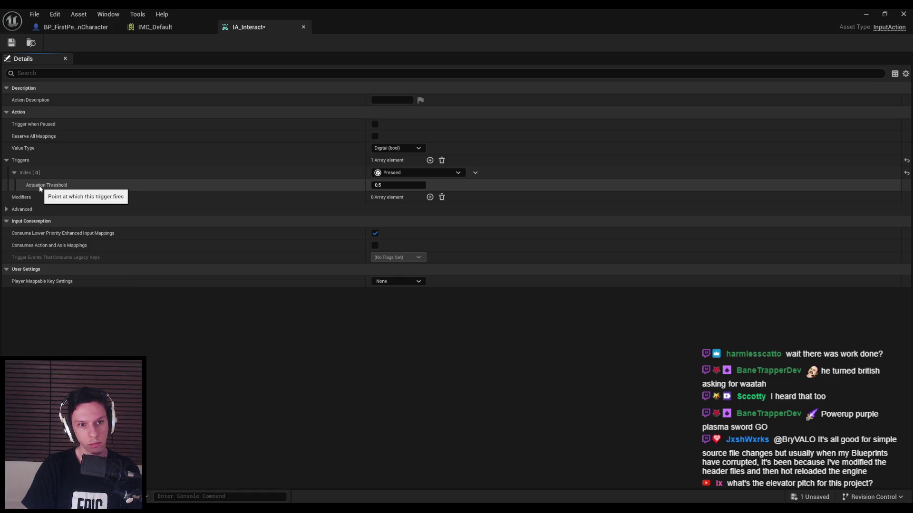
{"action": "left_click", "coordinate": [441, 161]}
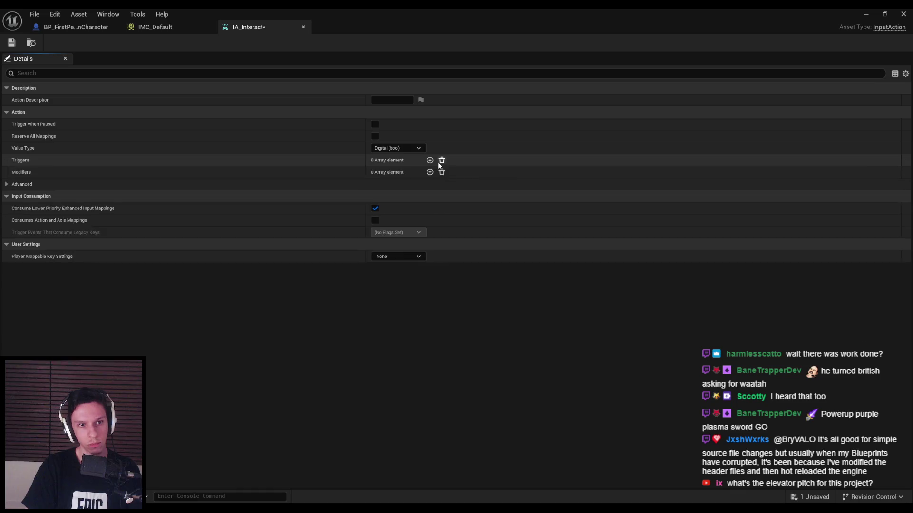
{"action": "key", "text": "ctrl+s"}
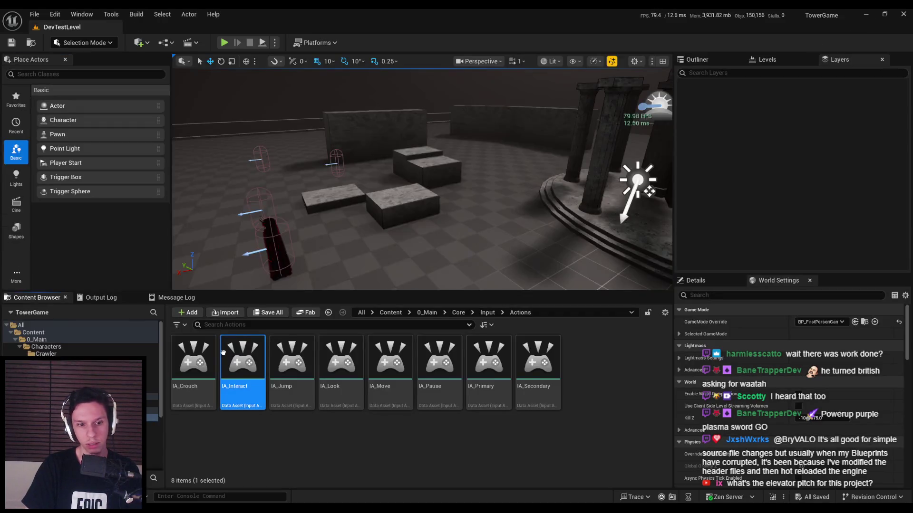
{"action": "double_click", "coordinate": [208, 364]}
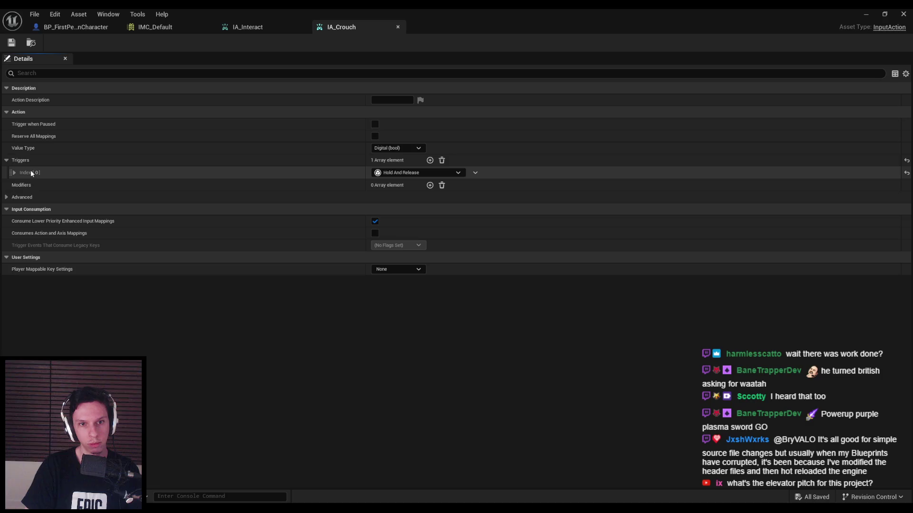
{"action": "left_click", "coordinate": [14, 173]}
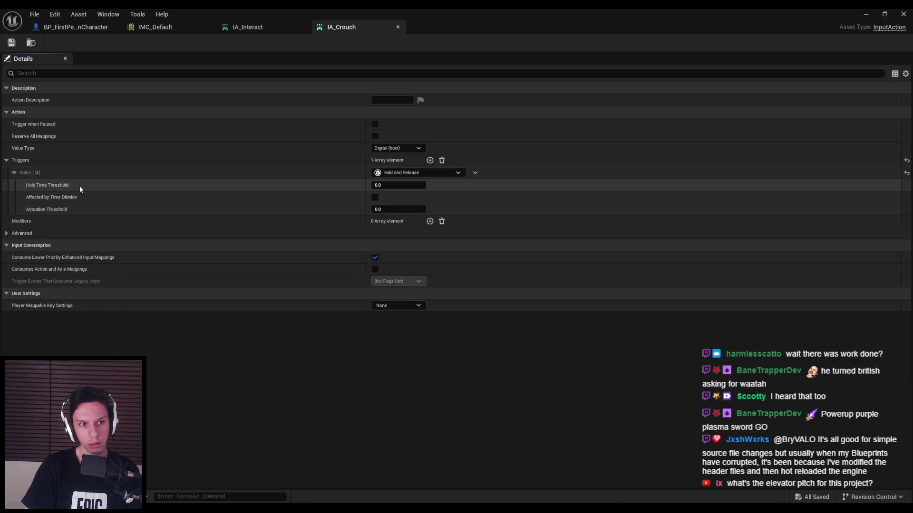
{"action": "left_click", "coordinate": [404, 173]}
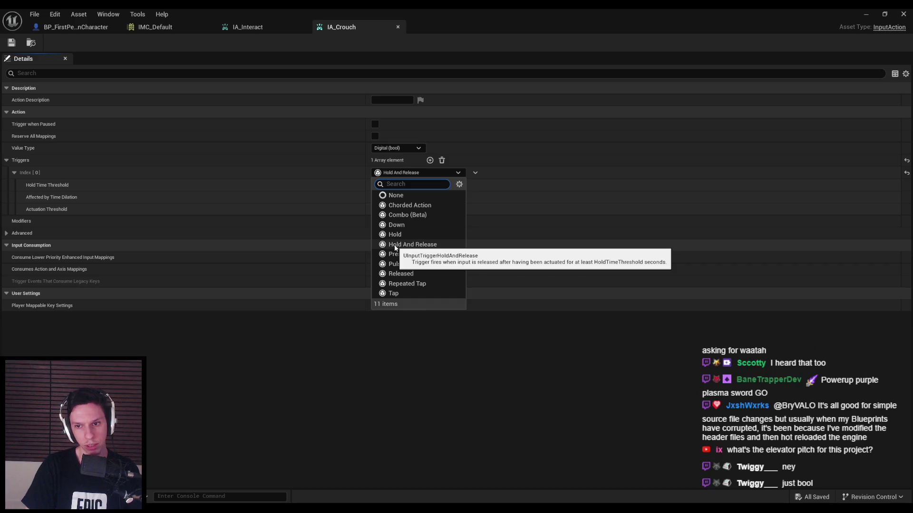
{"action": "left_click", "coordinate": [394, 245]}
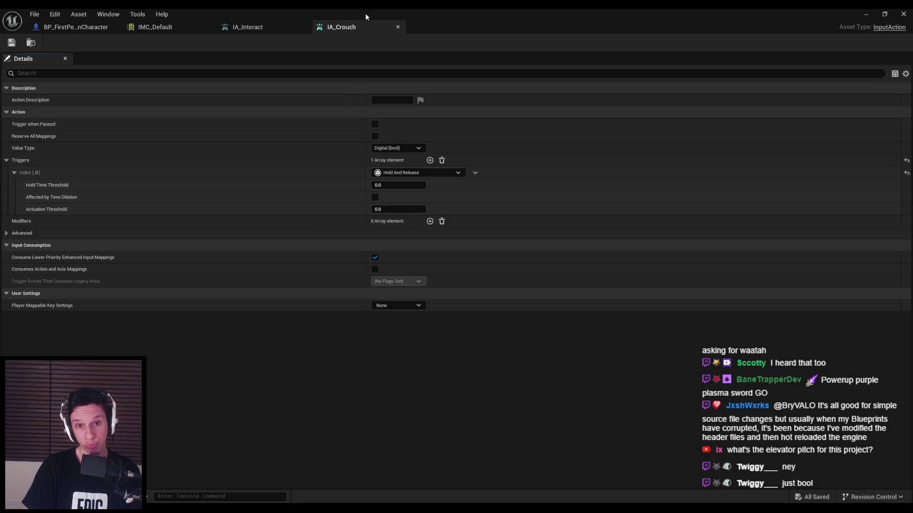
{"action": "middle_click", "coordinate": [359, 27]}
{"action": "left_click", "coordinate": [430, 161]}
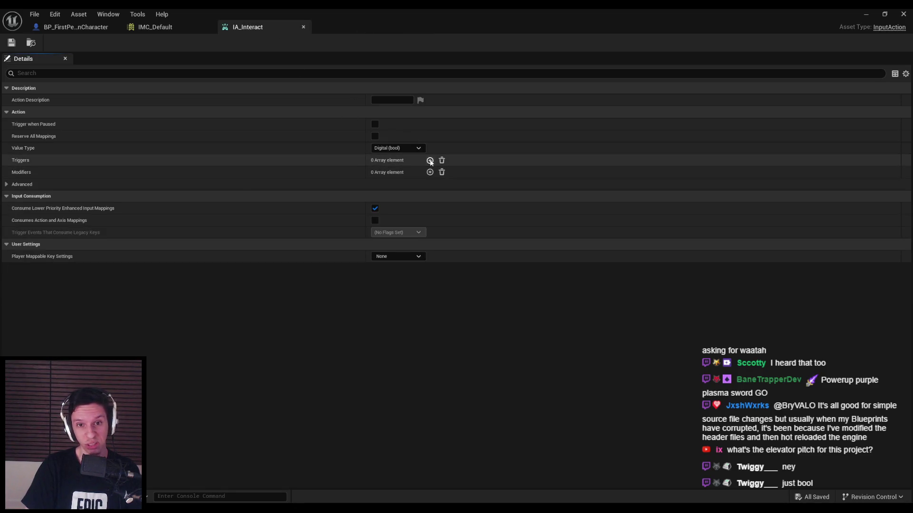
{"action": "left_click", "coordinate": [408, 172]}
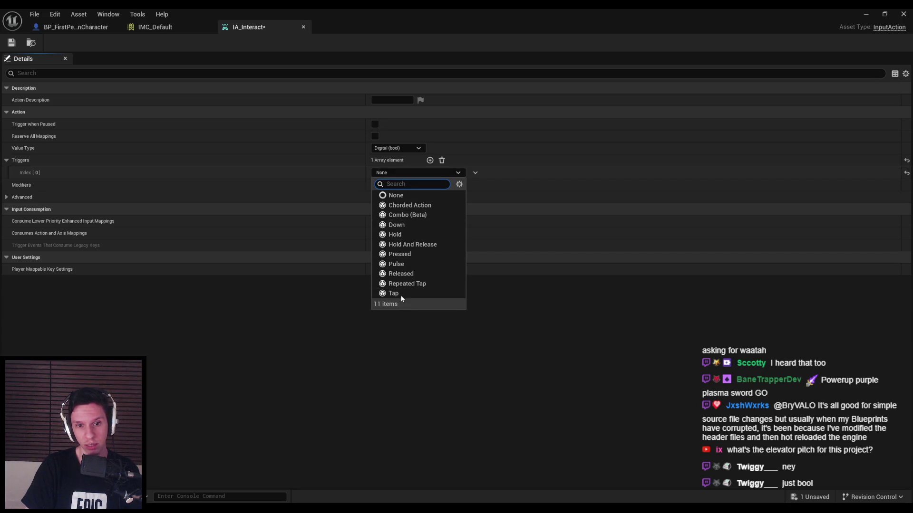
{"action": "left_click", "coordinate": [475, 172]}
{"action": "left_click", "coordinate": [475, 172]}
{"action": "left_click", "coordinate": [488, 196]}
{"action": "key", "text": "ctrl+s"}
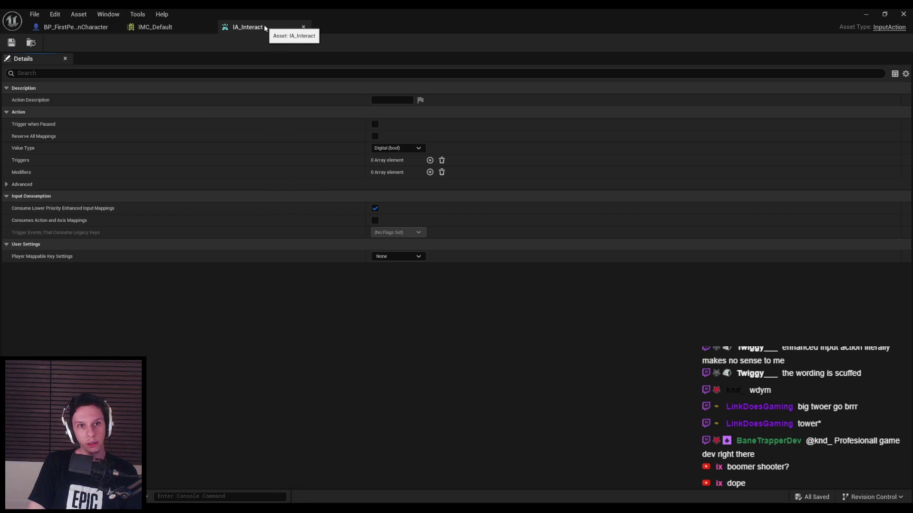
Close the IA_Interact editor tab to bring IMC_Default forward.
{"action": "left_click", "coordinate": [303, 27]}
Return to IMC_Default and inspect the IA_Pause, IA_Primary, IA_Secondary and IA_Crouch bindings.
{"action": "left_click", "coordinate": [75, 26]}
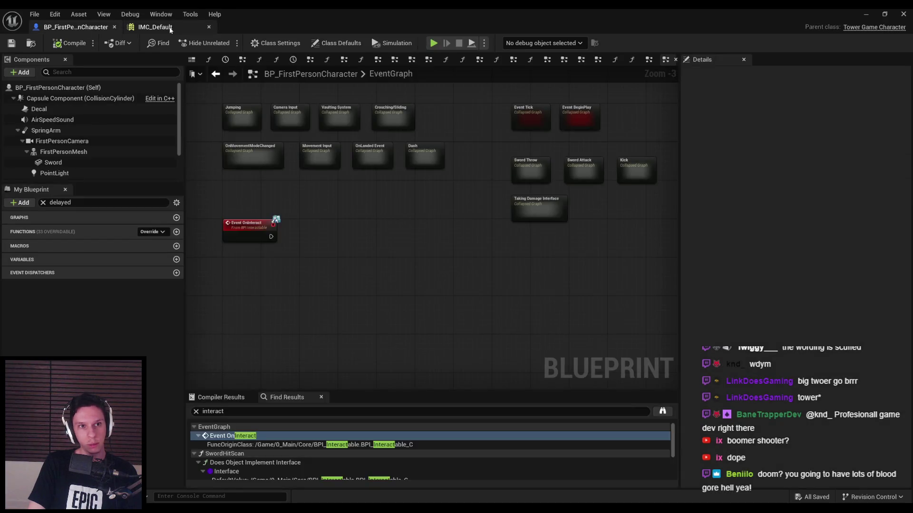
{"action": "left_click", "coordinate": [175, 27]}
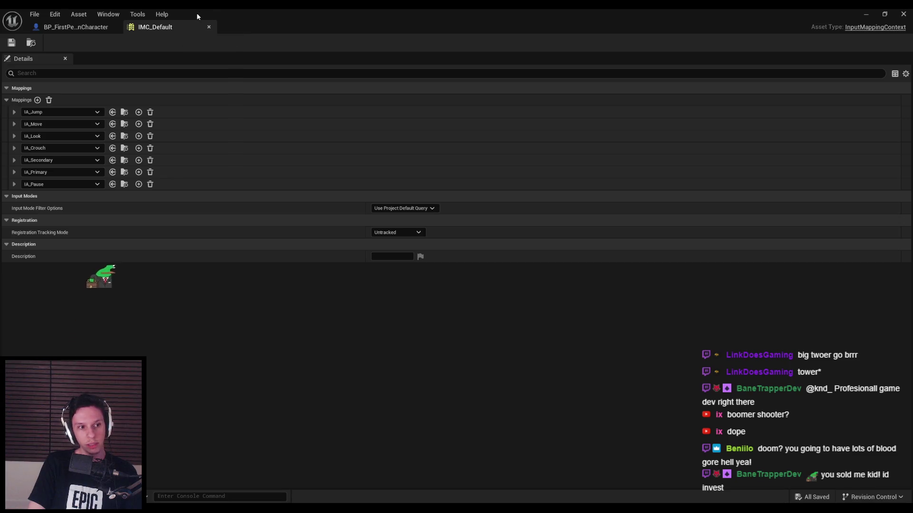
{"action": "left_click", "coordinate": [75, 27]}
{"action": "left_click", "coordinate": [184, 27]}
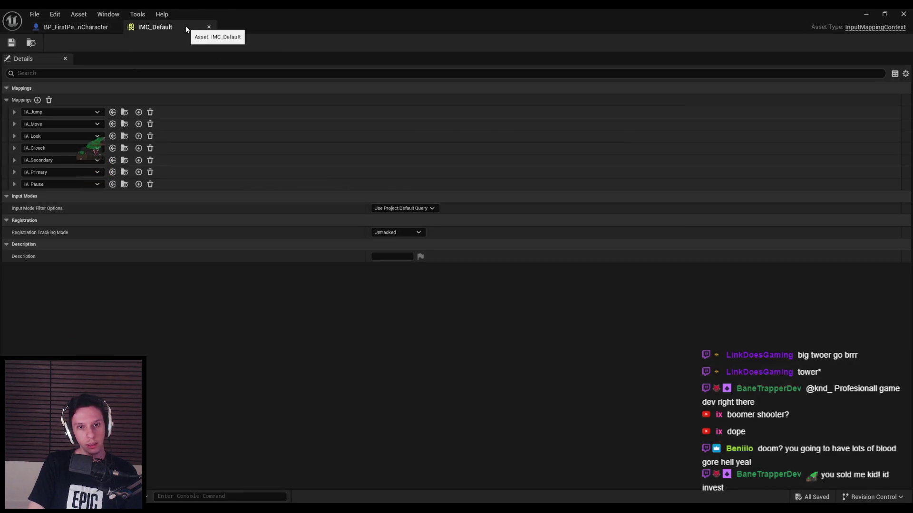
{"action": "left_click", "coordinate": [14, 185]}
{"action": "left_click", "coordinate": [13, 185]}
{"action": "left_click", "coordinate": [14, 172]}
{"action": "left_click", "coordinate": [14, 173]}
{"action": "left_click", "coordinate": [14, 160]}
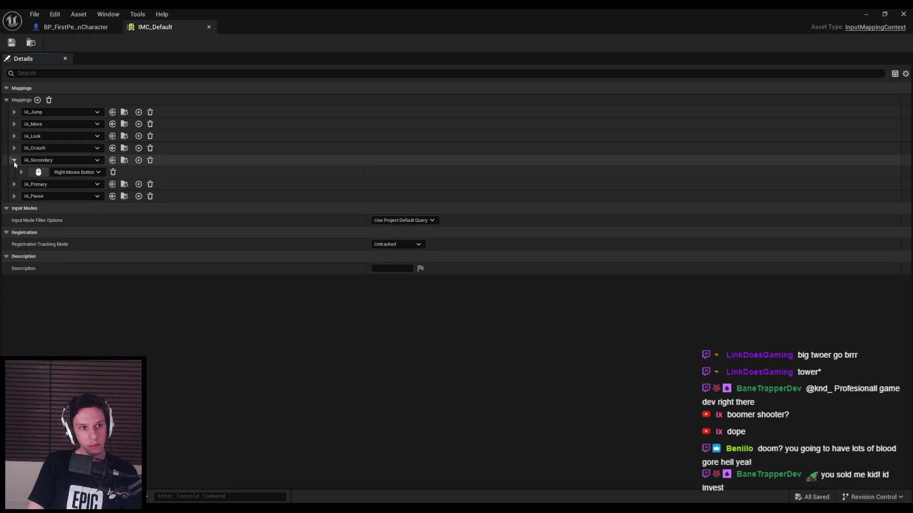
{"action": "left_click", "coordinate": [13, 161]}
{"action": "left_click", "coordinate": [13, 148]}
{"action": "left_click", "coordinate": [13, 149]}
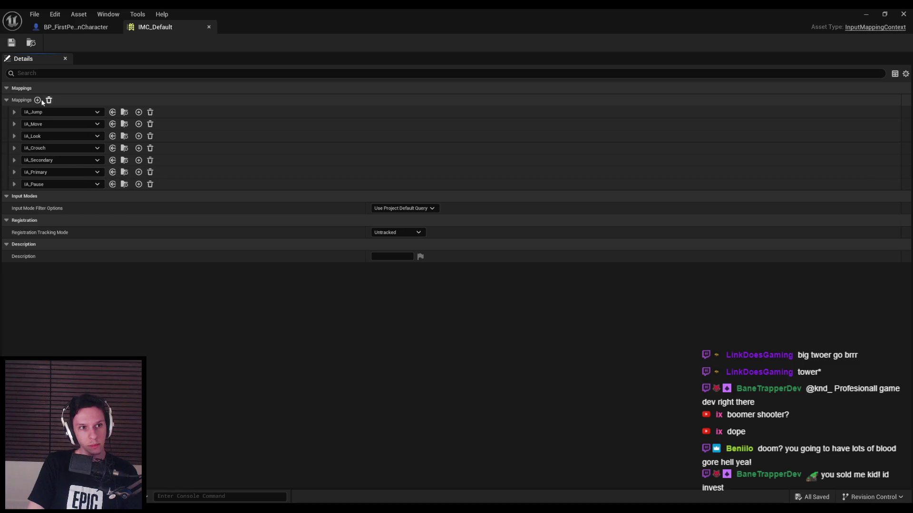
Add a new IMC_Default mapping for IA_Interact bound to the E key.
{"action": "left_click", "coordinate": [37, 100]}
{"action": "left_click", "coordinate": [44, 196]}
{"action": "type", "text": "interact"}
{"action": "left_click", "coordinate": [66, 309]}
{"action": "left_click", "coordinate": [14, 197]}
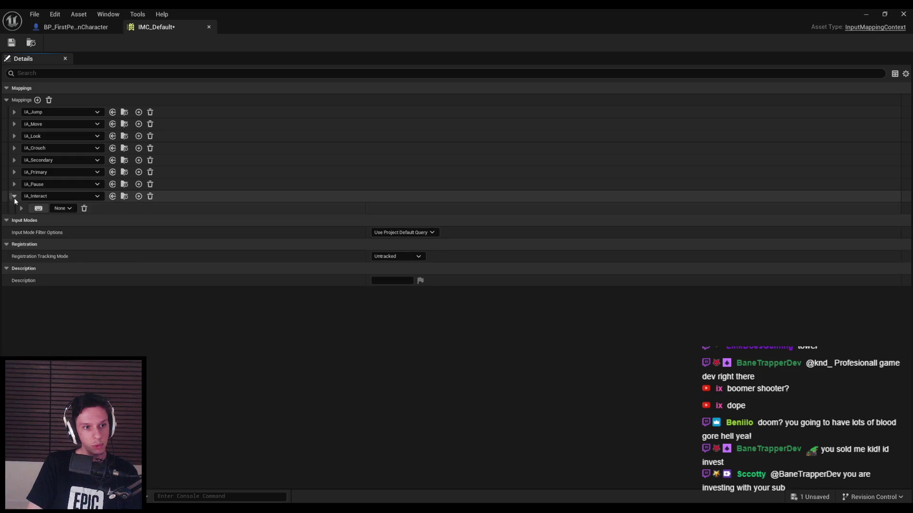
{"action": "left_click", "coordinate": [39, 208]}
{"action": "key", "text": "e"}
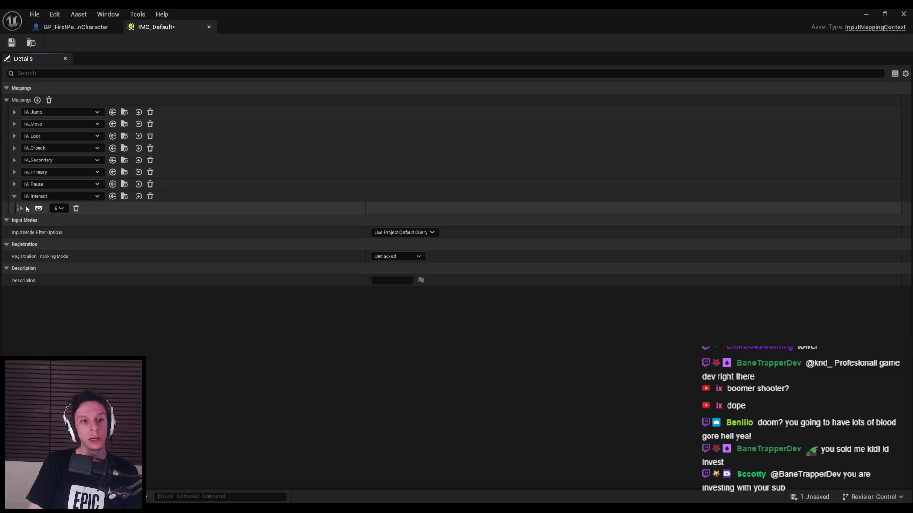
Review the other mappings' bindings, save IMC_Default, and return to the character blueprint.
{"action": "left_click", "coordinate": [14, 184]}
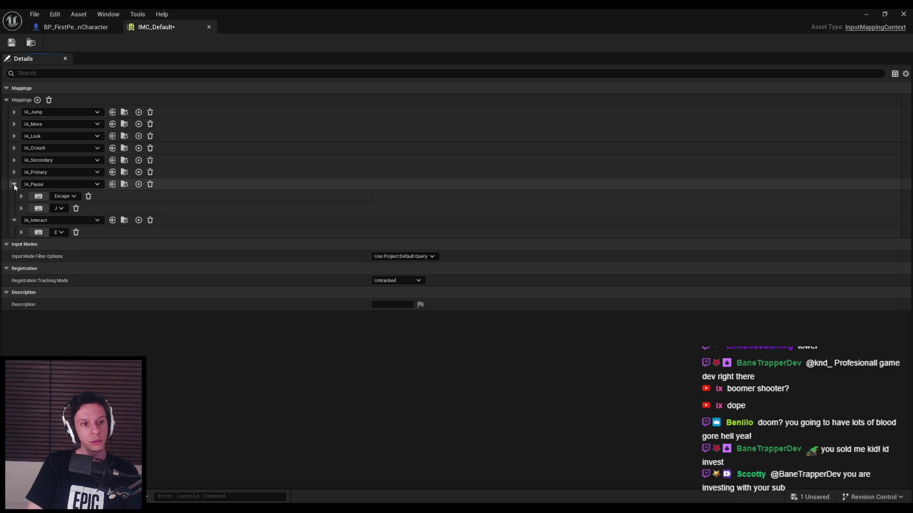
{"action": "left_click", "coordinate": [14, 184]}
{"action": "left_click", "coordinate": [15, 172]}
{"action": "left_click", "coordinate": [15, 172]}
{"action": "left_click", "coordinate": [15, 160]}
{"action": "left_click", "coordinate": [14, 160]}
{"action": "left_click", "coordinate": [14, 148]}
{"action": "left_click", "coordinate": [15, 148]}
{"action": "left_click", "coordinate": [14, 136]}
{"action": "left_click", "coordinate": [14, 136]}
{"action": "left_click", "coordinate": [14, 124]}
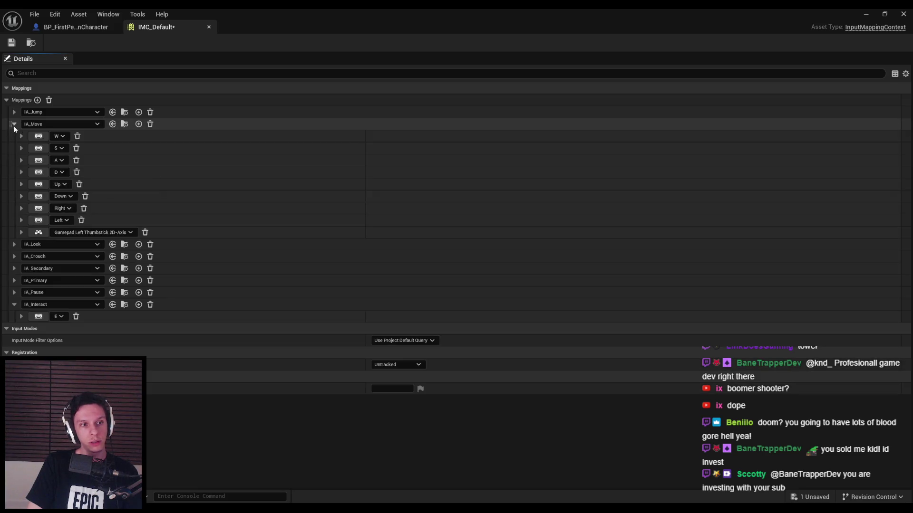
{"action": "left_click", "coordinate": [14, 124]}
{"action": "left_click", "coordinate": [14, 136]}
{"action": "left_click", "coordinate": [14, 135]}
{"action": "left_click", "coordinate": [14, 112]}
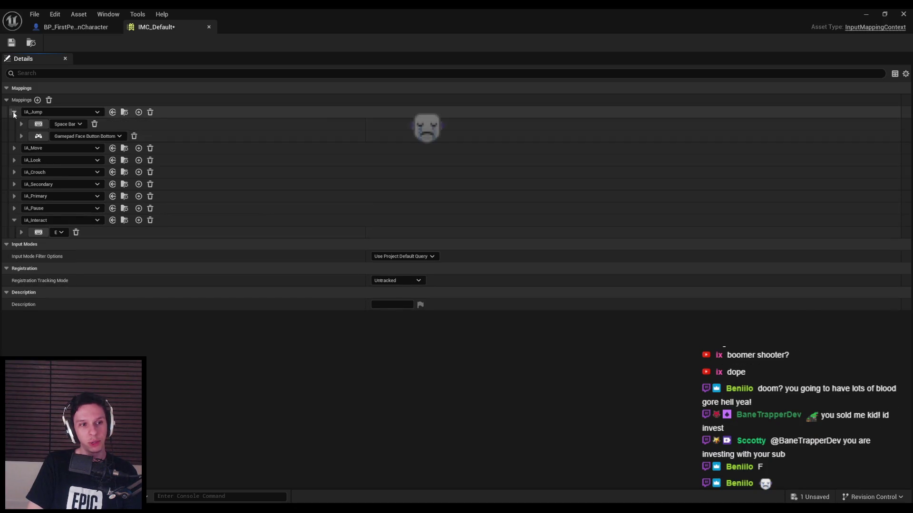
{"action": "left_click", "coordinate": [14, 112]}
{"action": "key", "text": "ctrl+s"}
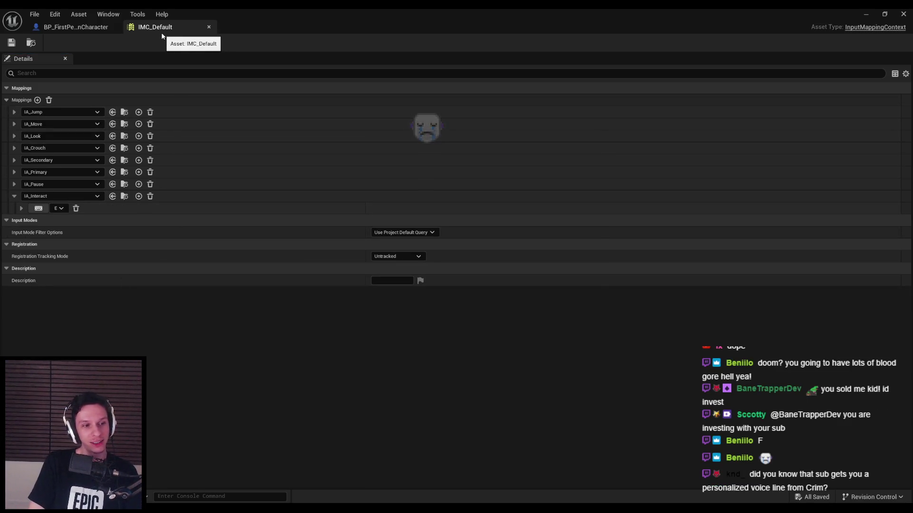
{"action": "left_click", "coordinate": [66, 27]}
Close IMC_Default and place an IA_Interact input event node in the event graph.
{"action": "left_click", "coordinate": [173, 27]}
{"action": "middle_click", "coordinate": [168, 28]}
{"action": "right_click_drag", "start_coordinate": [240, 295], "coordinate": [253, 262]}
{"action": "type", "text": "event interact"}
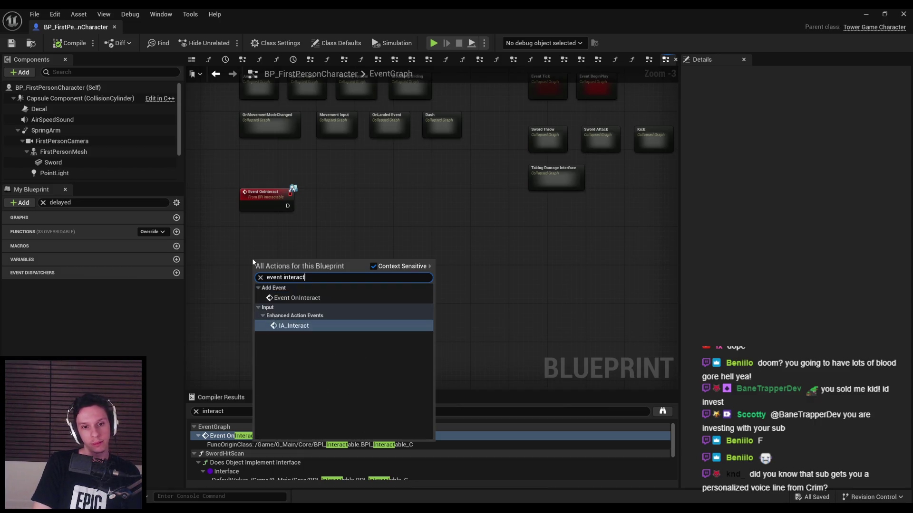
{"action": "left_click", "coordinate": [294, 326]}
{"action": "scroll", "coordinate": [352, 257], "scroll_direction": "down", "scroll_amount": 2}
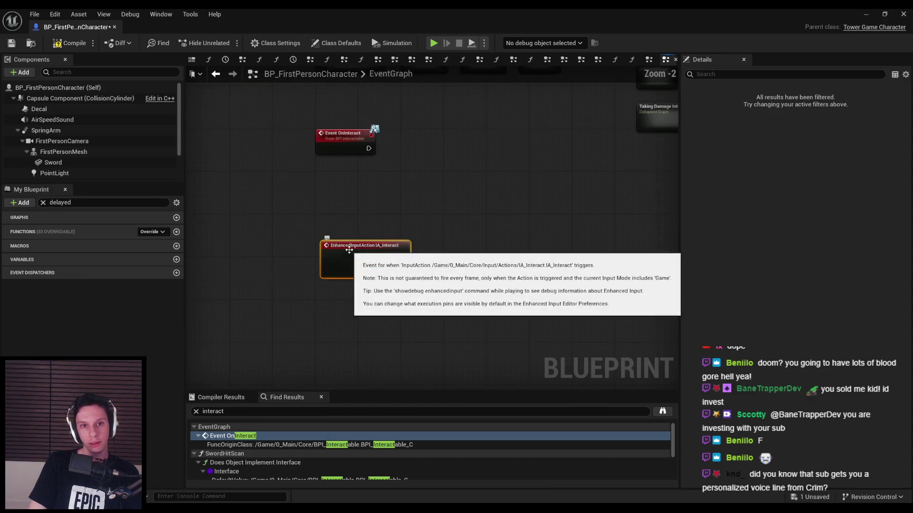
{"action": "scroll", "coordinate": [352, 257], "scroll_direction": "up", "scroll_amount": 2}
{"action": "left_click_drag", "start_coordinate": [296, 247], "coordinate": [444, 264]}
{"action": "scroll", "coordinate": [439, 265], "scroll_direction": "up", "scroll_amount": 4}
{"action": "scroll", "coordinate": [439, 265], "scroll_direction": "down", "scroll_amount": 2}
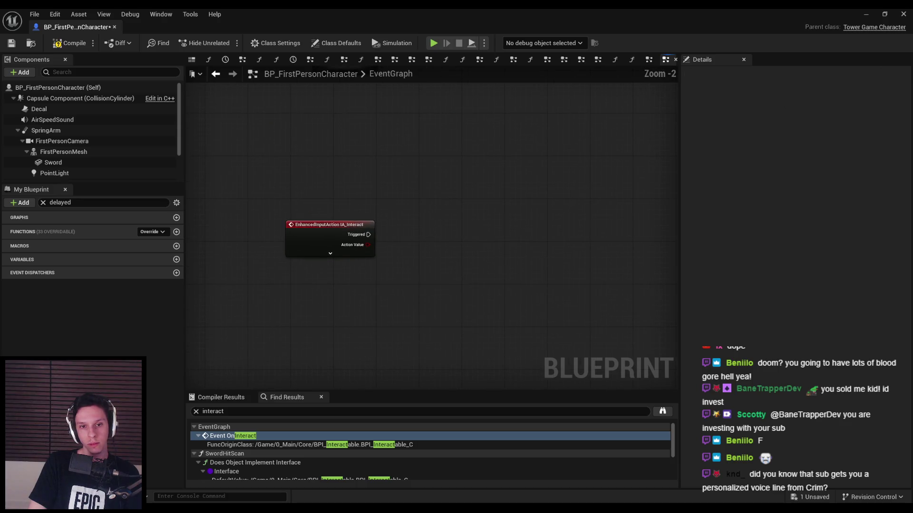
Add a Line Trace By Channel node beside the IA_Interact event.
{"action": "right_click", "coordinate": [426, 241]}
{"action": "type", "text": "line trace by channel"}
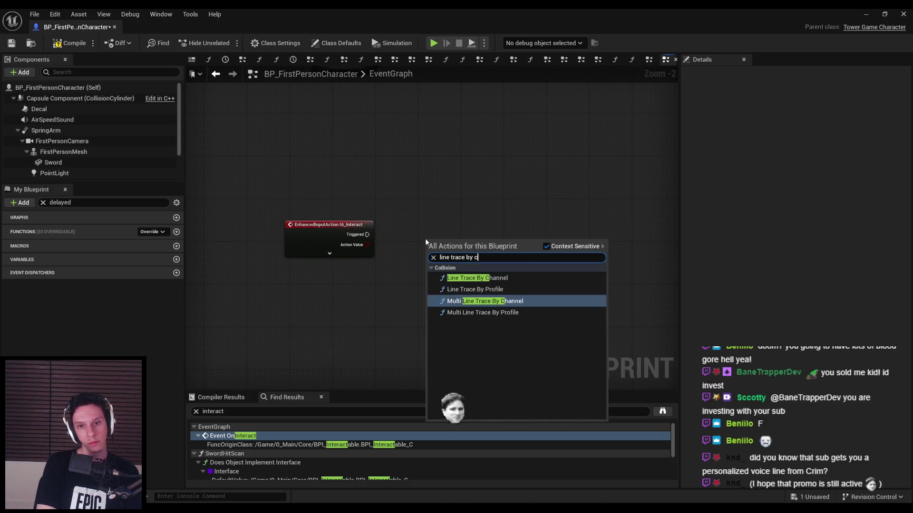
{"action": "key", "text": "Return"}
{"action": "left_click_drag", "start_coordinate": [431, 237], "coordinate": [444, 218]}
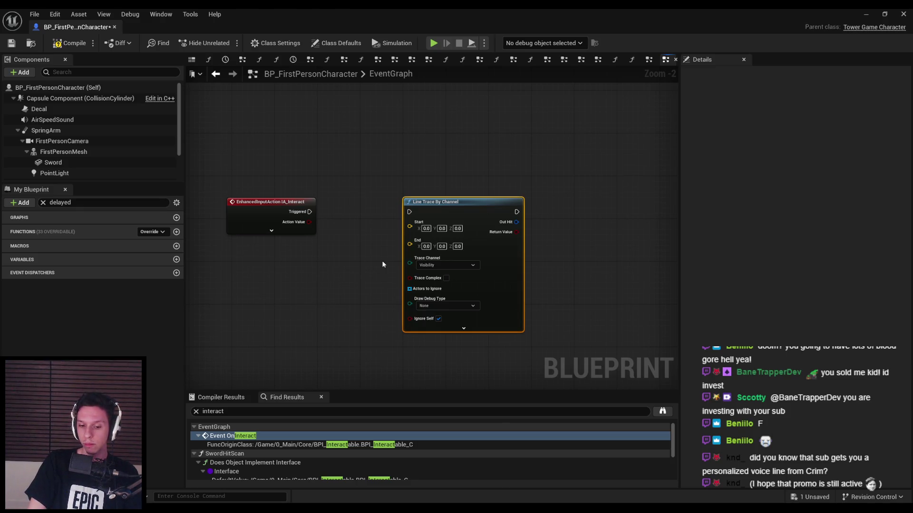
Test-play the level briefly, then return to the character blueprint.
{"action": "left_click", "coordinate": [903, 14]}
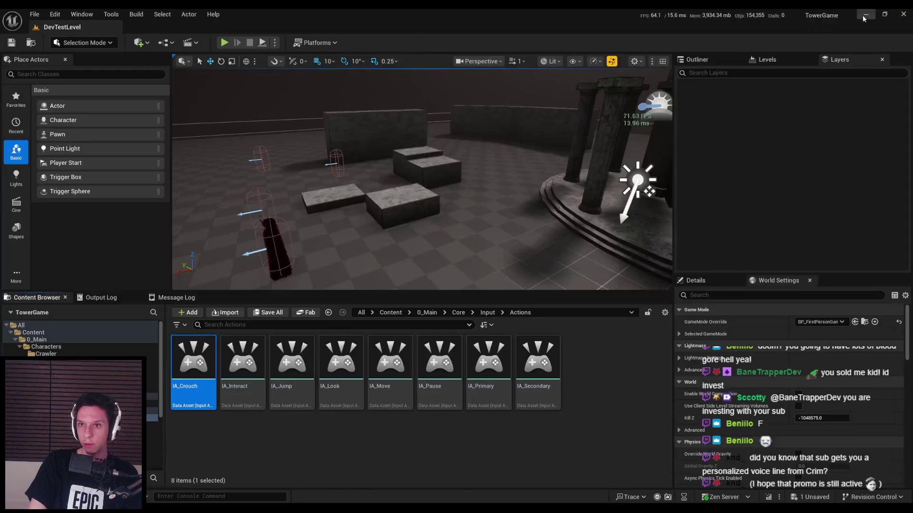
{"action": "left_click", "coordinate": [225, 43]}
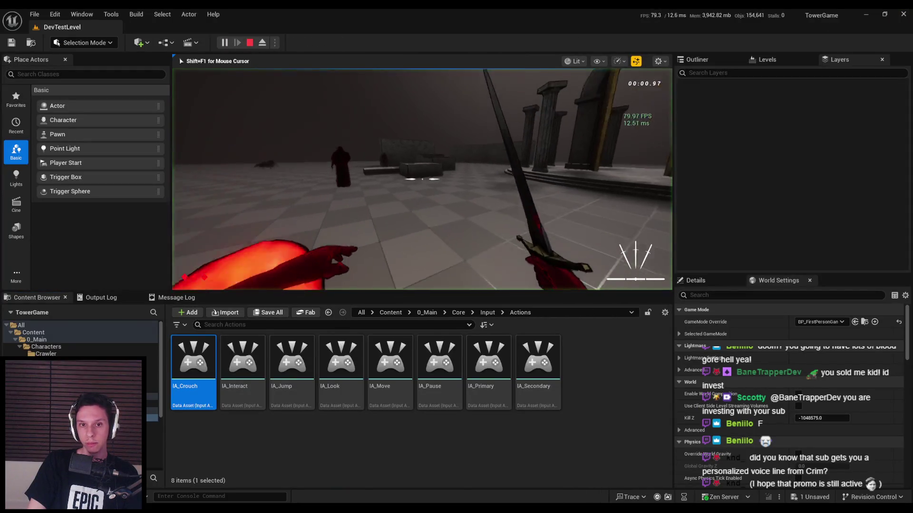
{"action": "key", "text": "Escape"}
{"action": "left_click", "coordinate": [321, 481]}
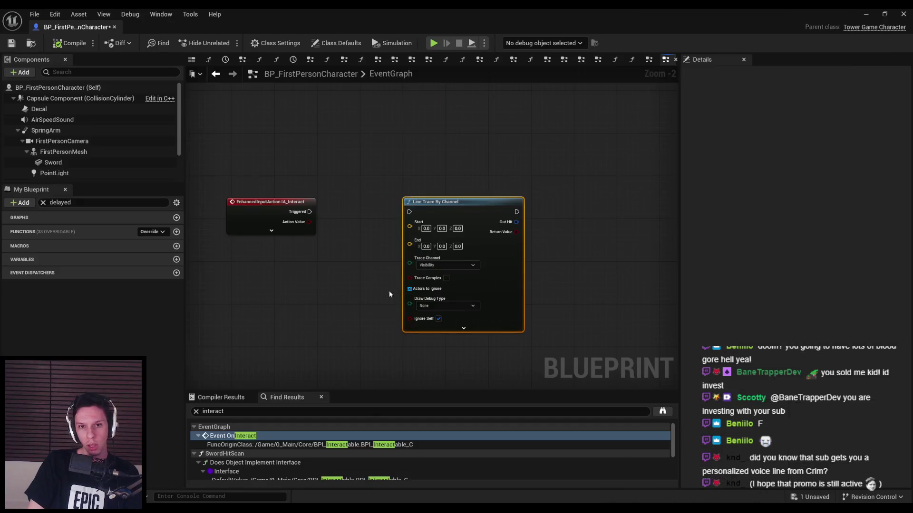
Wire IA_Interact's Triggered output to the line trace and expand the event node.
{"action": "left_click_drag", "start_coordinate": [409, 212], "coordinate": [303, 213]}
{"action": "left_click_drag", "start_coordinate": [444, 204], "coordinate": [530, 205]}
{"action": "left_click", "coordinate": [271, 230]}
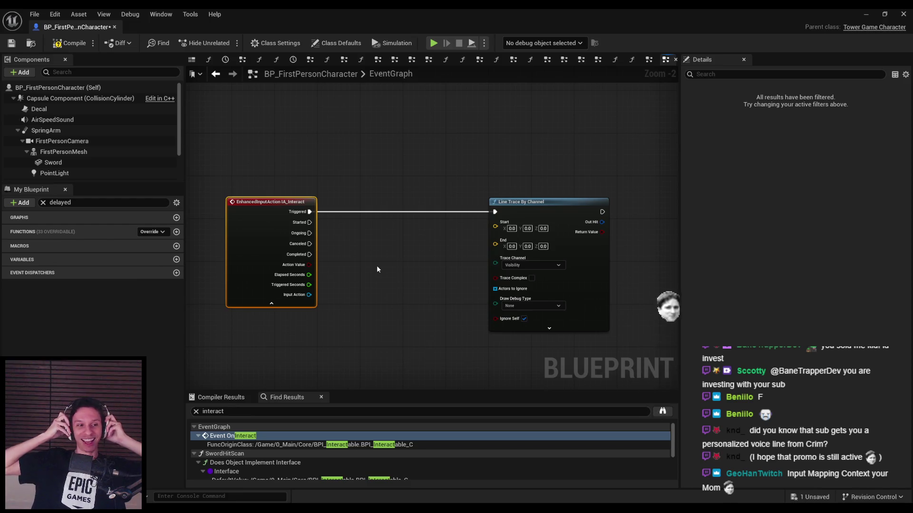
{"action": "left_click", "coordinate": [377, 267]}
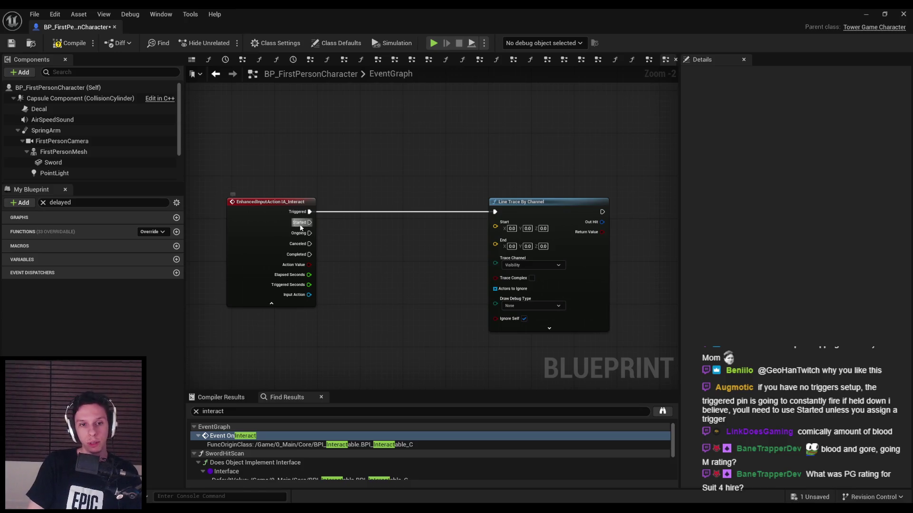
Rewire the line trace's execution input to IA_Interact's Started output.
{"action": "mouse_move", "coordinate": [308, 225]}
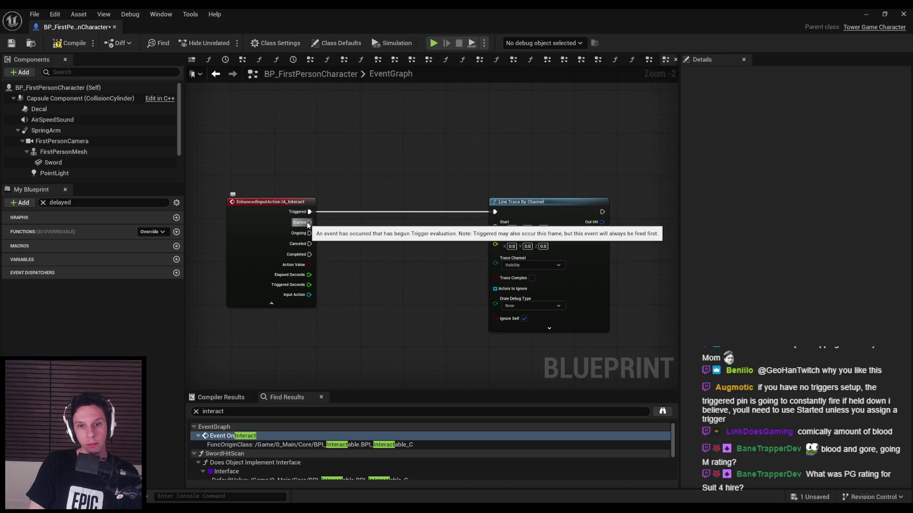
{"action": "mouse_move", "coordinate": [310, 212]}
{"action": "left_mouse_down", "text": "ctrl"}
{"action": "mouse_move", "coordinate": [328, 218]}
{"action": "mouse_move", "coordinate": [310, 222]}
{"action": "left_mouse_up", "text": "ctrl"}
{"action": "mouse_move", "coordinate": [520, 221]}
{"action": "left_mouse_down"}
{"action": "mouse_move", "coordinate": [419, 217]}
{"action": "mouse_move", "coordinate": [515, 215]}
{"action": "left_mouse_up"}
{"action": "left_click", "coordinate": [367, 281]}
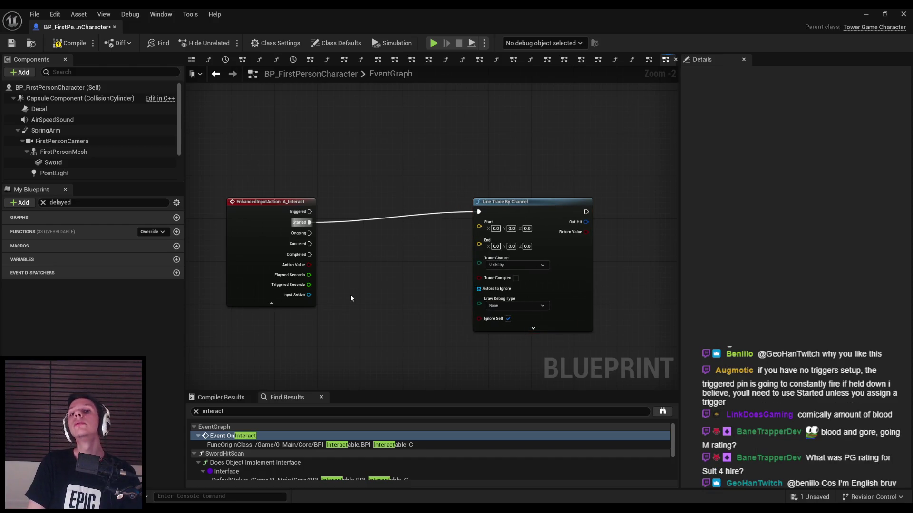
Tidy the line trace node's position and bring a First Person Camera node into the graph.
{"action": "left_click_drag", "start_coordinate": [496, 214], "coordinate": [507, 212]}
{"action": "right_click_drag", "start_coordinate": [352, 280], "coordinate": [445, 284]}
{"action": "left_click", "coordinate": [446, 284]}
{"action": "mouse_move", "coordinate": [396, 232]}
{"action": "right_mouse_down"}
{"action": "mouse_move", "coordinate": [466, 271]}
{"action": "mouse_move", "coordinate": [506, 222]}
{"action": "mouse_move", "coordinate": [360, 253]}
{"action": "right_mouse_up"}
{"action": "left_click_drag", "start_coordinate": [459, 213], "coordinate": [494, 211]}
{"action": "left_click", "coordinate": [397, 275]}
{"action": "right_click_drag", "start_coordinate": [397, 275], "coordinate": [424, 255]}
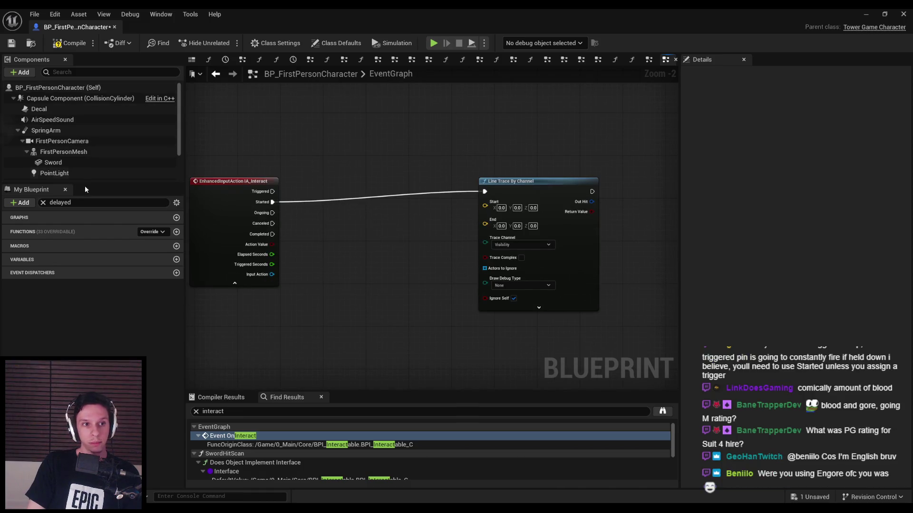
{"action": "scroll", "coordinate": [76, 157], "scroll_direction": "down", "scroll_amount": 2}
{"action": "mouse_move", "coordinate": [62, 121]}
{"action": "left_mouse_down"}
{"action": "mouse_move", "coordinate": [382, 208]}
{"action": "mouse_move", "coordinate": [349, 221]}
{"action": "mouse_move", "coordinate": [407, 233]}
{"action": "left_mouse_up"}
Dismiss the node search and shift the Line Trace node to the right.
{"action": "type", "text": "get"}
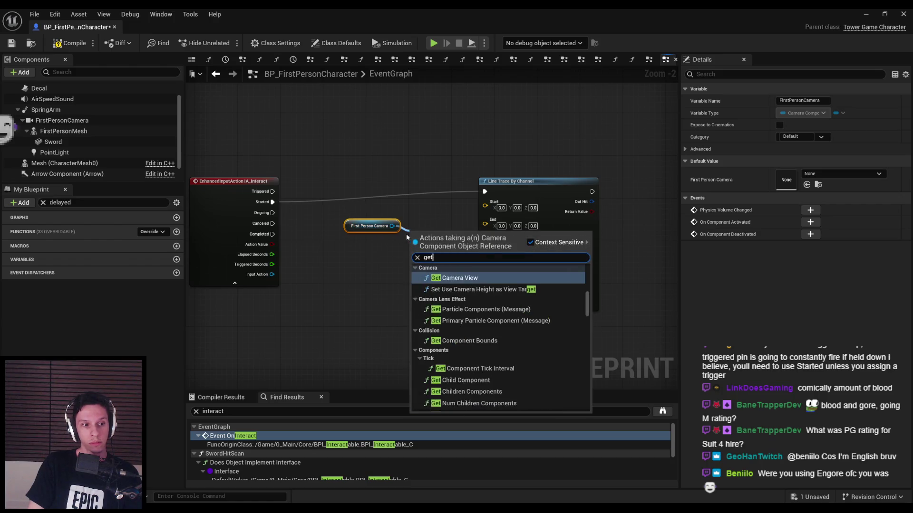
{"action": "left_click", "coordinate": [407, 232]}
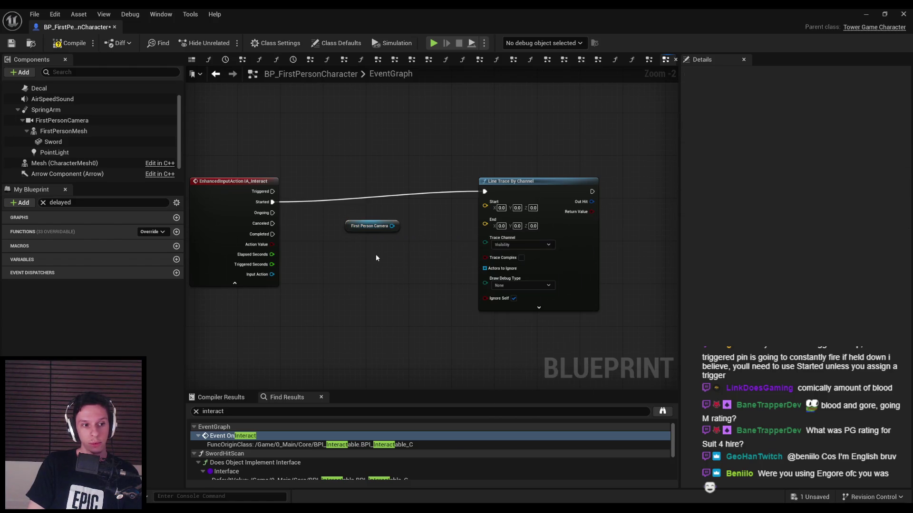
{"action": "left_click_drag", "start_coordinate": [529, 185], "coordinate": [551, 195]}
{"action": "left_click", "coordinate": [455, 250]}
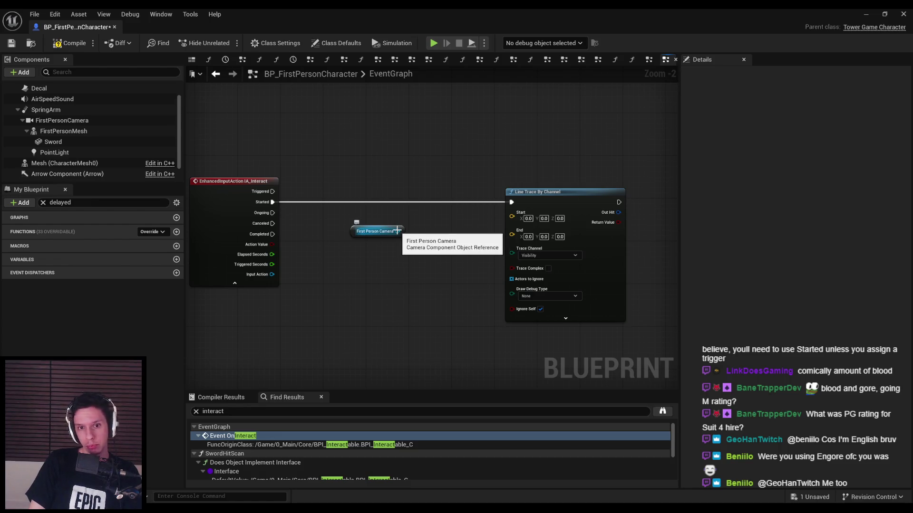
Add Get World Location from FirstPersonCamera and wire it into the Line Trace Start pin.
{"action": "mouse_move", "coordinate": [397, 231]}
{"action": "left_mouse_down"}
{"action": "mouse_move", "coordinate": [416, 255]}
{"action": "mouse_move", "coordinate": [434, 246]}
{"action": "mouse_move", "coordinate": [429, 253]}
{"action": "left_mouse_up"}
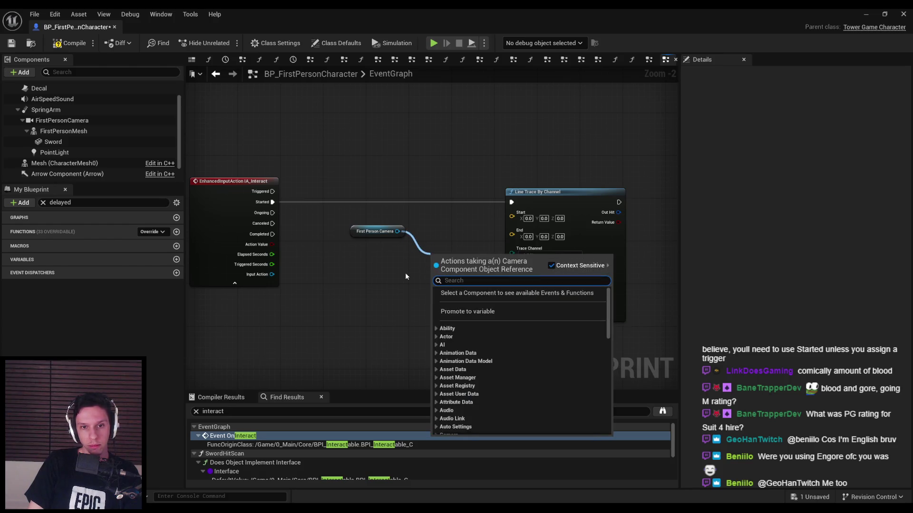
{"action": "type", "text": "get acto"}
{"action": "key", "text": "ctrl+a"}
{"action": "type", "text": "get world locatio"}
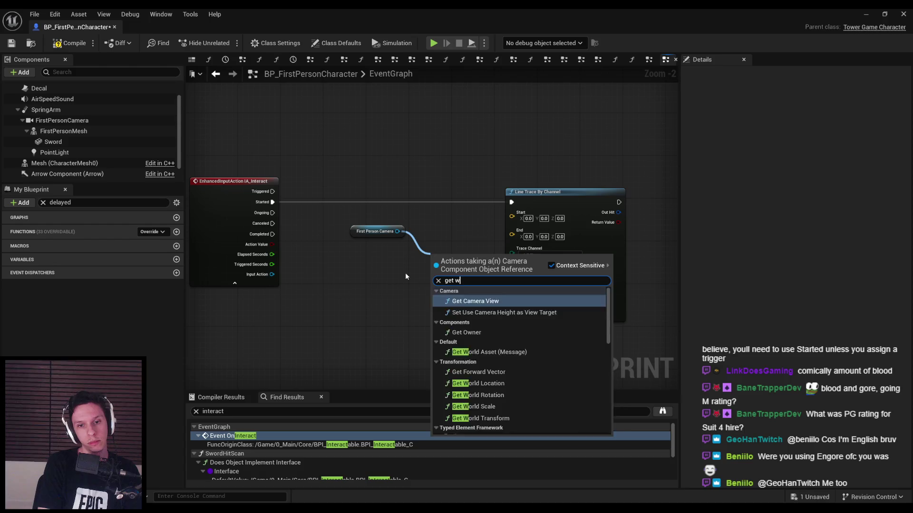
{"action": "key", "text": "Return"}
{"action": "left_click_drag", "start_coordinate": [452, 254], "coordinate": [442, 214]}
{"action": "left_click_drag", "start_coordinate": [551, 192], "coordinate": [594, 192]}
{"action": "left_click_drag", "start_coordinate": [449, 213], "coordinate": [460, 213]}
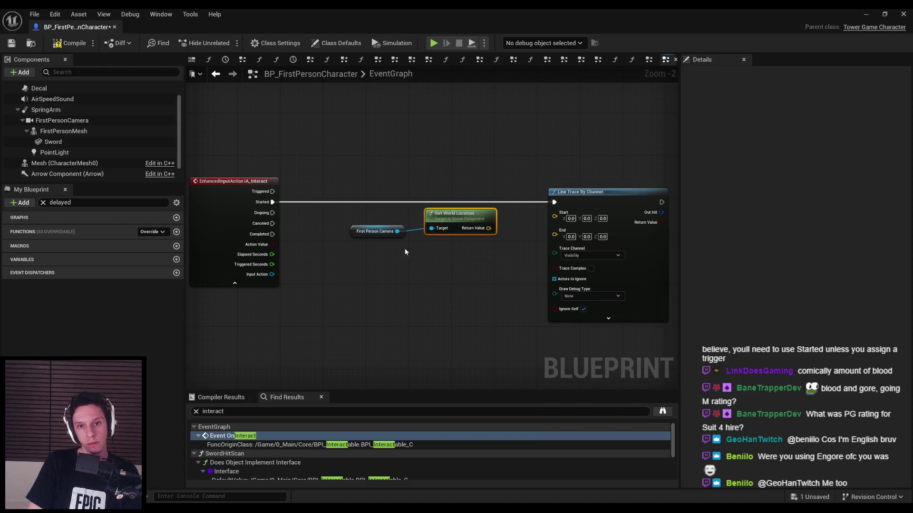
{"action": "left_click_drag", "start_coordinate": [375, 231], "coordinate": [370, 242]}
{"action": "left_click_drag", "start_coordinate": [490, 228], "coordinate": [554, 215]}
{"action": "left_click_drag", "start_coordinate": [375, 242], "coordinate": [386, 257]}
{"action": "left_click", "coordinate": [469, 278]}
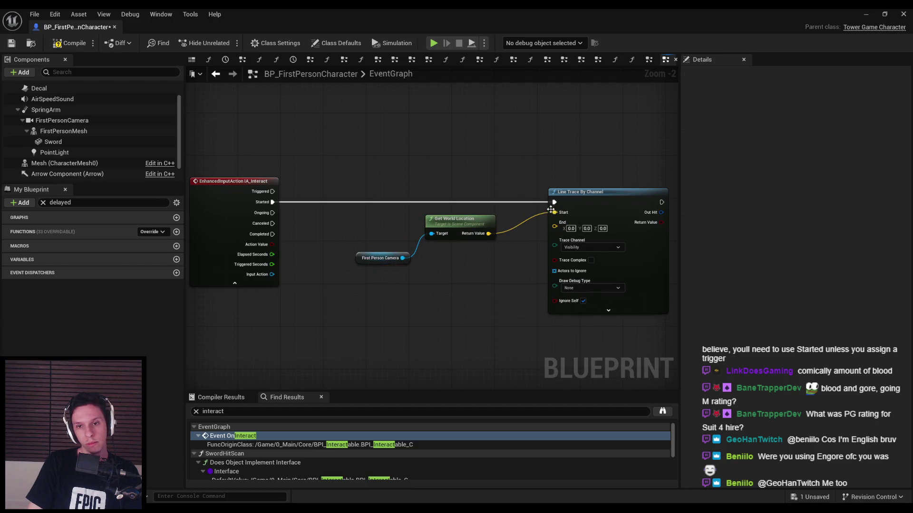
Add a Get Forward Vector node from the camera, placed under Get World Location.
{"action": "right_click_drag", "start_coordinate": [486, 269], "coordinate": [464, 235]}
{"action": "mouse_move", "coordinate": [381, 224]}
{"action": "left_mouse_down"}
{"action": "mouse_move", "coordinate": [407, 261]}
{"action": "mouse_move", "coordinate": [405, 227]}
{"action": "left_mouse_up"}
{"action": "type", "text": "forward"}
{"action": "key", "text": "Return"}
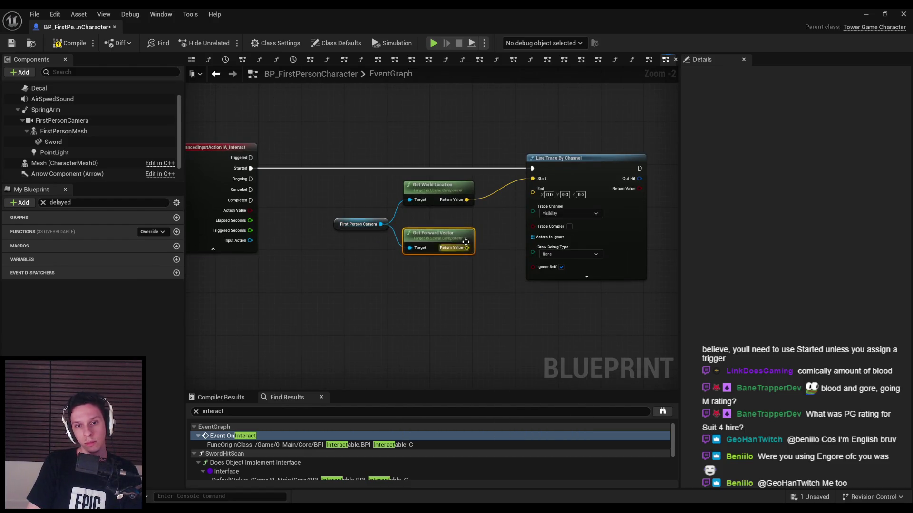
{"action": "right_click_drag", "start_coordinate": [616, 240], "coordinate": [514, 266]}
{"action": "left_click_drag", "start_coordinate": [514, 266], "coordinate": [561, 269]}
Discard a trial Add node on the forward vector, then open Editor Preferences.
{"action": "left_click_drag", "start_coordinate": [364, 273], "coordinate": [416, 284]}
{"action": "type", "text": "+"}
{"action": "key", "text": "Return"}
{"action": "right_click_drag", "start_coordinate": [417, 284], "coordinate": [414, 285]}
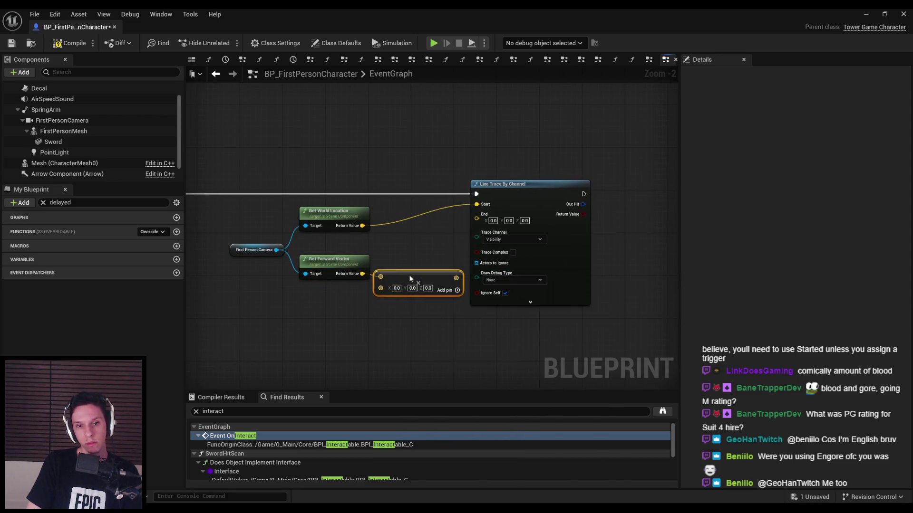
{"action": "key", "text": "Delete"}
{"action": "left_click_drag", "start_coordinate": [362, 273], "coordinate": [396, 275]}
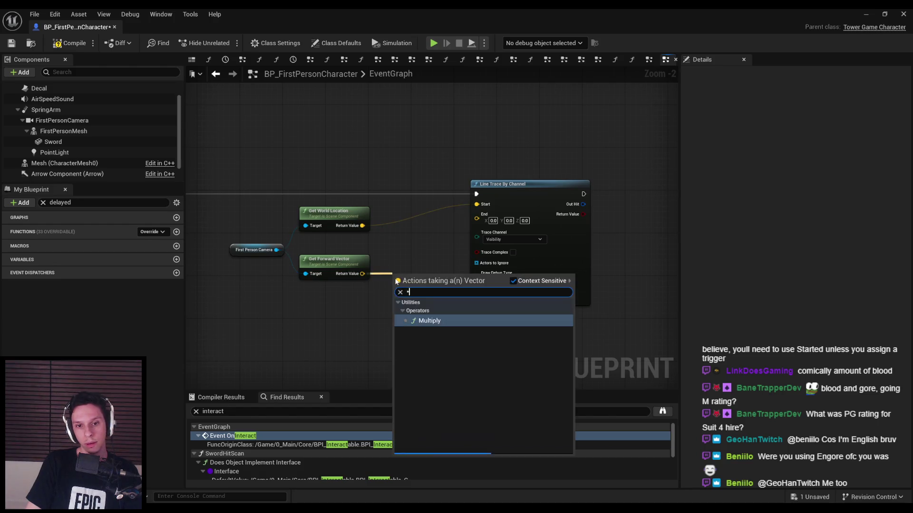
{"action": "key", "text": "Escape"}
{"action": "left_click", "coordinate": [55, 14]}
{"action": "key", "text": "Escape"}
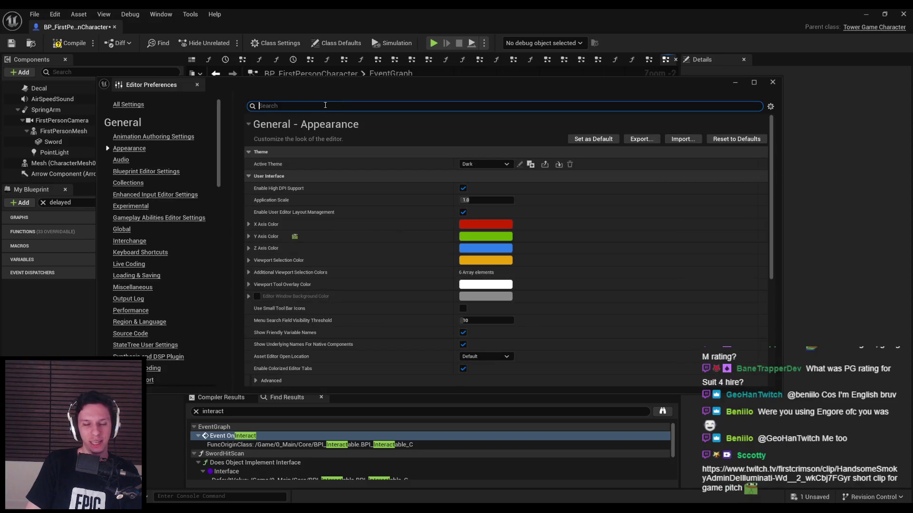
Search the preferences and uncheck Double Click Navigates to Parent.
{"action": "type", "text": "operator"}
{"action": "key", "text": "BackSpace"}
{"action": "key", "text": "BackSpace"}
{"action": "type", "text": "ion"}
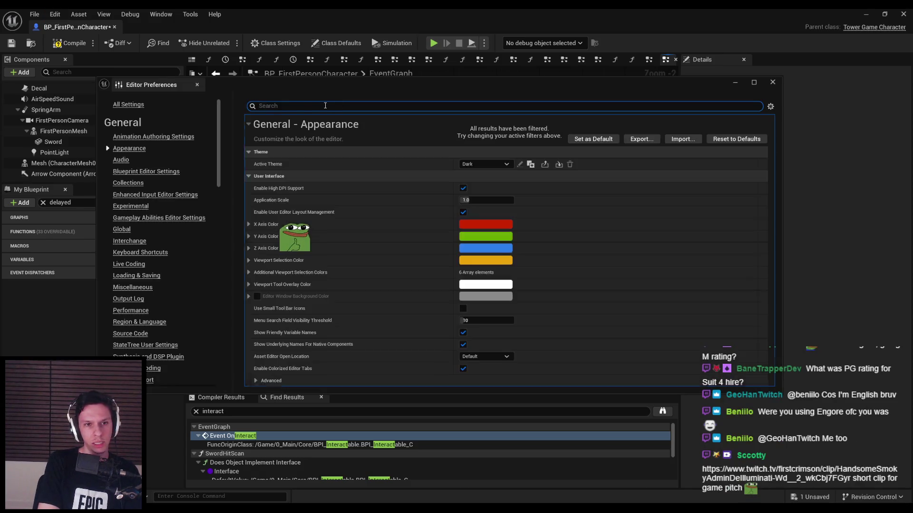
{"action": "key", "text": "ctrl+a"}
{"action": "type", "text": "mat"}
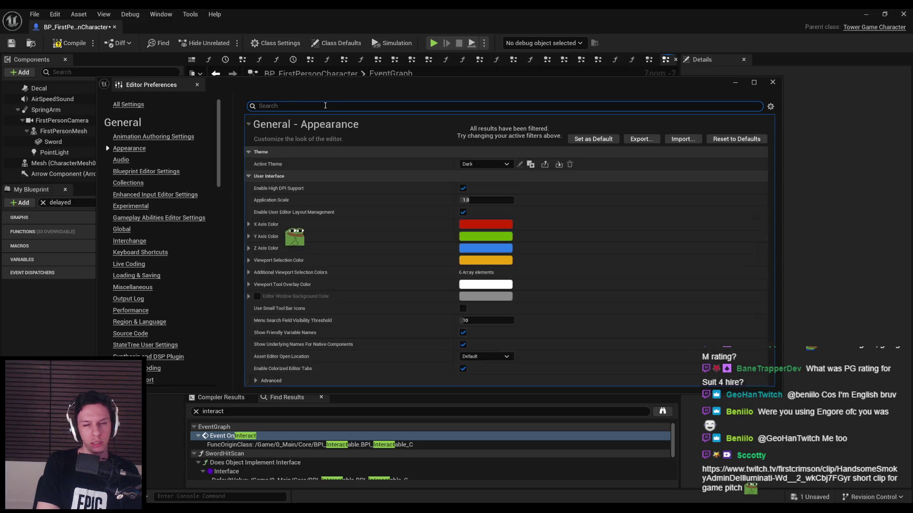
{"action": "type", "text": "h"}
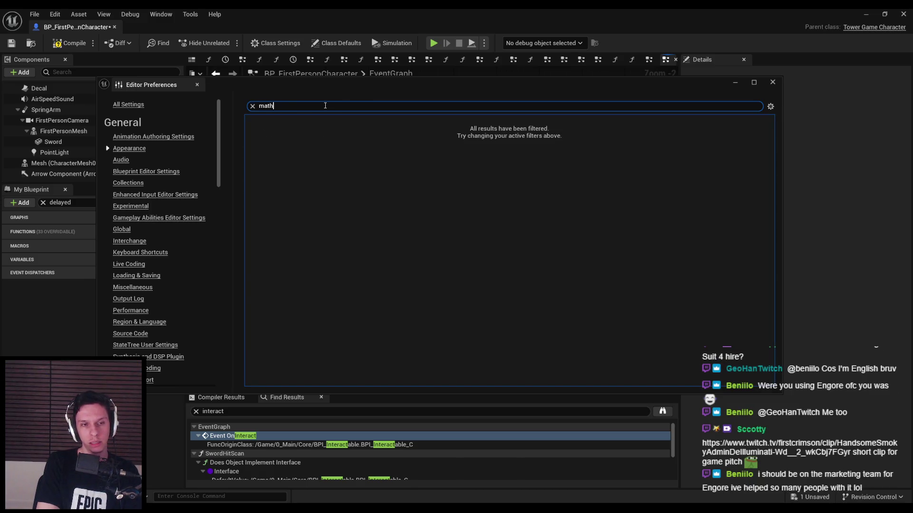
{"action": "key", "text": "ctrl+a"}
{"action": "key", "text": "BackSpace"}
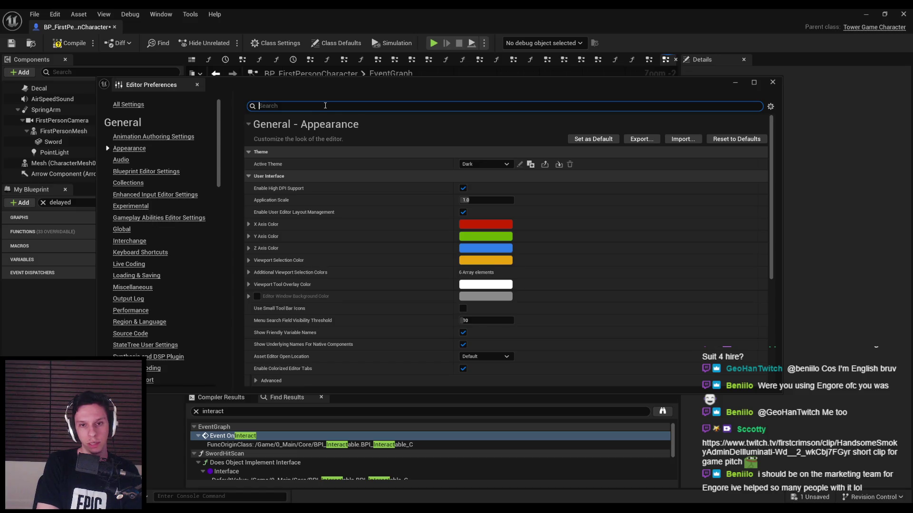
{"action": "type", "text": "node"}
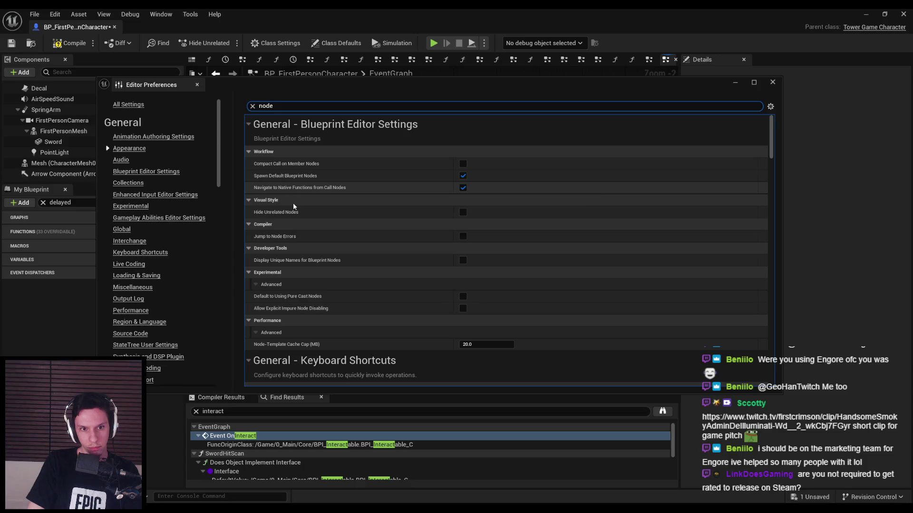
{"action": "scroll", "coordinate": [293, 203], "scroll_direction": "down", "scroll_amount": 3}
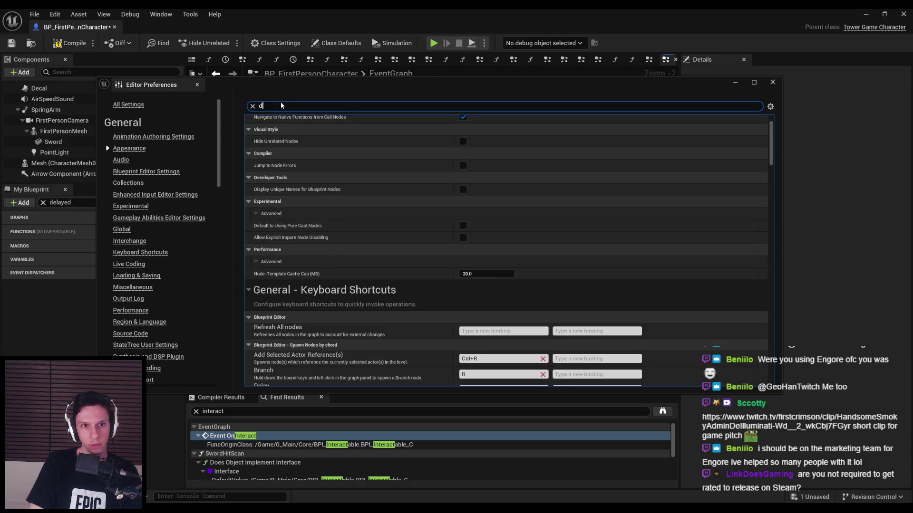
{"action": "key", "text": "BackSpace"}
{"action": "type", "text": "ouble click"}
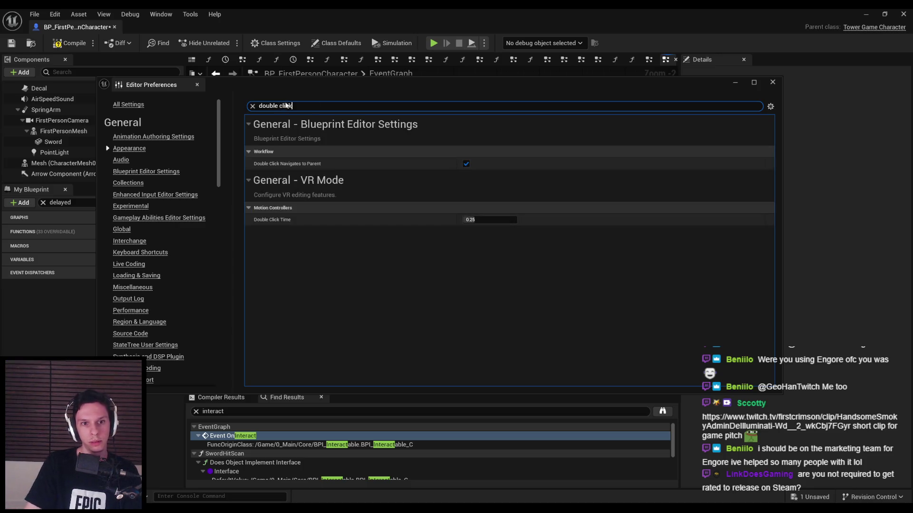
{"action": "left_click", "coordinate": [466, 164]}
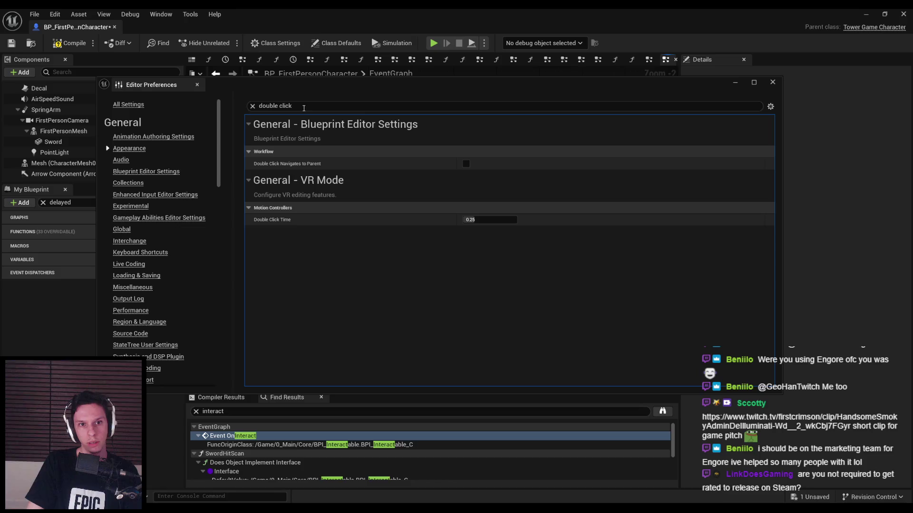
Clear the search, browse Blueprint Editor Settings, and move the preferences window down.
{"action": "left_click", "coordinate": [303, 109]}
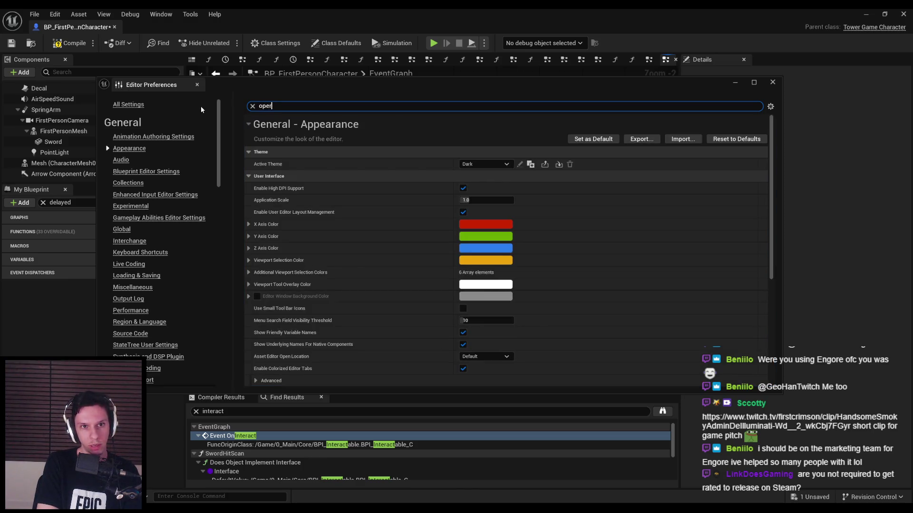
{"action": "type", "text": "oper"}
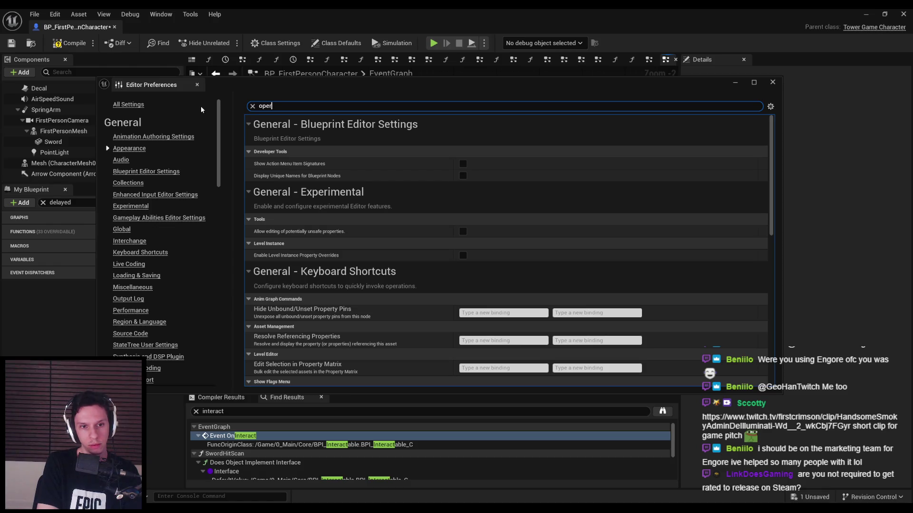
{"action": "key", "text": "BackSpace"}
{"action": "scroll", "coordinate": [219, 226], "scroll_direction": "down", "scroll_amount": 10}
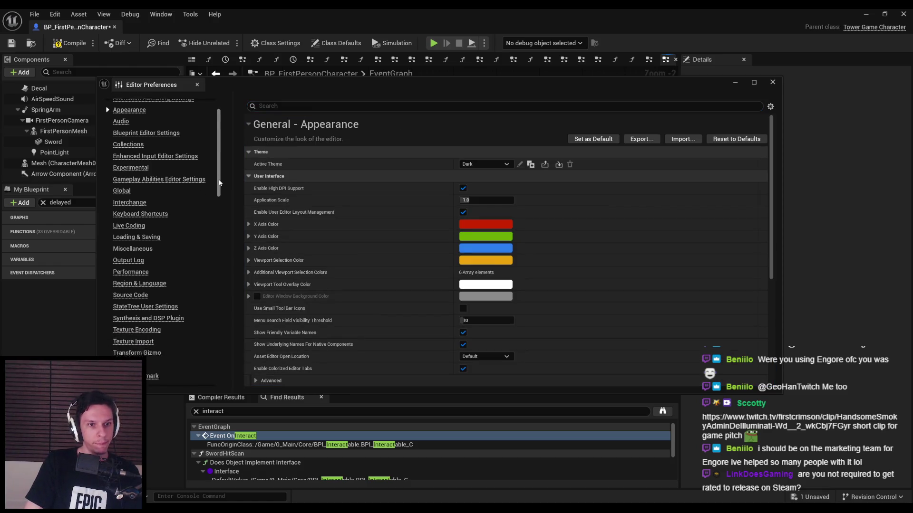
{"action": "left_click_drag", "start_coordinate": [219, 226], "coordinate": [221, 266]}
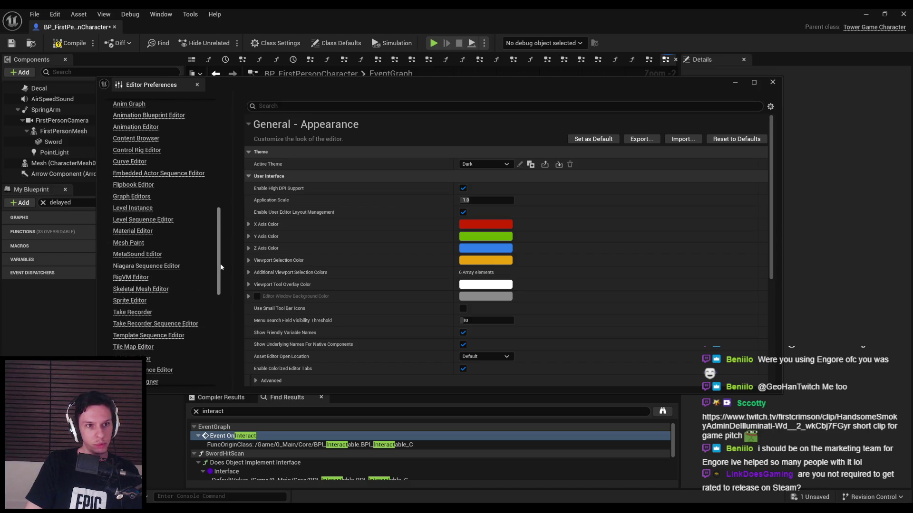
{"action": "mouse_move", "coordinate": [215, 261]}
{"action": "left_mouse_down"}
{"action": "mouse_move", "coordinate": [217, 314]}
{"action": "mouse_move", "coordinate": [217, 178]}
{"action": "left_mouse_up"}
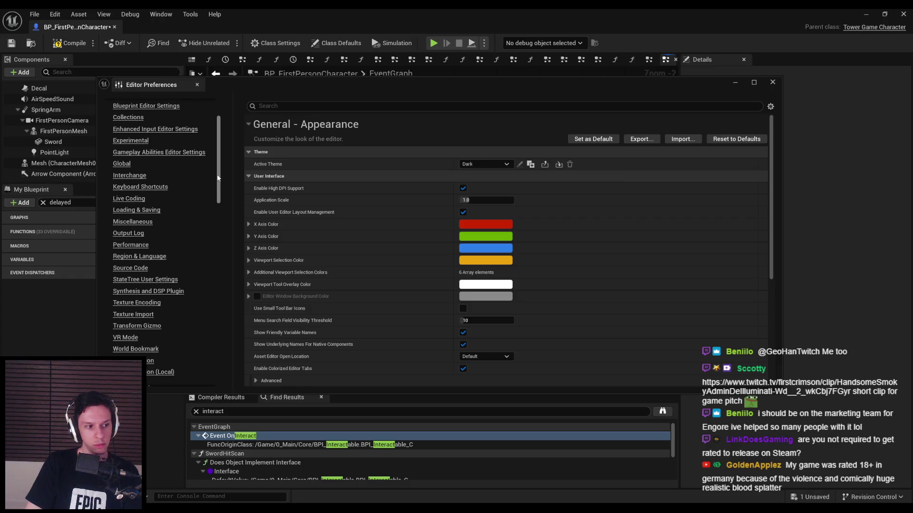
{"action": "mouse_move", "coordinate": [218, 177]}
{"action": "left_mouse_down"}
{"action": "mouse_move", "coordinate": [215, 160]}
{"action": "mouse_move", "coordinate": [212, 170]}
{"action": "left_mouse_up"}
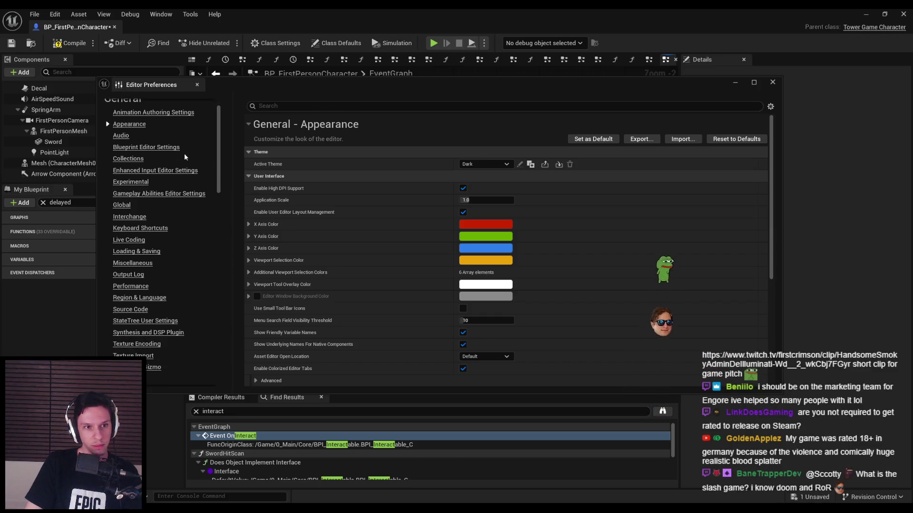
{"action": "left_click", "coordinate": [153, 149]}
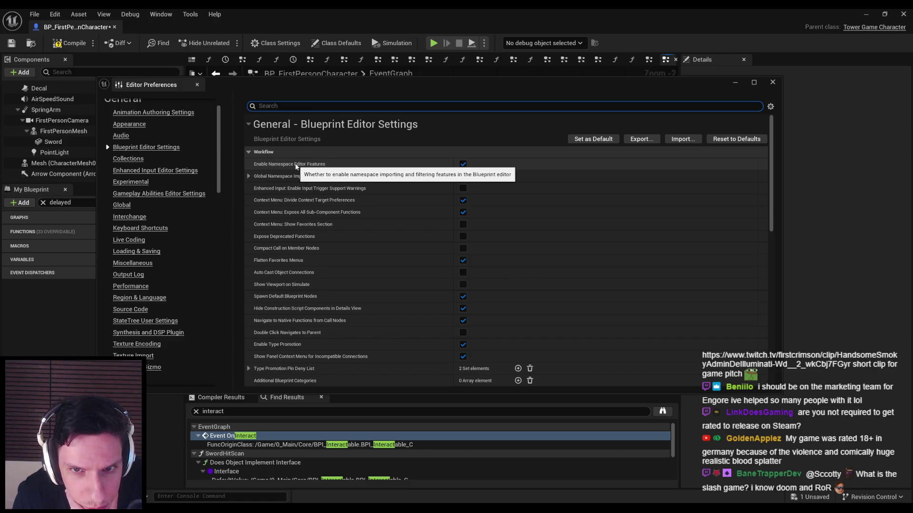
{"action": "scroll", "coordinate": [296, 197], "scroll_direction": "down", "scroll_amount": 5}
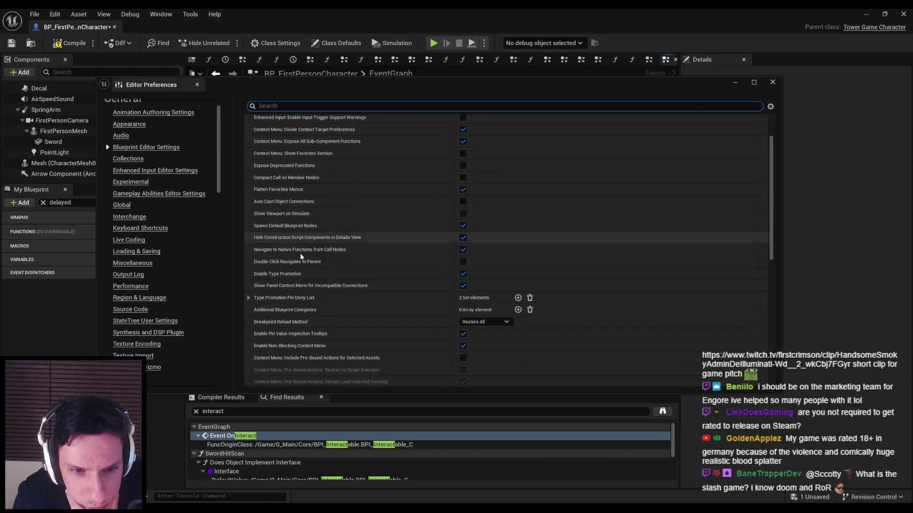
{"action": "left_click", "coordinate": [285, 349]}
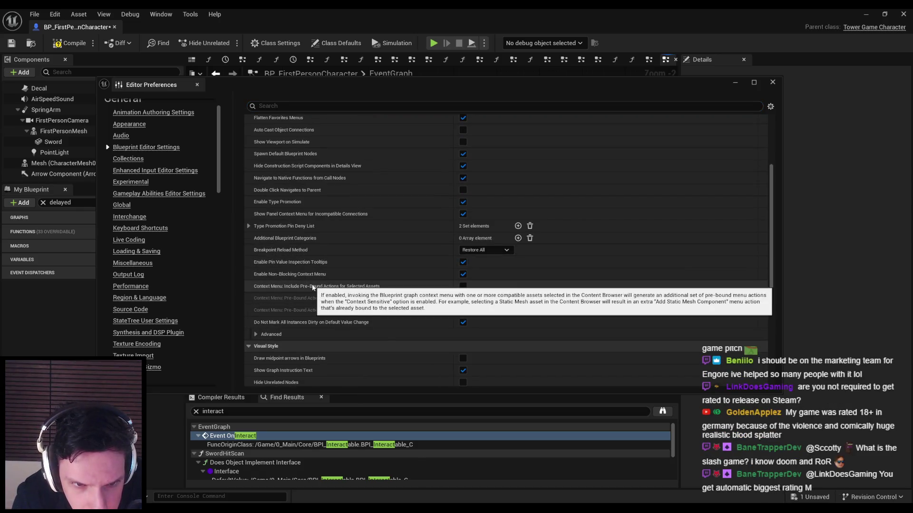
{"action": "scroll", "coordinate": [309, 290], "scroll_direction": "up", "scroll_amount": 2}
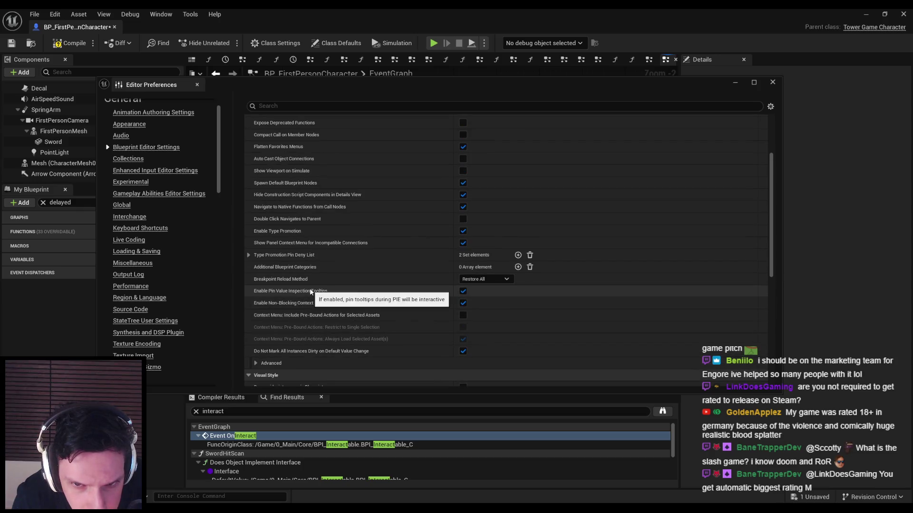
{"action": "scroll", "coordinate": [305, 287], "scroll_direction": "up", "scroll_amount": 2}
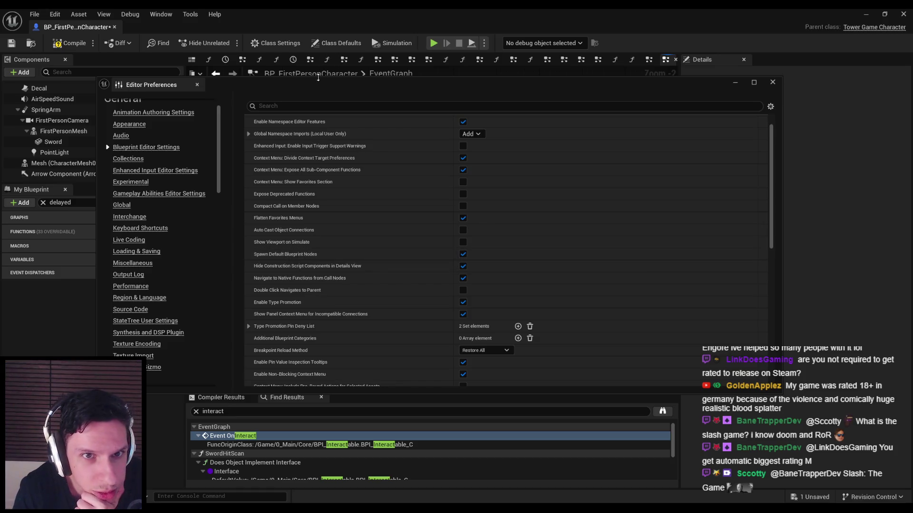
{"action": "left_click_drag", "start_coordinate": [317, 85], "coordinate": [332, 356]}
Turn off Enable Type Promotion in Editor Preferences and close the window.
{"action": "left_click_drag", "start_coordinate": [360, 277], "coordinate": [386, 281]}
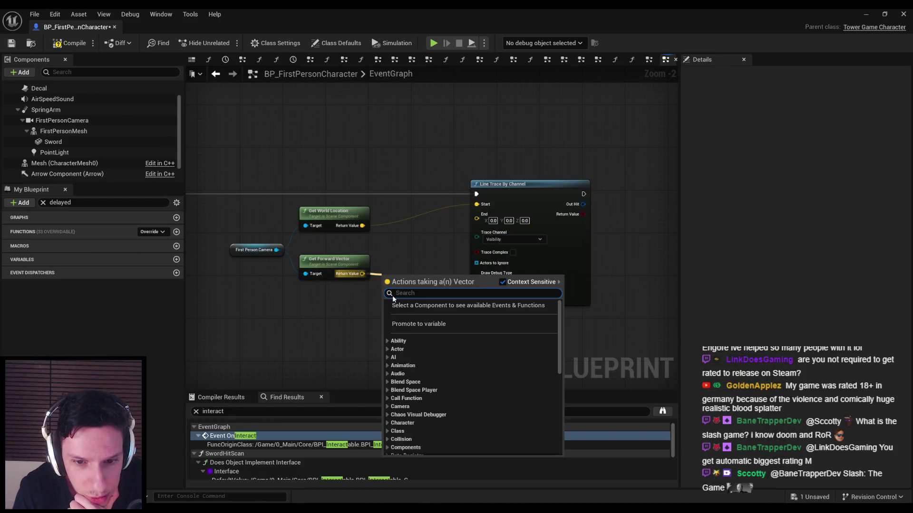
{"action": "type", "text": "+"}
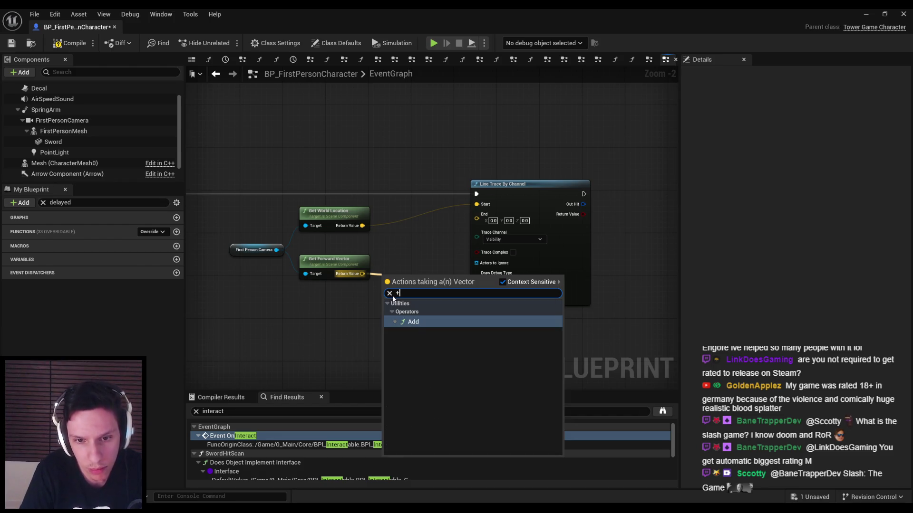
{"action": "left_click", "coordinate": [375, 321]}
{"action": "key", "text": "alt+Tab"}
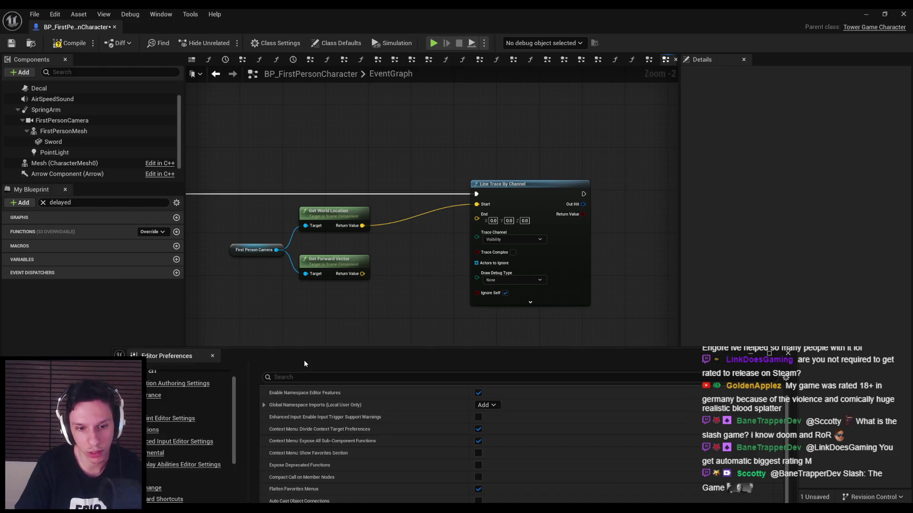
{"action": "left_click_drag", "start_coordinate": [305, 363], "coordinate": [321, 230]}
{"action": "type", "text": "ro"}
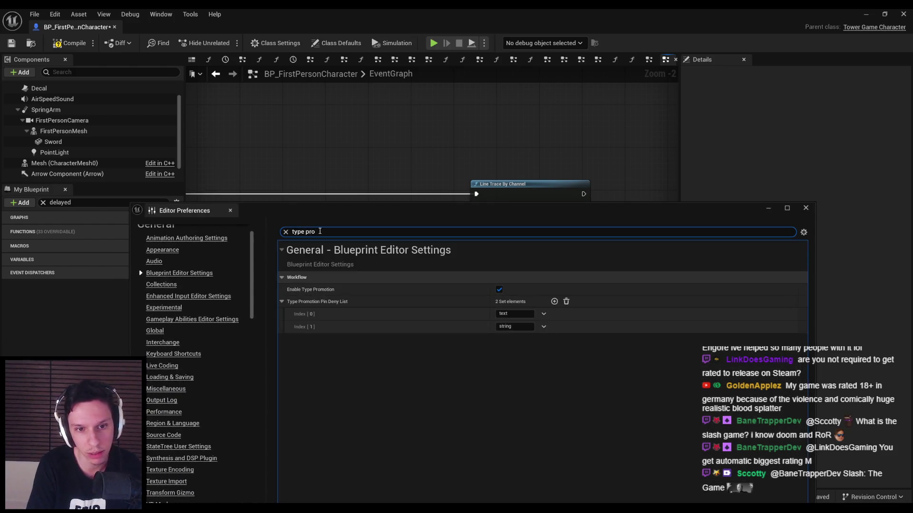
{"action": "left_click", "coordinate": [499, 289]}
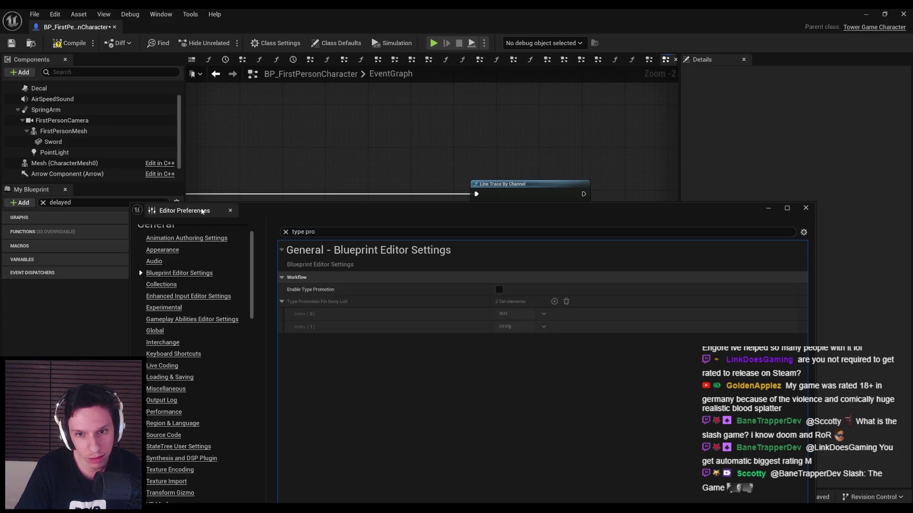
{"action": "left_click", "coordinate": [230, 210]}
Add a vector * float node from Get Forward Vector with multiplier 400.0.
{"action": "left_click_drag", "start_coordinate": [362, 273], "coordinate": [392, 276]}
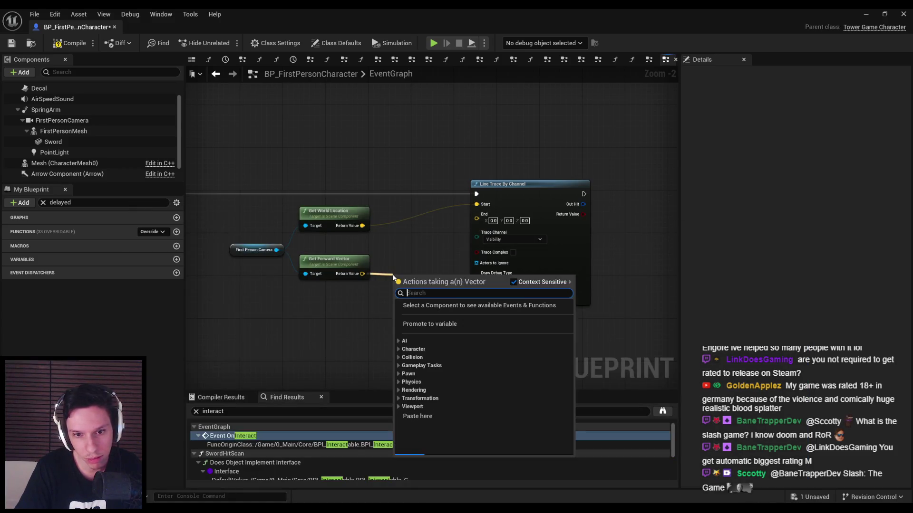
{"action": "type", "text": "*"}
{"action": "key", "text": "Up"}
{"action": "key", "text": "Up"}
{"action": "key", "text": "Return"}
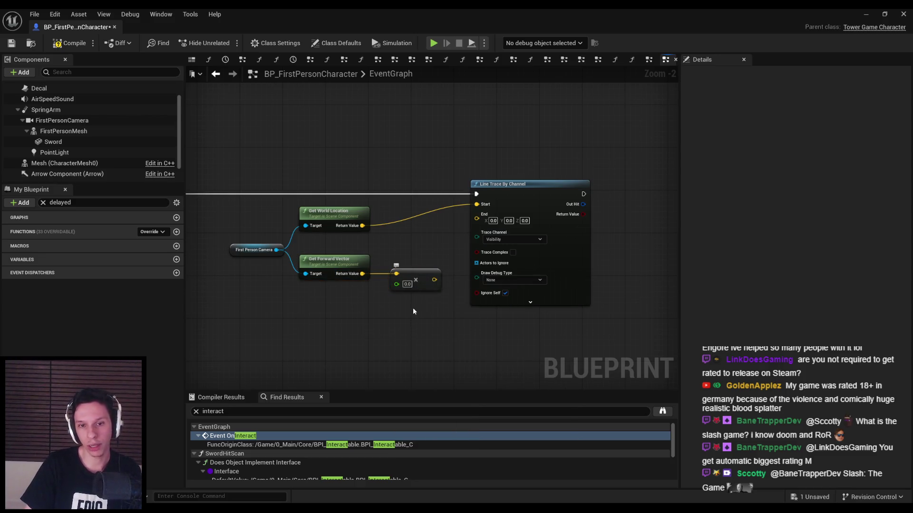
{"action": "left_click", "coordinate": [406, 284]}
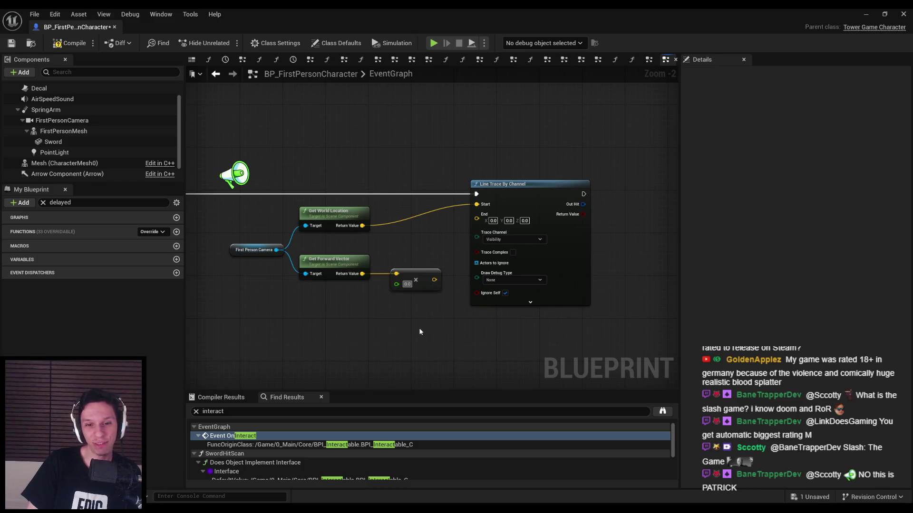
{"action": "type", "text": "400.0"}
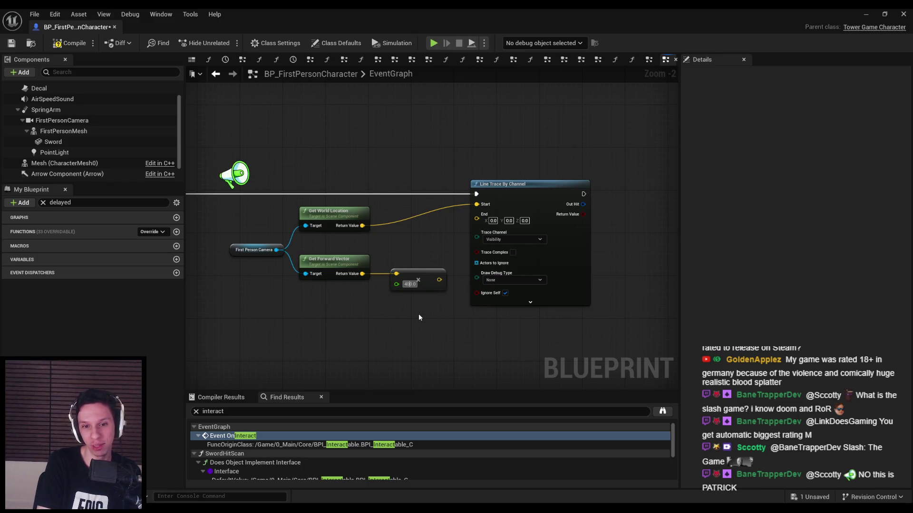
Wire the scaled vector into the trace End and set Draw Debug Type to For Duration.
{"action": "left_click_drag", "start_coordinate": [439, 280], "coordinate": [476, 218]}
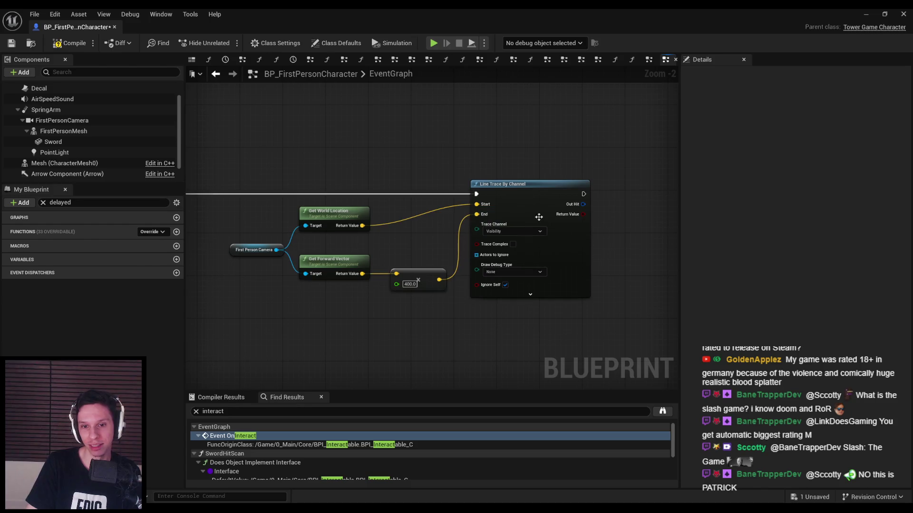
{"action": "left_click_drag", "start_coordinate": [551, 257], "coordinate": [561, 257]}
{"action": "left_click", "coordinate": [524, 272]}
{"action": "left_click", "coordinate": [513, 298]}
{"action": "left_click", "coordinate": [504, 309]}
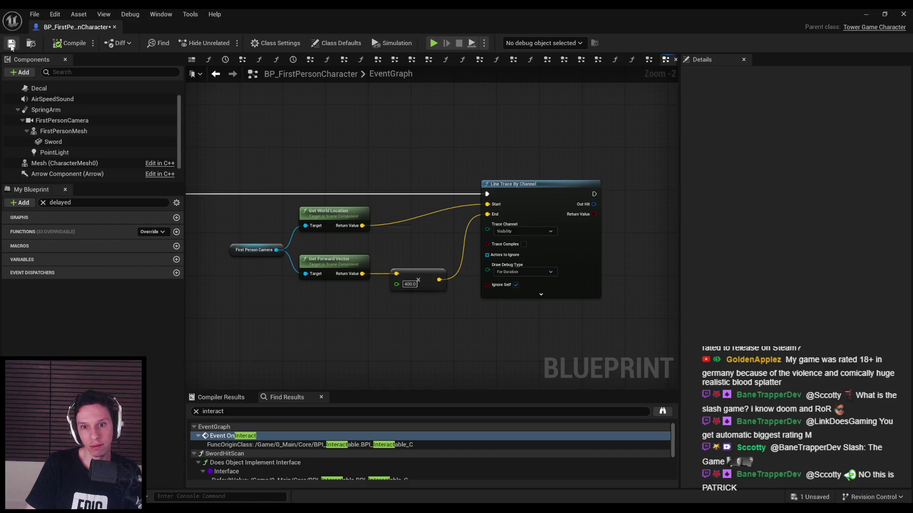
{"action": "left_click", "coordinate": [866, 16]}
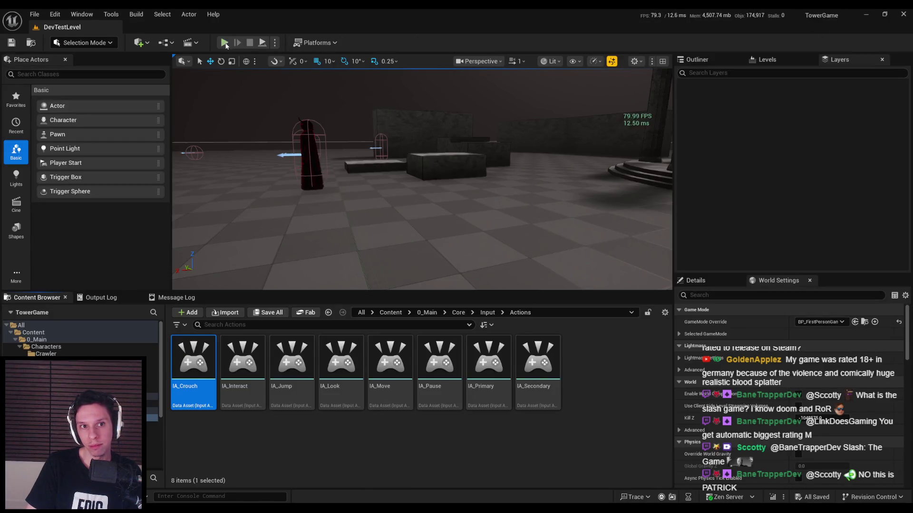
Play DevTestLevel to test the line trace, then stop and return to the Blueprint.
{"action": "left_click", "coordinate": [225, 42]}
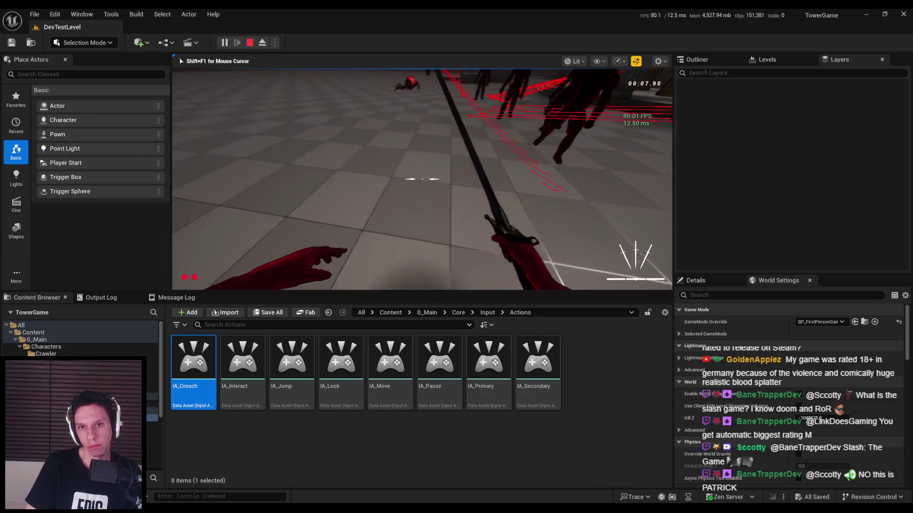
{"action": "key", "text": "Escape"}
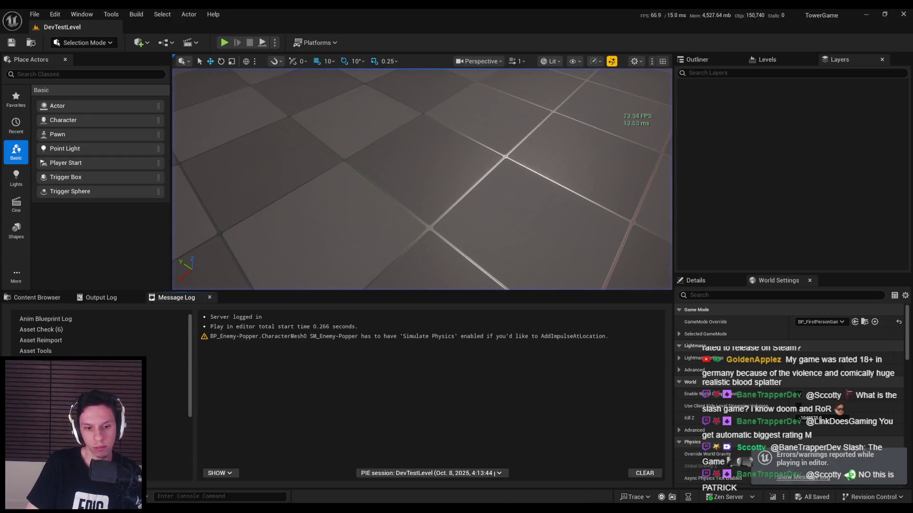
{"action": "key", "text": "alt+Tab"}
Sum camera location and forward vector × 400 into the trace End, then compile and save.
{"action": "left_click_drag", "start_coordinate": [546, 187], "coordinate": [639, 190]}
{"action": "left_click_drag", "start_coordinate": [362, 225], "coordinate": [468, 228]}
{"action": "type", "text": "+"}
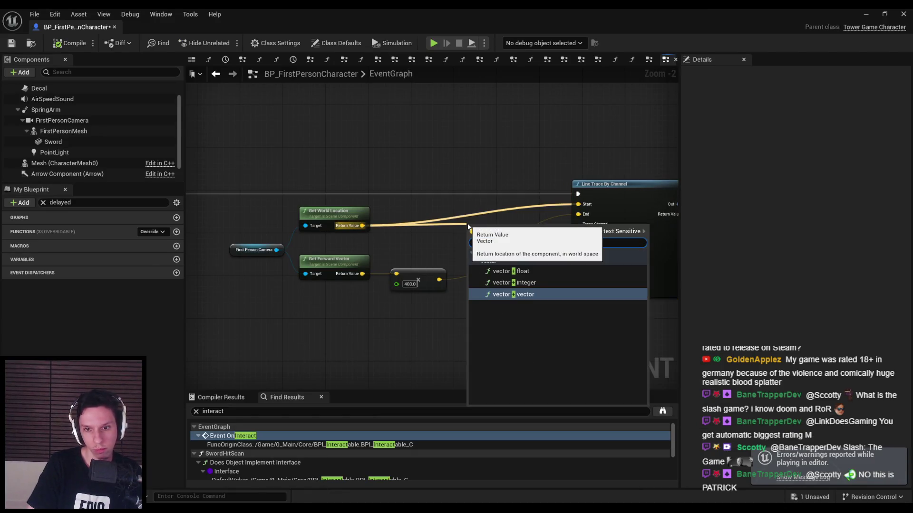
{"action": "key", "text": "Return"}
{"action": "mouse_move", "coordinate": [439, 280]}
{"action": "left_mouse_down"}
{"action": "mouse_move", "coordinate": [470, 237]}
{"action": "mouse_move", "coordinate": [578, 214]}
{"action": "left_mouse_up"}
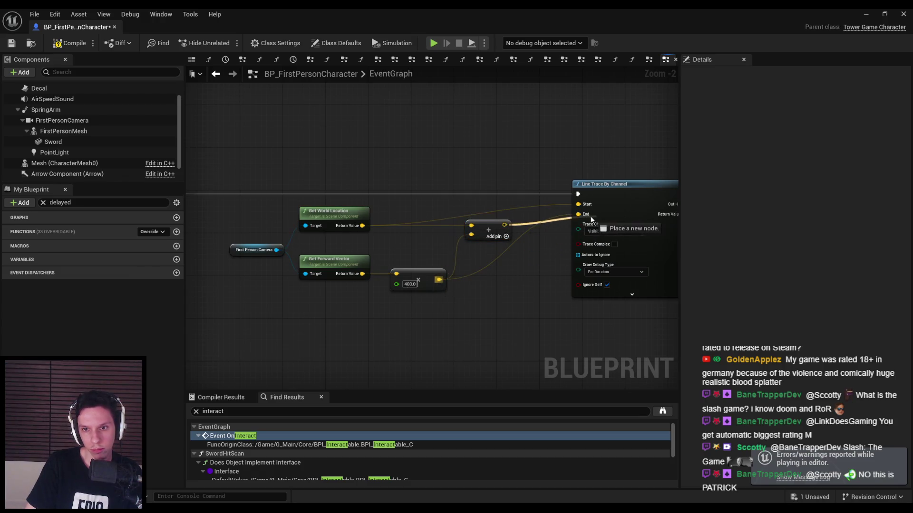
{"action": "mouse_move", "coordinate": [519, 265]}
{"action": "right_mouse_down"}
{"action": "mouse_move", "coordinate": [443, 269]}
{"action": "mouse_move", "coordinate": [579, 264]}
{"action": "right_mouse_up"}
{"action": "key", "text": "F7"}
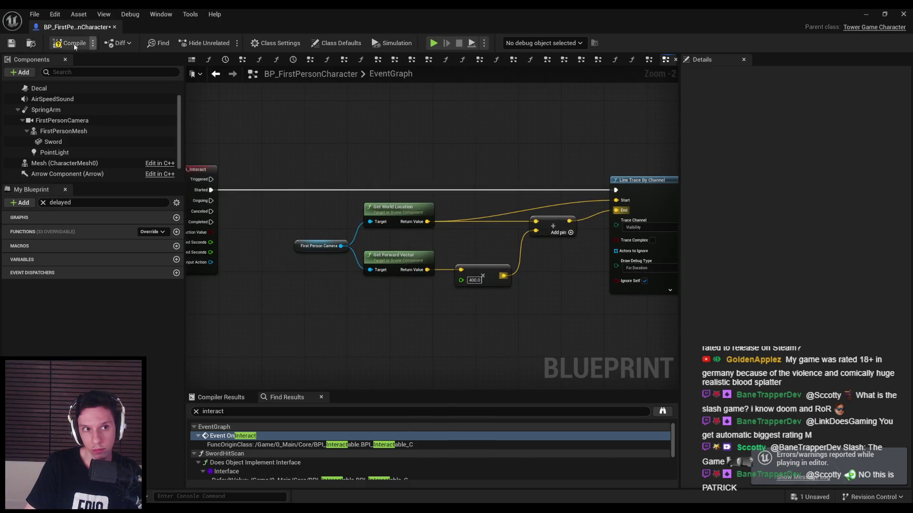
{"action": "left_click", "coordinate": [877, 16]}
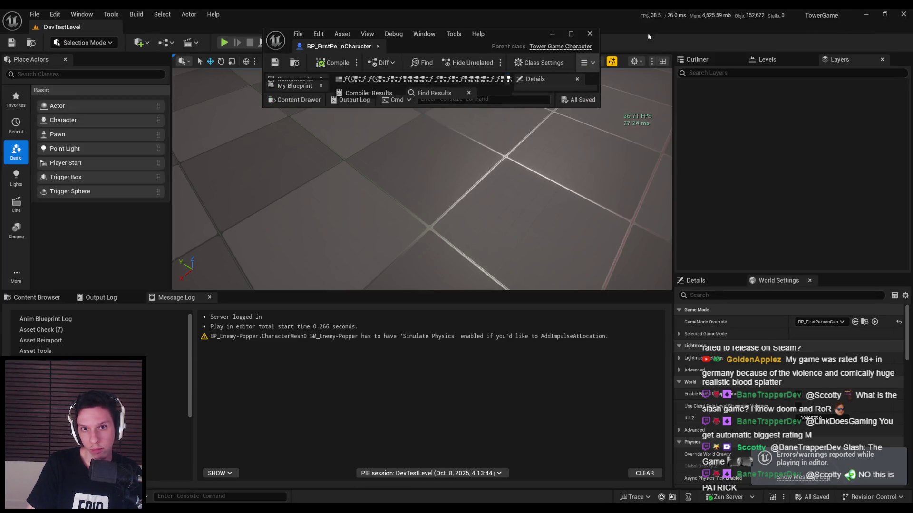
Play fullscreen, sword-slashing spiders and demons to watch the debug trace lines, then stop.
{"action": "left_click", "coordinate": [571, 34]}
{"action": "left_click", "coordinate": [866, 14]}
{"action": "left_click", "coordinate": [224, 43]}
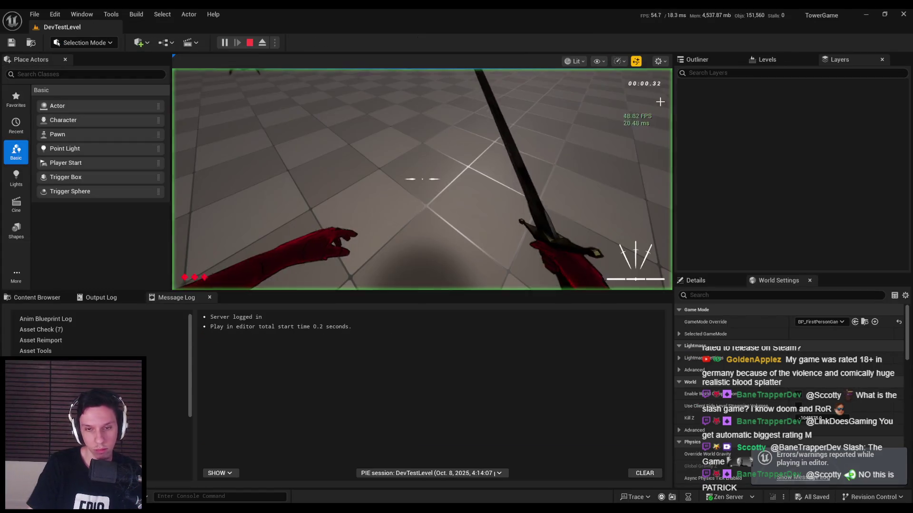
{"action": "key", "text": "F11"}
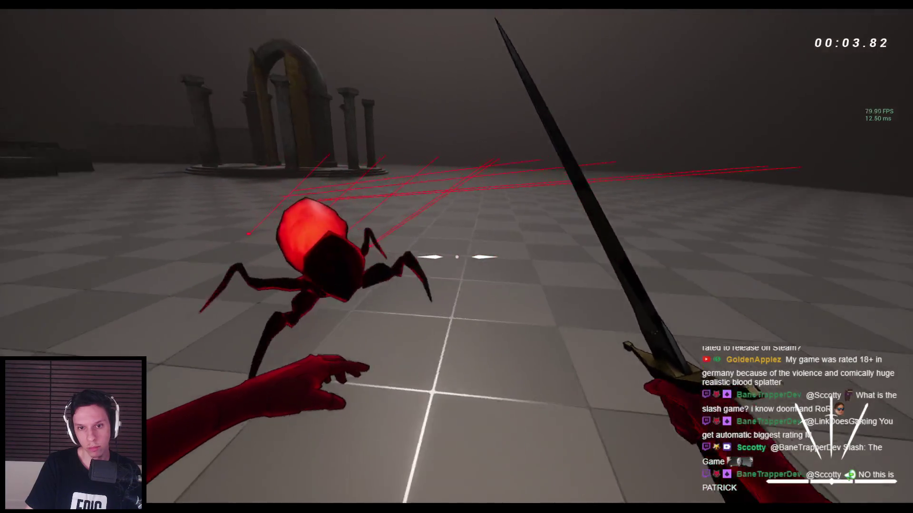
{"action": "left_click", "coordinate": [457, 257]}
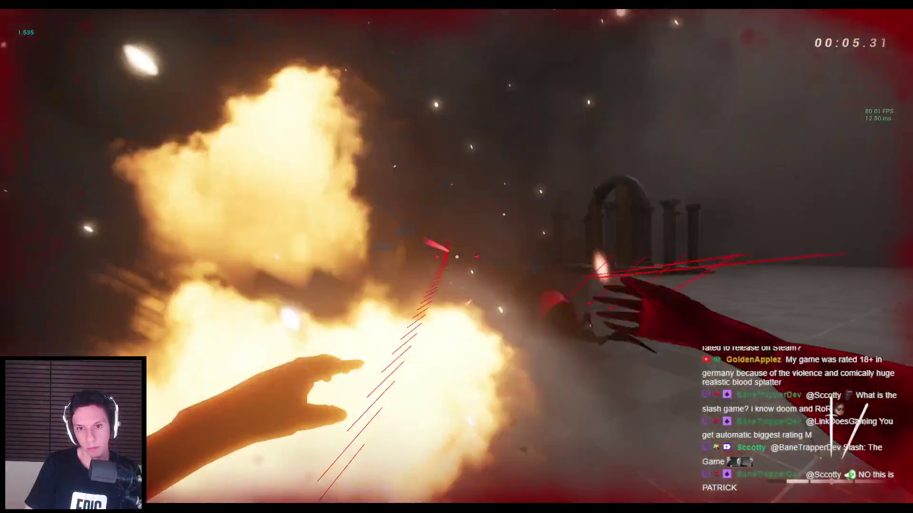
{"action": "left_click", "coordinate": [456, 257]}
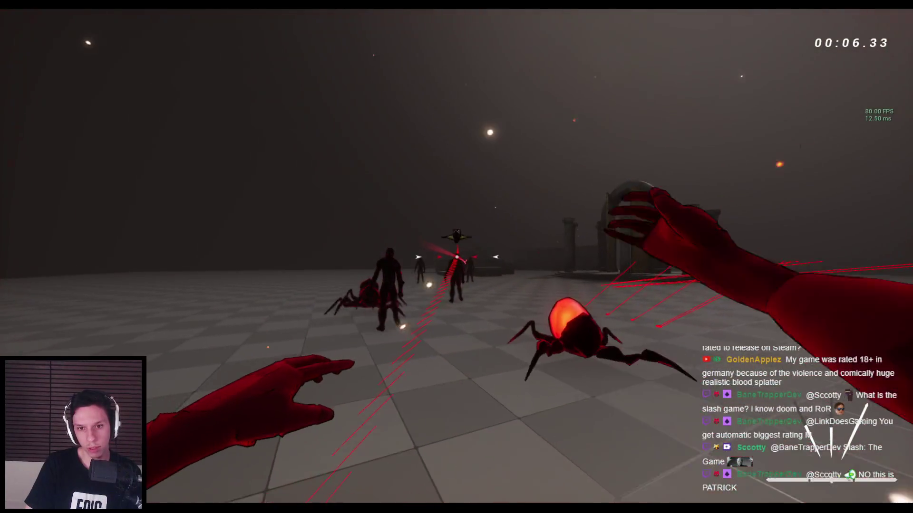
{"action": "left_click", "coordinate": [456, 256]}
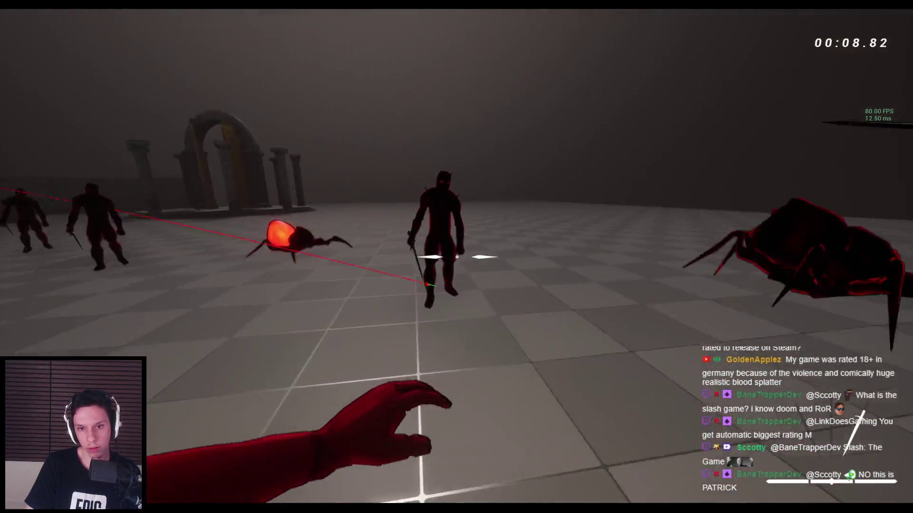
{"action": "left_click", "coordinate": [457, 257]}
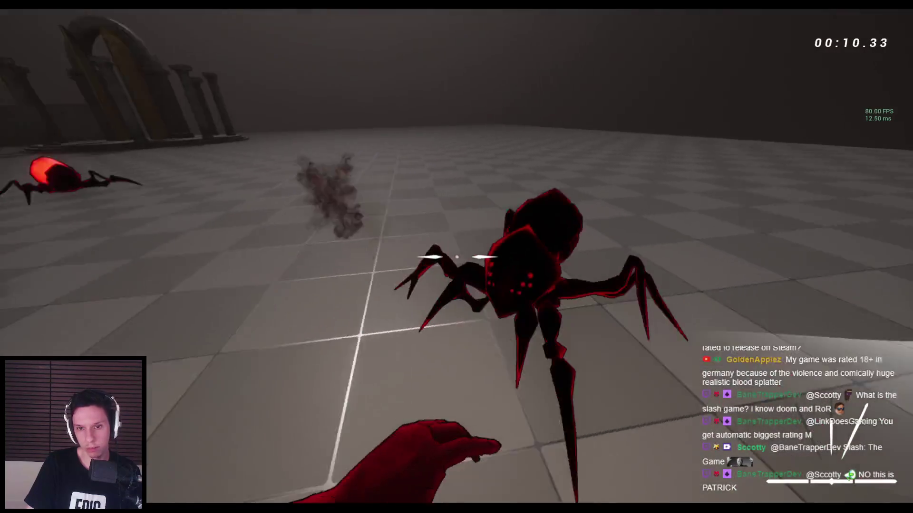
{"action": "left_click", "coordinate": [457, 257]}
{"action": "left_click", "coordinate": [456, 257]}
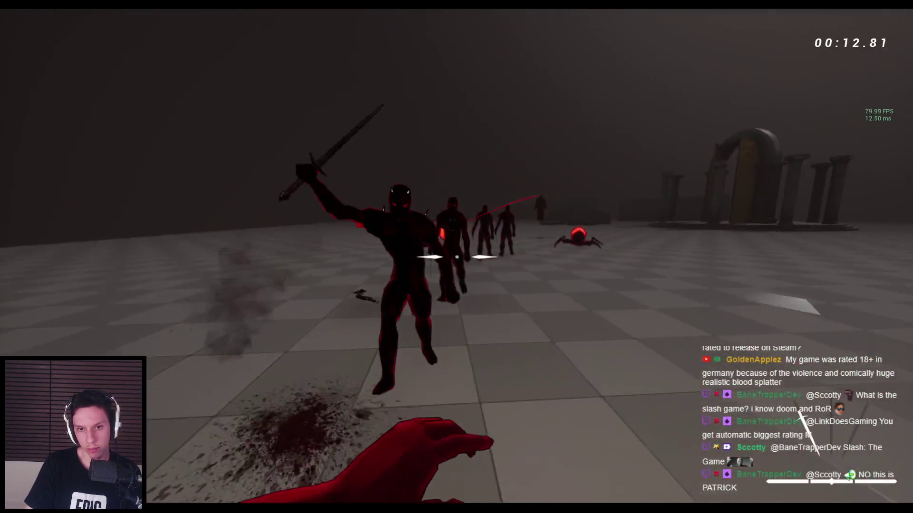
{"action": "left_click", "coordinate": [456, 256]}
{"action": "left_click", "coordinate": [456, 256]}
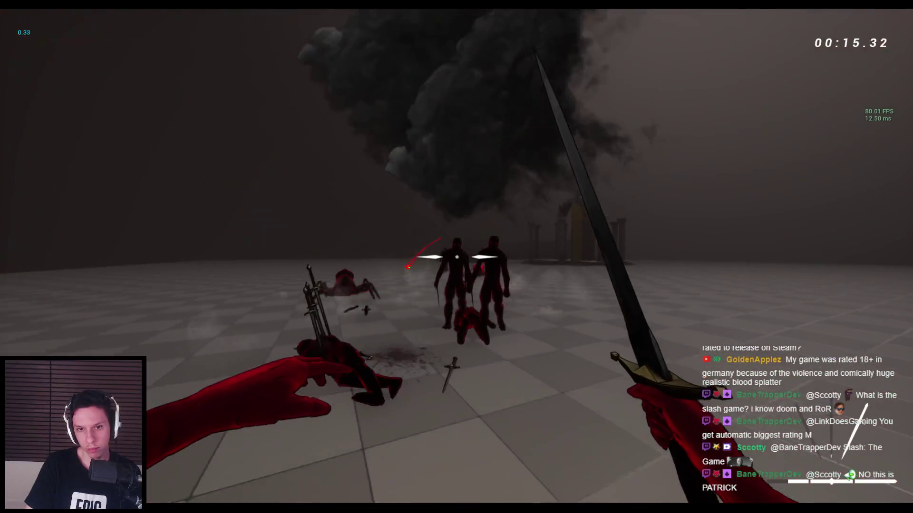
{"action": "left_click", "coordinate": [456, 257]}
{"action": "left_click", "coordinate": [457, 257]}
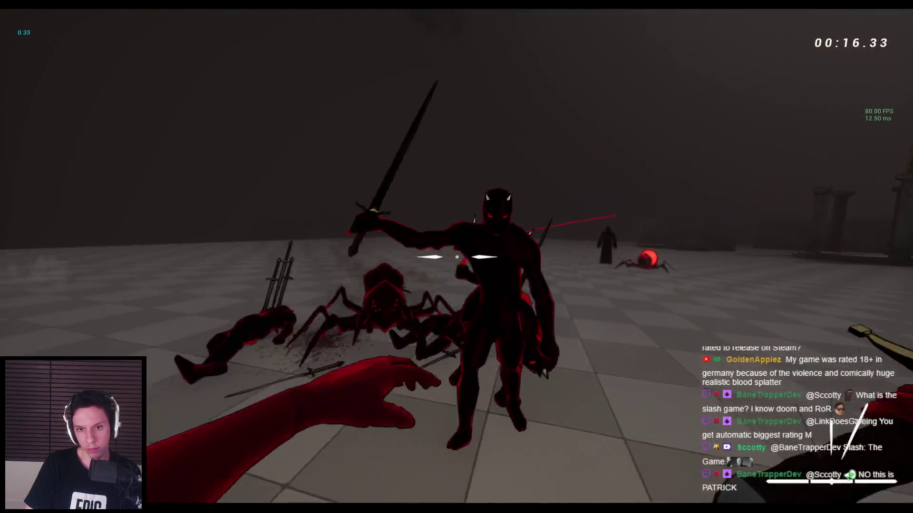
{"action": "left_click", "coordinate": [456, 257]}
{"action": "left_click", "coordinate": [456, 257]}
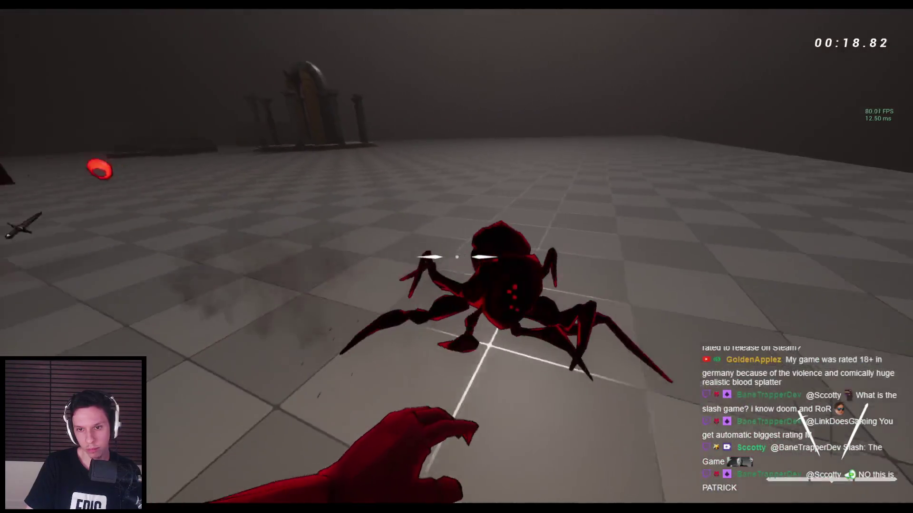
{"action": "left_click", "coordinate": [456, 256]}
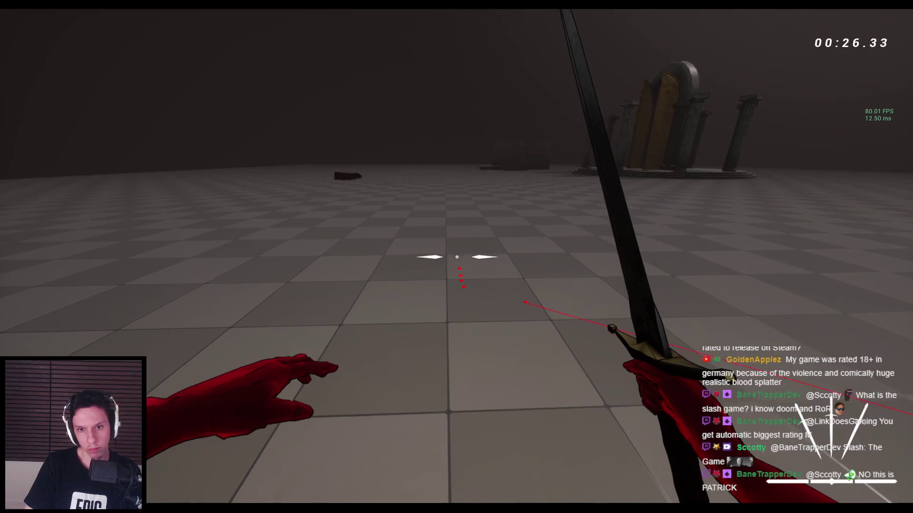
{"action": "key", "text": "Escape"}
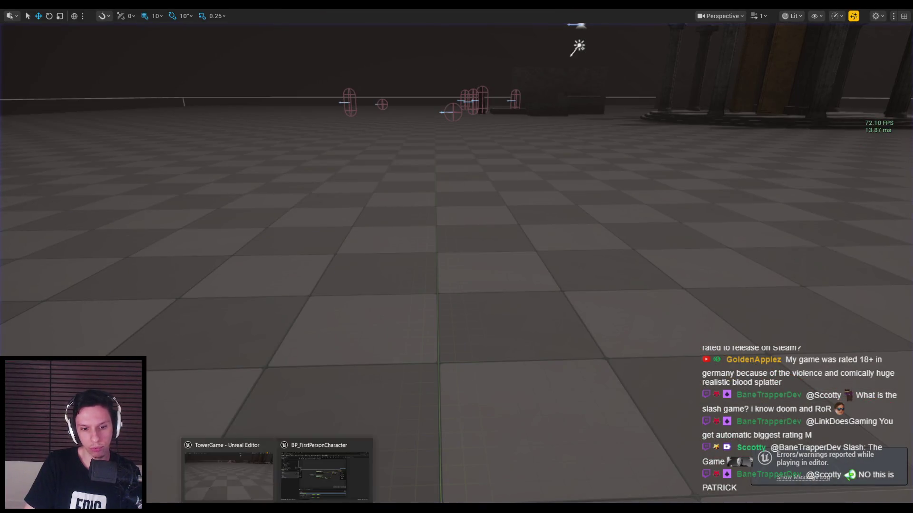
Commit the forward multiplier as 300.0 and save the blueprint.
{"action": "scroll", "coordinate": [474, 279], "scroll_direction": "up", "scroll_amount": 2}
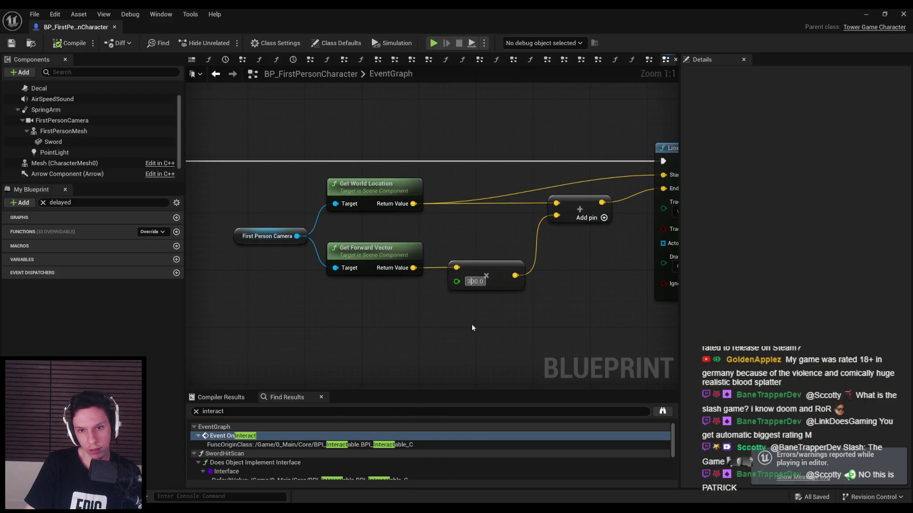
{"action": "key", "text": "Return"}
{"action": "scroll", "coordinate": [472, 328], "scroll_direction": "down", "scroll_amount": 3}
{"action": "left_click", "coordinate": [20, 43]}
Move the left-hand nodes into place beside the Line Trace, then compile and save.
{"action": "right_click_drag", "start_coordinate": [447, 266], "coordinate": [257, 266]}
{"action": "scroll", "coordinate": [256, 267], "scroll_direction": "up", "scroll_amount": 3}
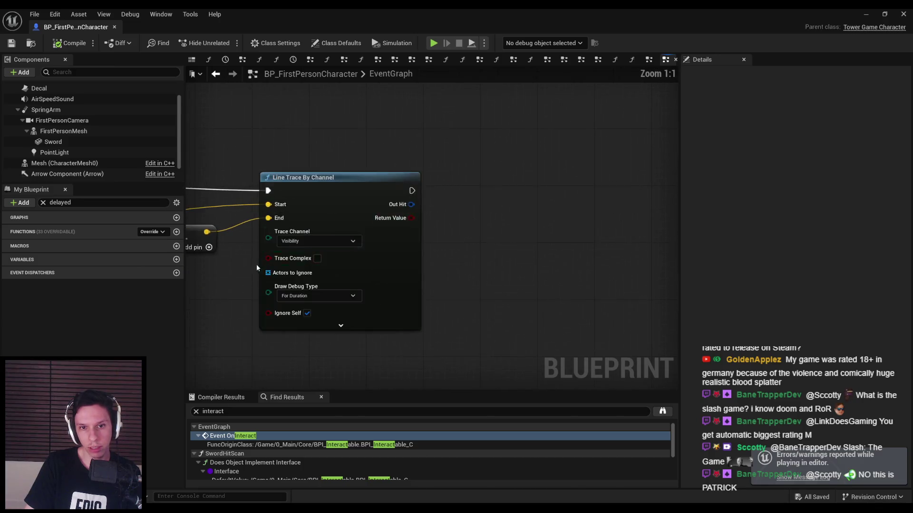
{"action": "scroll", "coordinate": [256, 264], "scroll_direction": "down", "scroll_amount": 4}
{"action": "scroll", "coordinate": [469, 195], "scroll_direction": "up", "scroll_amount": 3}
{"action": "scroll", "coordinate": [469, 195], "scroll_direction": "down", "scroll_amount": 2}
{"action": "scroll", "coordinate": [280, 326], "scroll_direction": "down", "scroll_amount": 1}
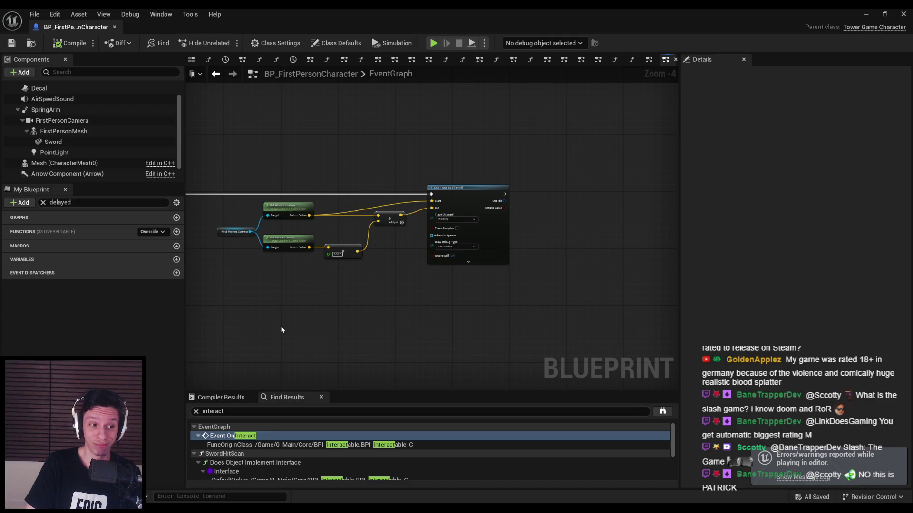
{"action": "right_click_drag", "start_coordinate": [281, 329], "coordinate": [503, 343]}
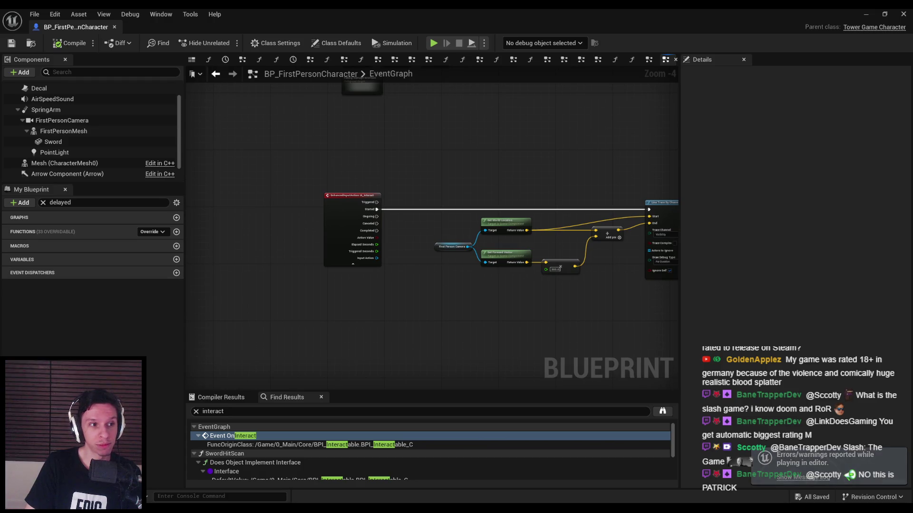
{"action": "right_click_drag", "start_coordinate": [405, 190], "coordinate": [231, 204]}
{"action": "scroll", "coordinate": [231, 204], "scroll_direction": "down", "scroll_amount": 1}
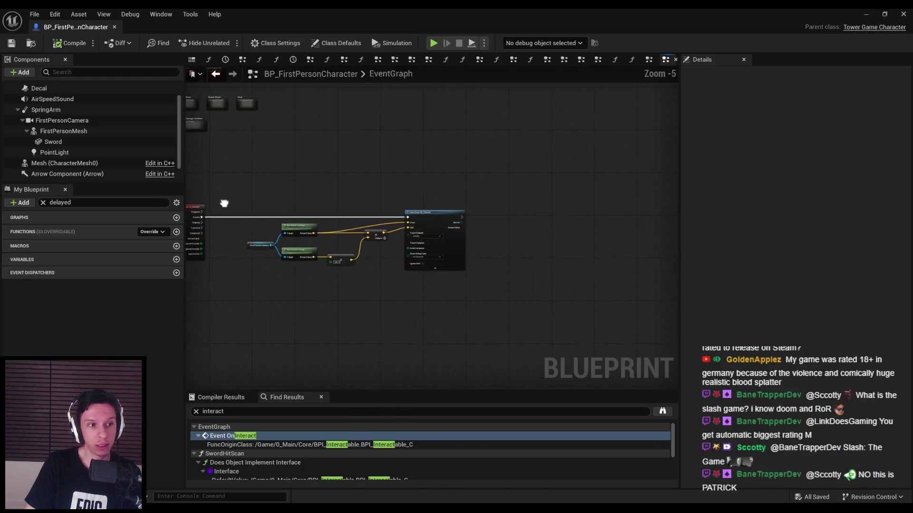
{"action": "scroll", "coordinate": [275, 221], "scroll_direction": "up", "scroll_amount": 2}
{"action": "scroll", "coordinate": [277, 224], "scroll_direction": "down", "scroll_amount": 1}
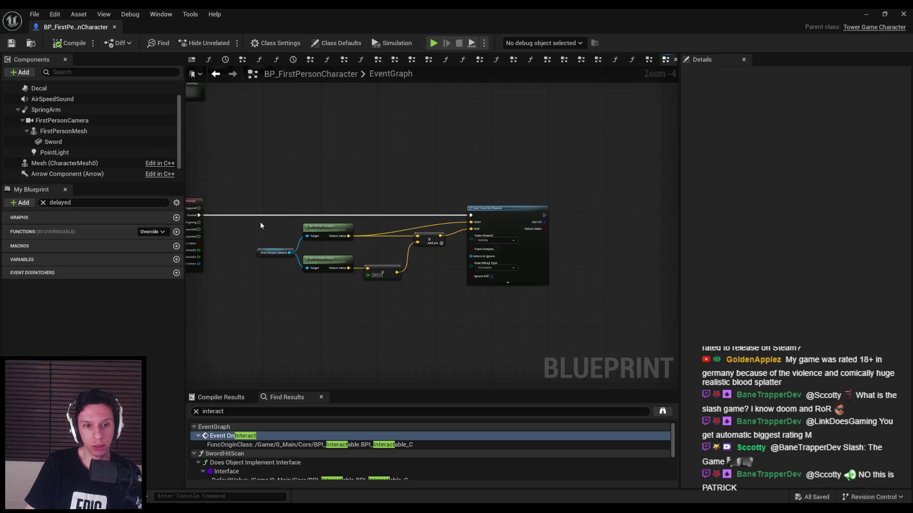
{"action": "left_click_drag", "start_coordinate": [260, 225], "coordinate": [361, 280]}
{"action": "scroll", "coordinate": [418, 256], "scroll_direction": "up", "scroll_amount": 3}
{"action": "left_click", "coordinate": [333, 277]}
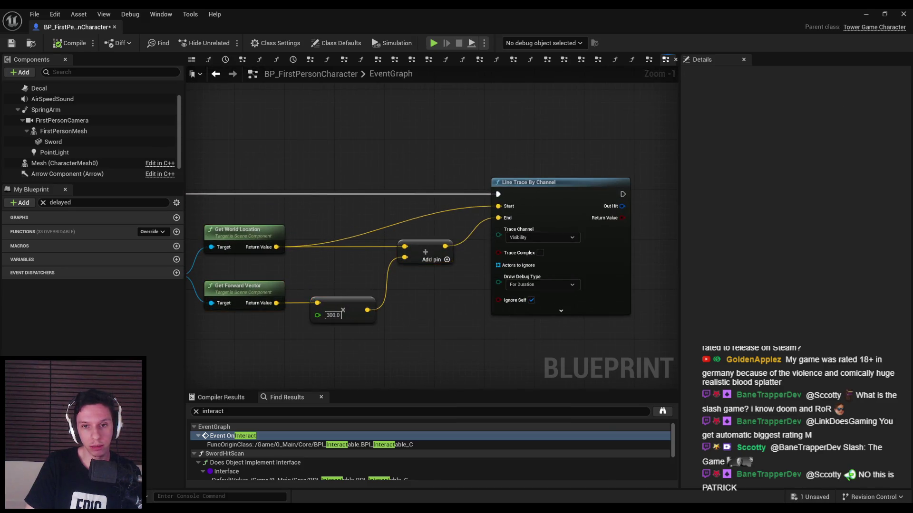
{"action": "scroll", "coordinate": [333, 277], "scroll_direction": "down", "scroll_amount": 1}
{"action": "left_click", "coordinate": [74, 44]}
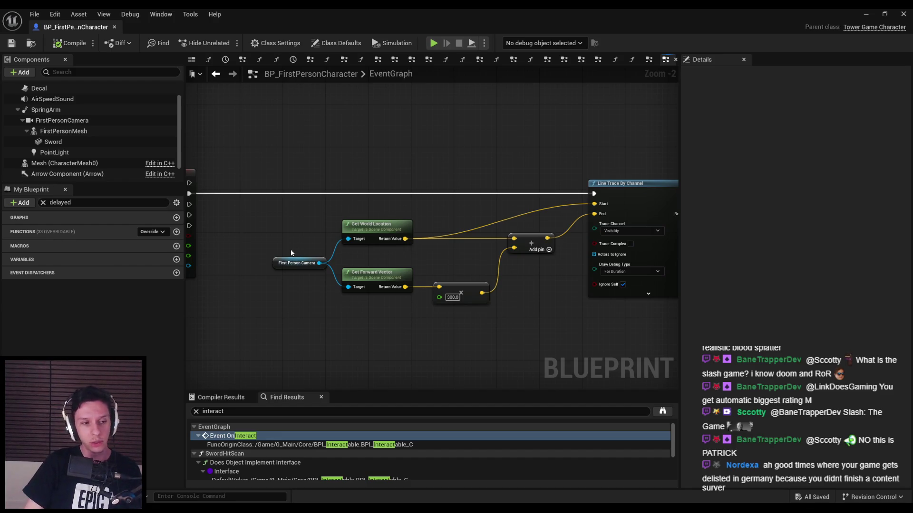
Adjust the camera and vector node positions and save the blueprint.
{"action": "right_click_drag", "start_coordinate": [323, 245], "coordinate": [312, 242]}
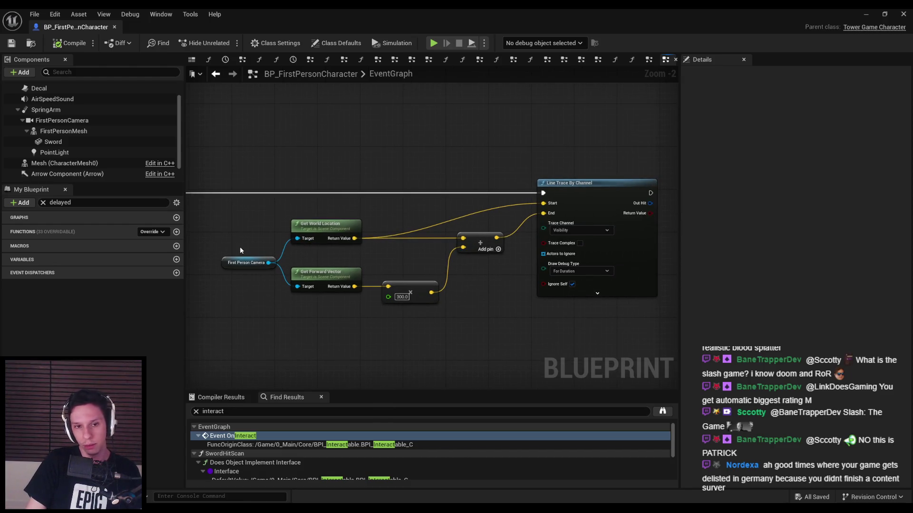
{"action": "key", "text": "ctrl+z"}
{"action": "left_click", "coordinate": [12, 43]}
{"action": "scroll", "coordinate": [532, 199], "scroll_direction": "down", "scroll_amount": 2}
{"action": "scroll", "coordinate": [374, 218], "scroll_direction": "up", "scroll_amount": 2}
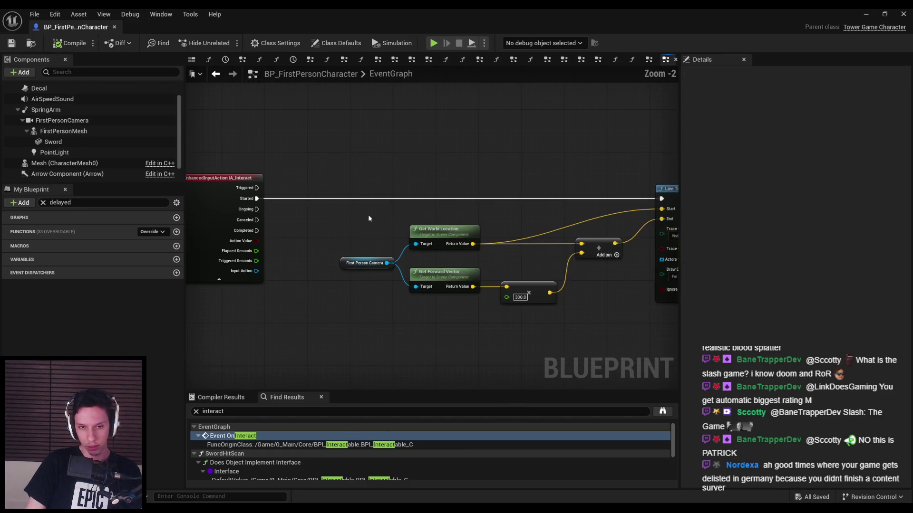
{"action": "scroll", "coordinate": [334, 210], "scroll_direction": "down", "scroll_amount": 2}
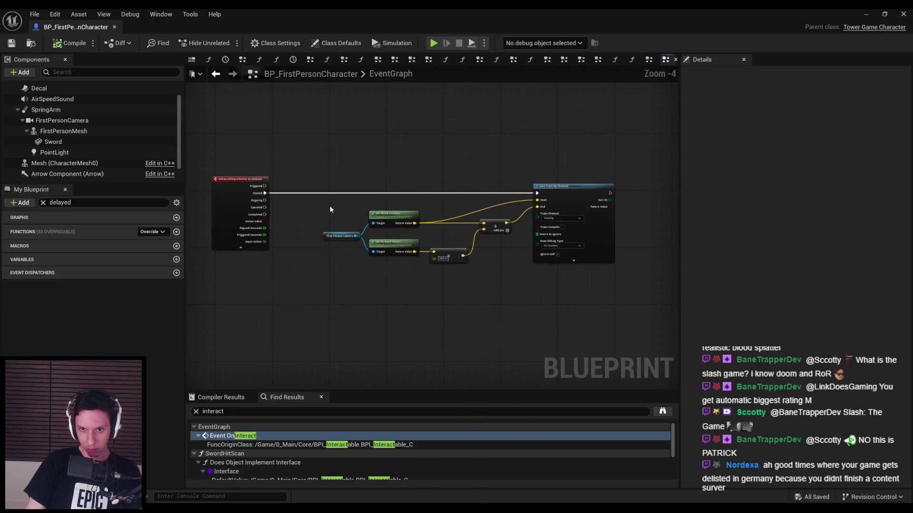
{"action": "scroll", "coordinate": [461, 211], "scroll_direction": "up", "scroll_amount": 4}
Add a reroute point on the Start wire, raise it above the nodes, then view the level.
{"action": "double_click", "coordinate": [459, 226]}
{"action": "left_click_drag", "start_coordinate": [465, 227], "coordinate": [423, 201]}
{"action": "left_click", "coordinate": [468, 209]}
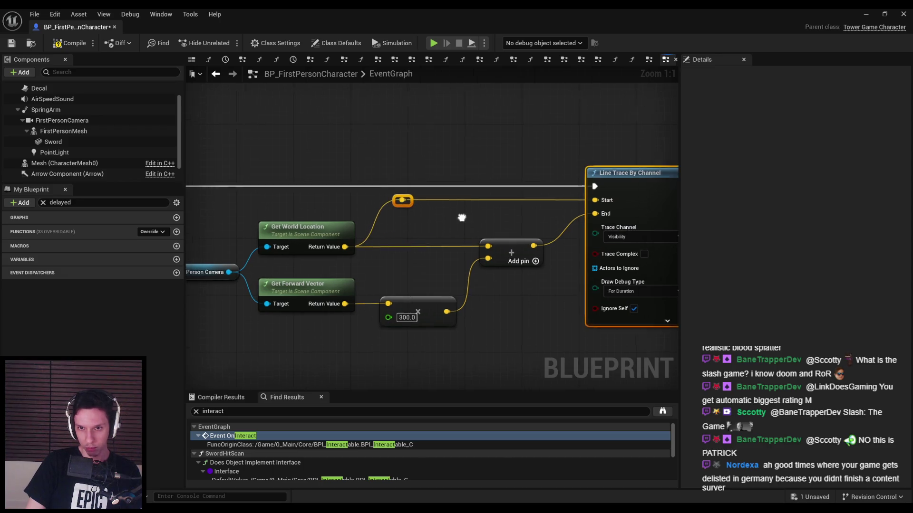
{"action": "scroll", "coordinate": [444, 256], "scroll_direction": "down", "scroll_amount": 2}
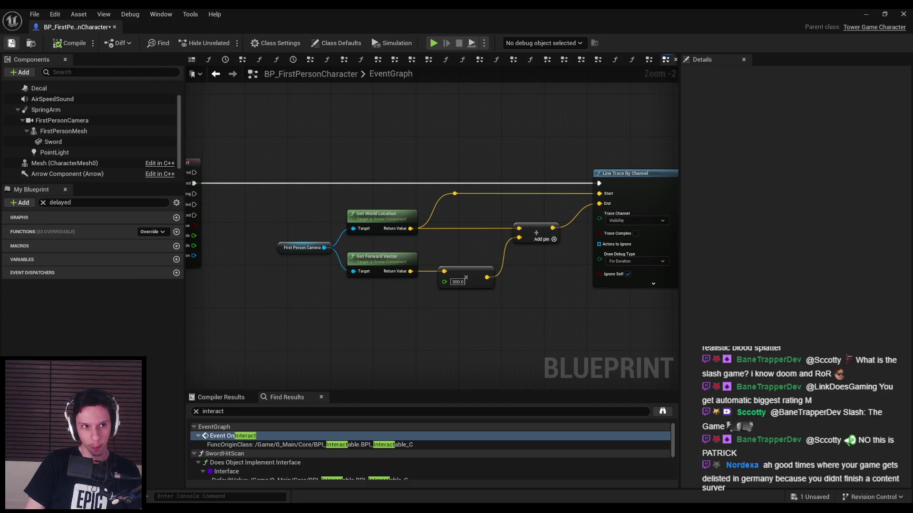
{"action": "scroll", "coordinate": [368, 165], "scroll_direction": "down", "scroll_amount": 1}
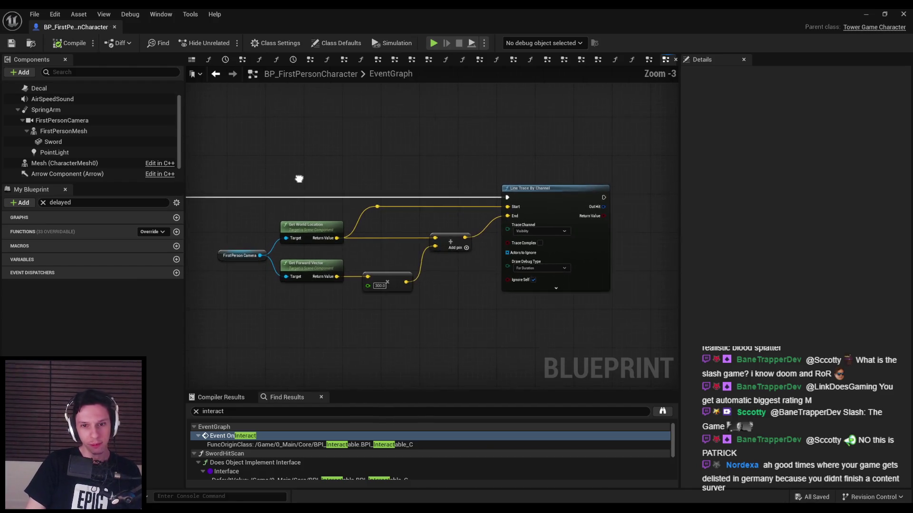
{"action": "scroll", "coordinate": [422, 163], "scroll_direction": "up", "scroll_amount": 1}
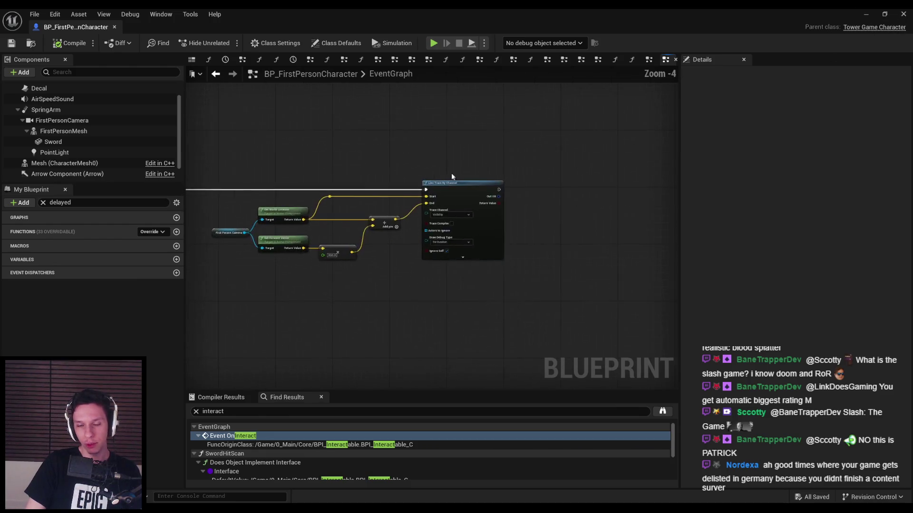
{"action": "mouse_move", "coordinate": [238, 172]}
{"action": "right_mouse_down"}
{"action": "mouse_move", "coordinate": [628, 171]}
{"action": "mouse_move", "coordinate": [315, 171]}
{"action": "right_mouse_up"}
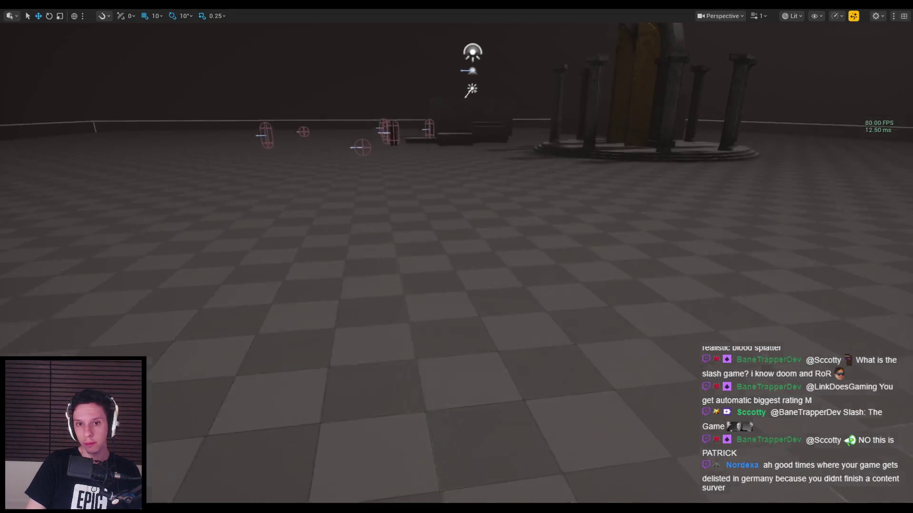
{"action": "mouse_move", "coordinate": [456, 257]}
{"action": "right_mouse_down"}
{"action": "mouse_move", "coordinate": [437, 276]}
{"action": "mouse_move", "coordinate": [523, 345]}
{"action": "right_mouse_up"}
{"action": "scroll", "coordinate": [466, 294], "scroll_direction": "up", "scroll_amount": 3}
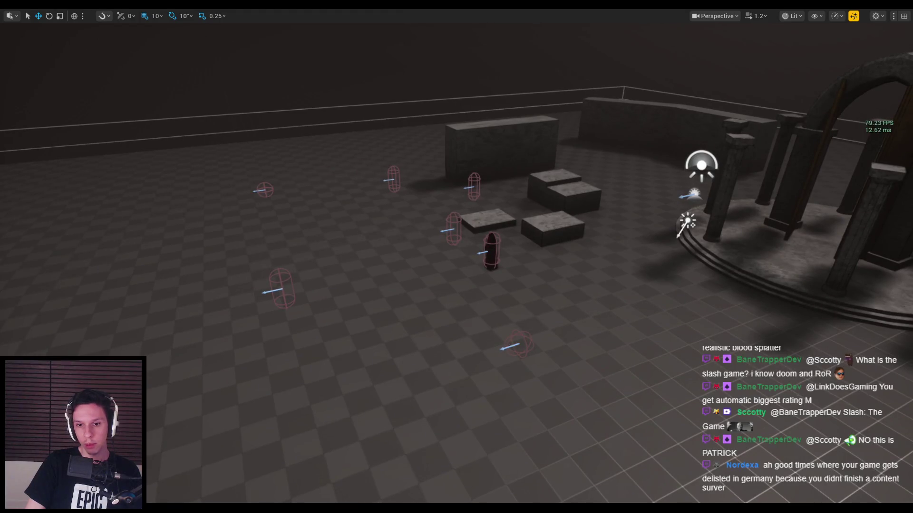
Select two pink capsules and the small sphere marker, undoing an accidental floor pick.
{"action": "left_click", "coordinate": [449, 230], "text": "ctrl"}
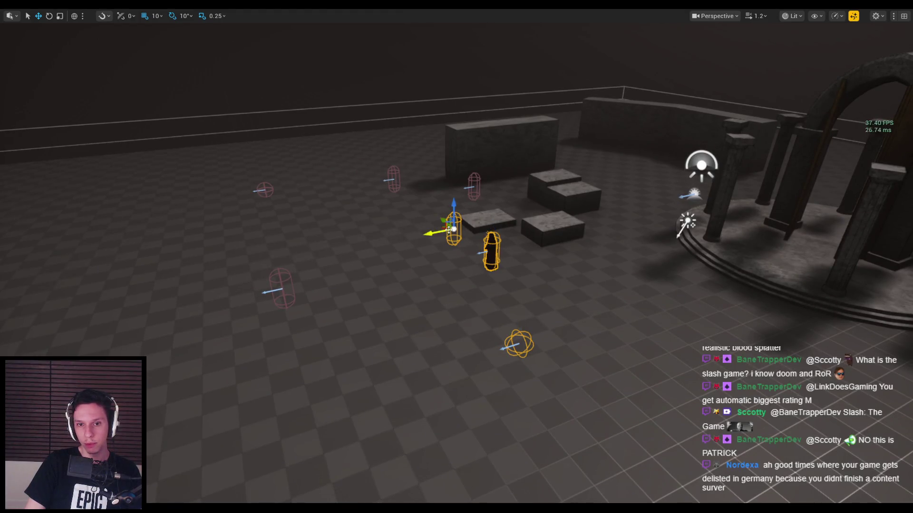
{"action": "left_click", "coordinate": [269, 295], "text": "ctrl"}
{"action": "left_click", "coordinate": [255, 190], "text": "ctrl"}
{"action": "key", "text": "ctrl+z"}
{"action": "left_click", "coordinate": [262, 190], "text": "ctrl"}
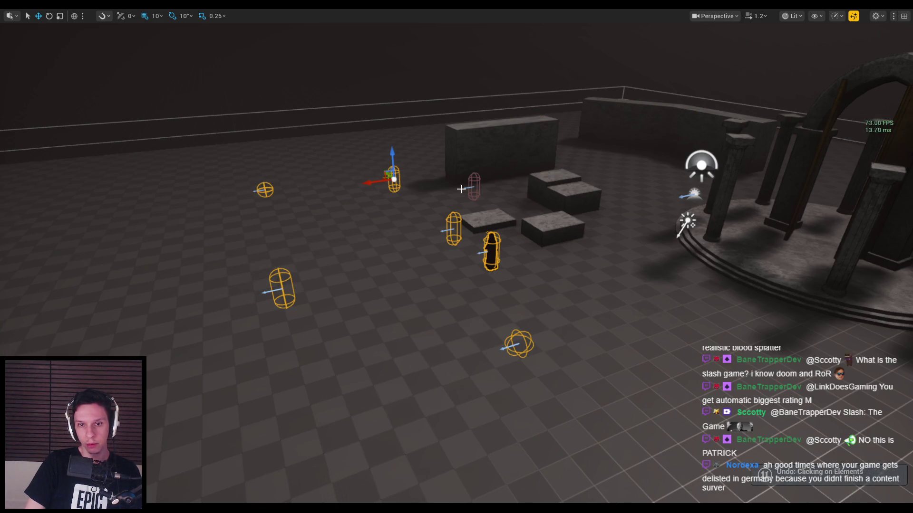
Zoom out over the level, start Play In Editor with Alt+P and switch to wireframe.
{"action": "scroll", "coordinate": [465, 190], "scroll_direction": "down", "scroll_amount": 10}
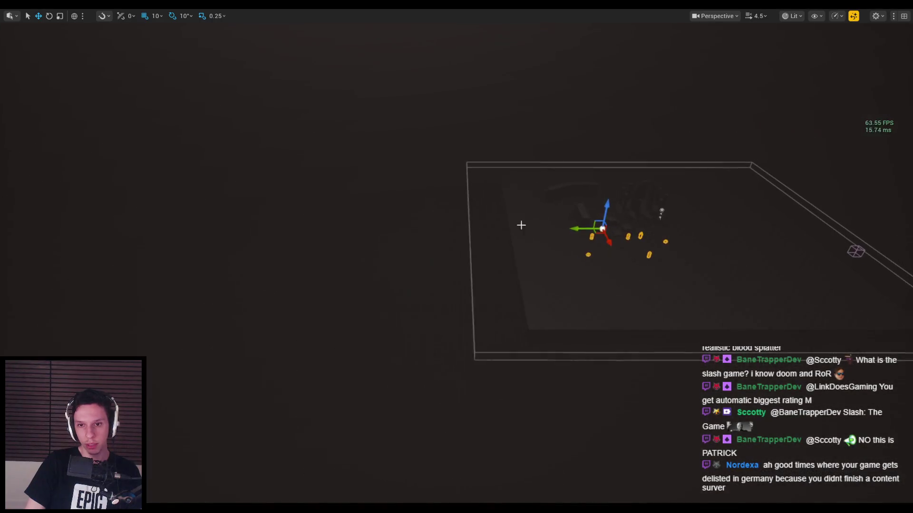
{"action": "key", "text": "alt+p"}
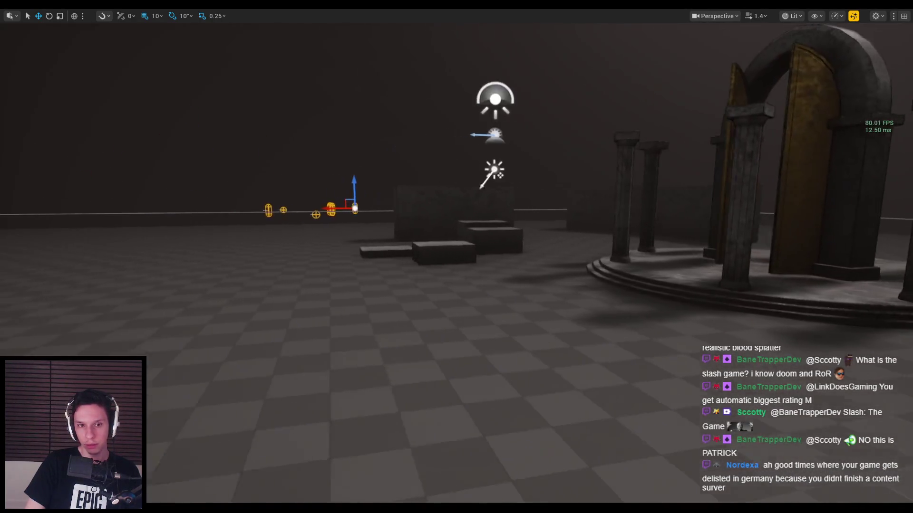
{"action": "key", "text": "F1"}
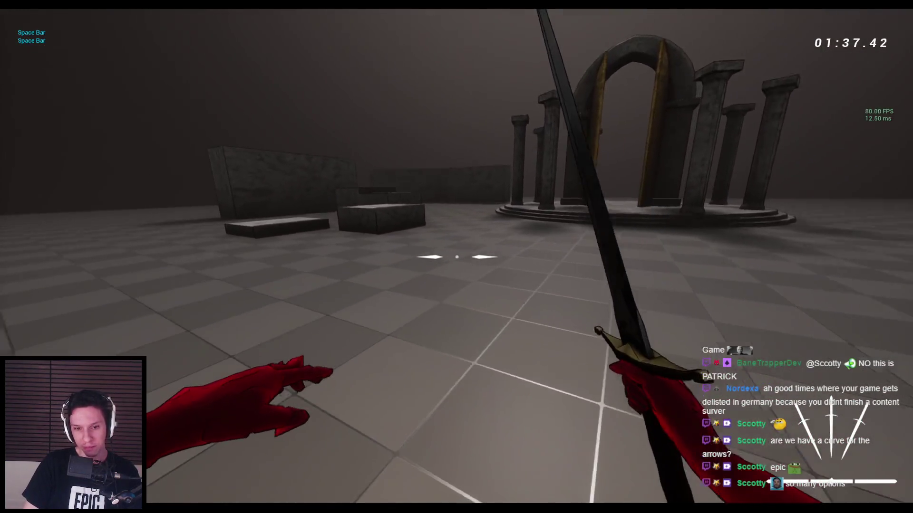
Stop the play session and return to the level editor.
{"action": "key", "text": "Escape"}
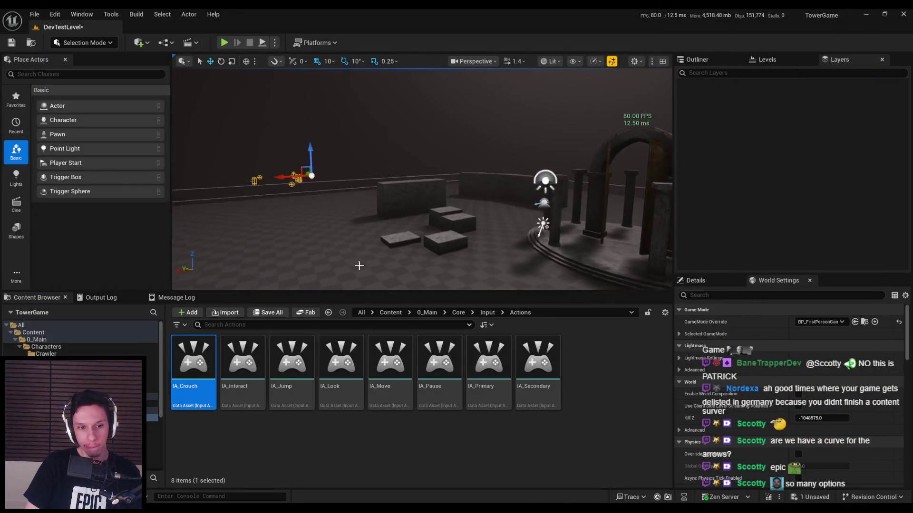
Open BP_FirstPersonCharacter and zoom and pan the EventGraph to centre the Line Trace By Channel nodes.
{"action": "left_click", "coordinate": [312, 471]}
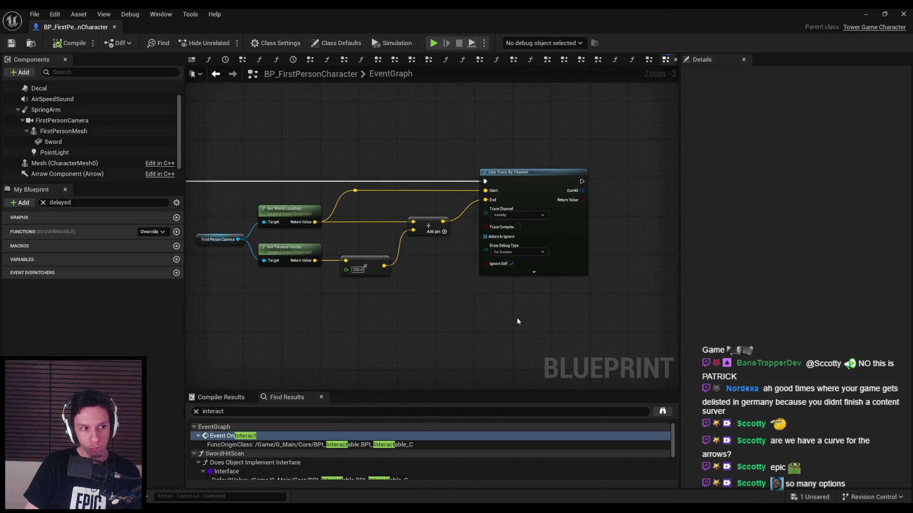
{"action": "scroll", "coordinate": [452, 310], "scroll_direction": "up", "scroll_amount": 2}
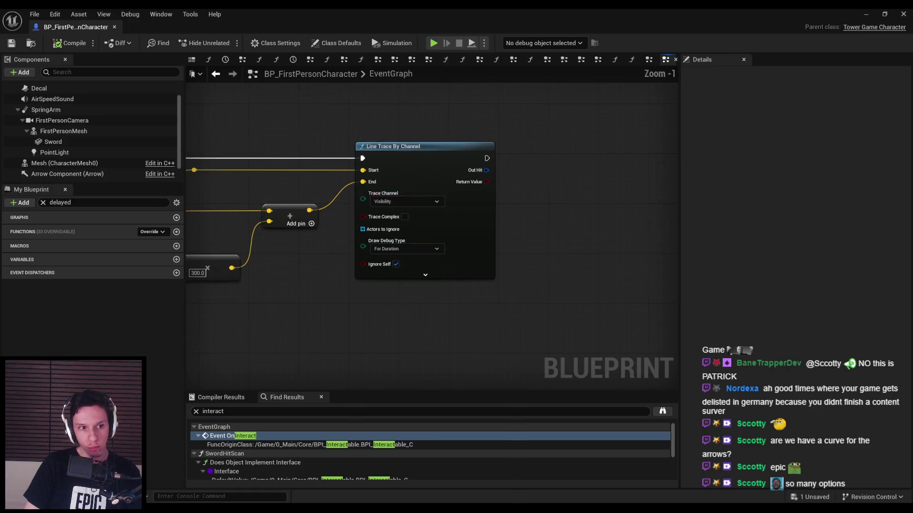
{"action": "scroll", "coordinate": [306, 305], "scroll_direction": "down", "scroll_amount": 2}
{"action": "mouse_move", "coordinate": [314, 318]}
{"action": "right_mouse_down"}
{"action": "mouse_move", "coordinate": [607, 301]}
{"action": "mouse_move", "coordinate": [462, 319]}
{"action": "right_mouse_up"}
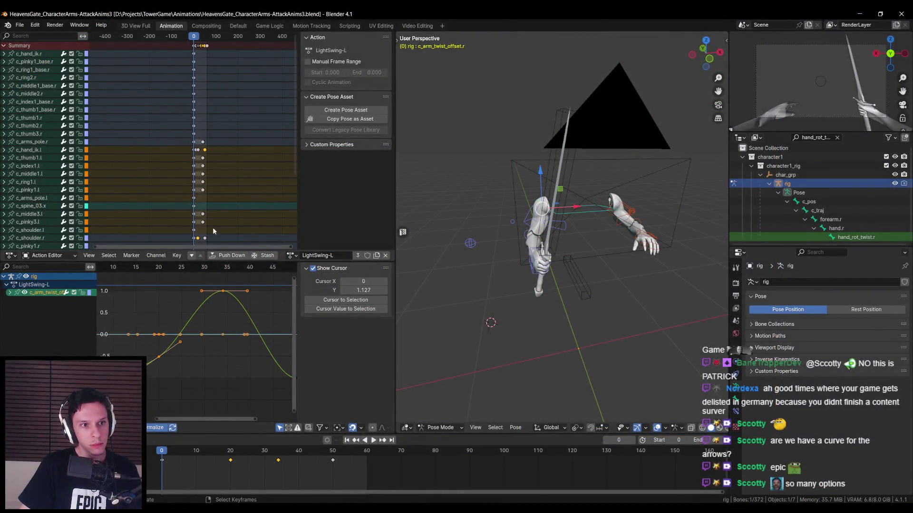
{"action": "left_click", "coordinate": [67, 257]}
{"action": "left_click", "coordinate": [63, 262]}
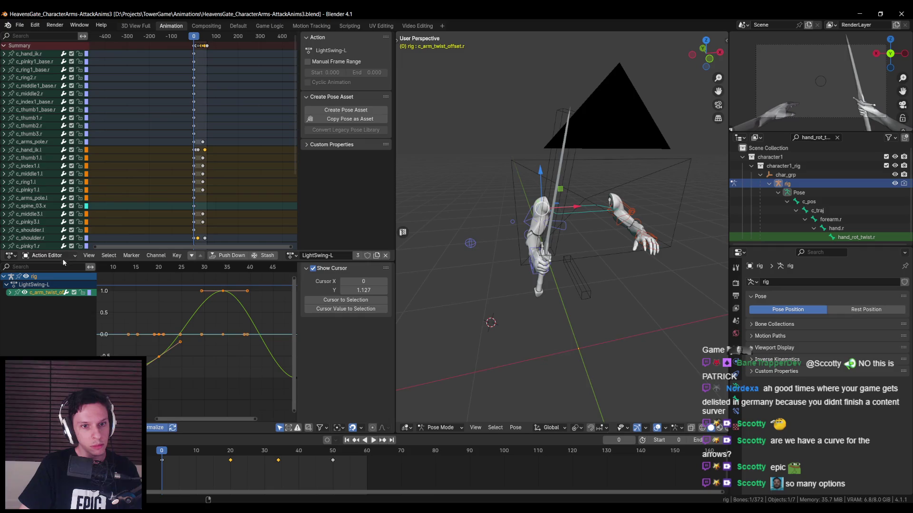
{"action": "left_click", "coordinate": [291, 256]}
{"action": "left_click", "coordinate": [292, 257]}
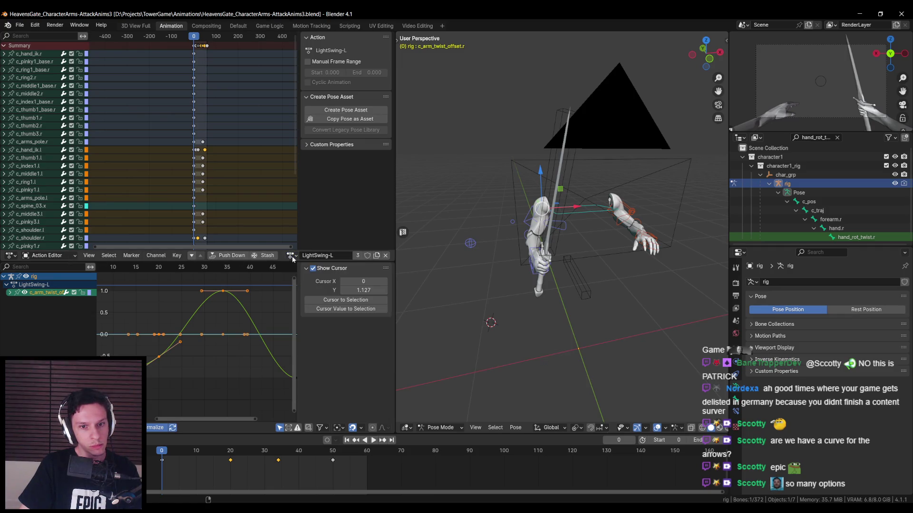
{"action": "key", "text": "space"}
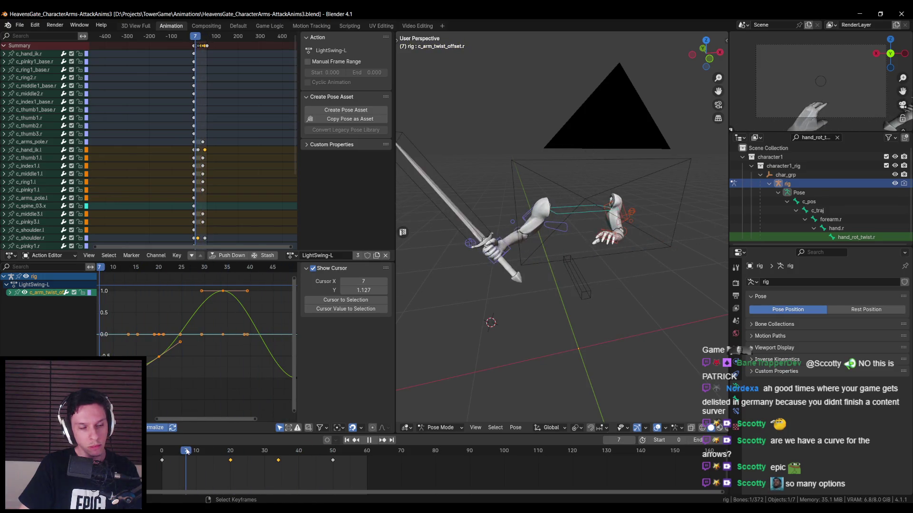
{"action": "left_click", "coordinate": [207, 451]}
{"action": "key", "text": "Escape"}
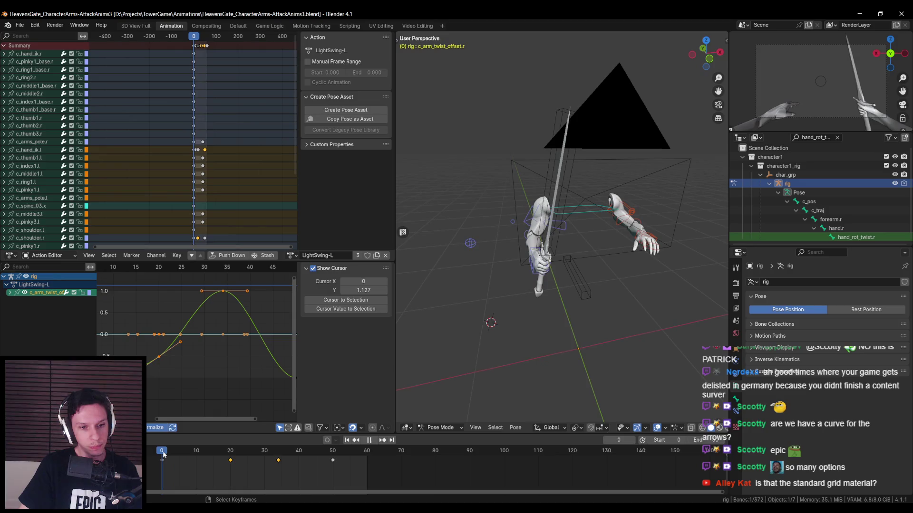
{"action": "mouse_move", "coordinate": [567, 294]}
{"action": "middle_mouse_down"}
{"action": "mouse_move", "coordinate": [611, 297]}
{"action": "mouse_move", "coordinate": [510, 304]}
{"action": "middle_mouse_up"}
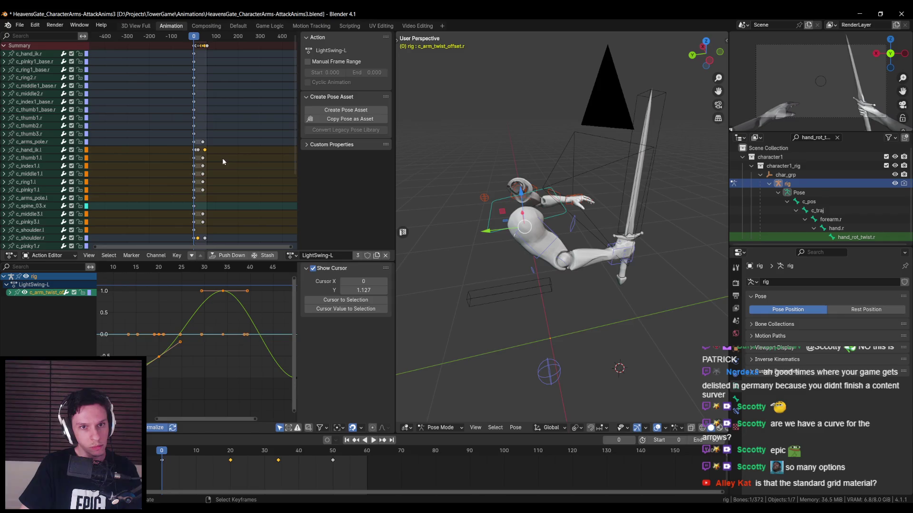
{"action": "left_click", "coordinate": [291, 255]}
{"action": "left_click", "coordinate": [299, 290]}
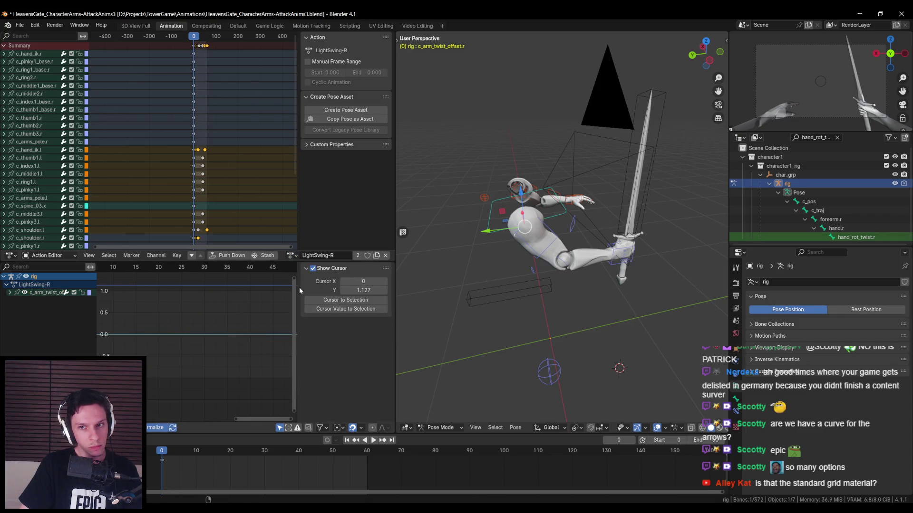
{"action": "key", "text": "space"}
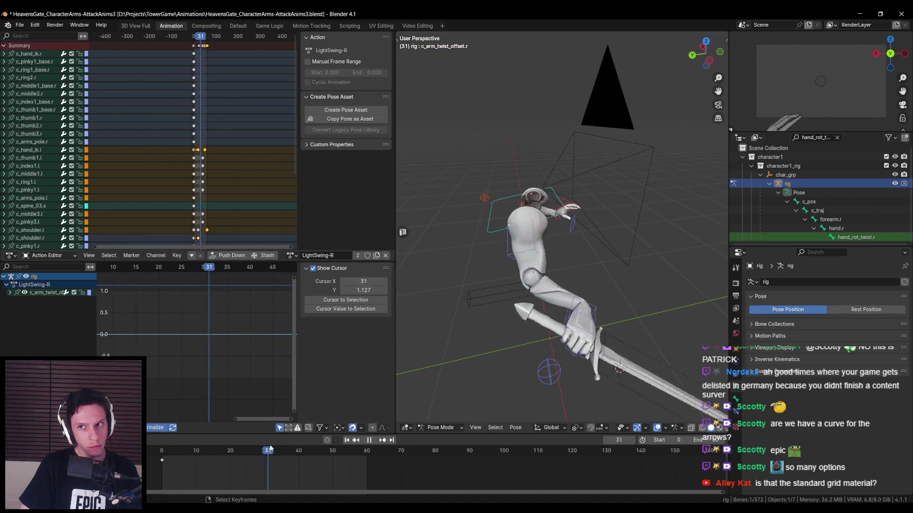
{"action": "left_click", "coordinate": [170, 450]}
{"action": "left_click", "coordinate": [163, 450]}
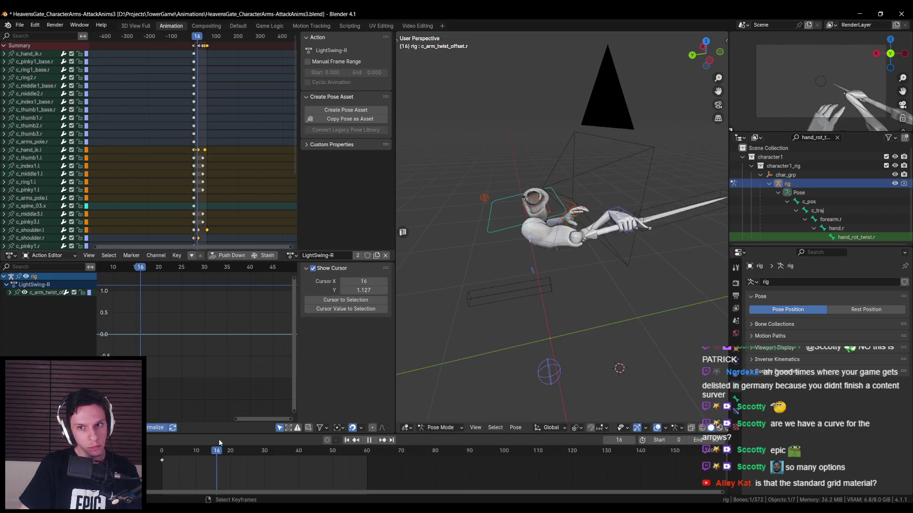
{"action": "left_click", "coordinate": [247, 445]}
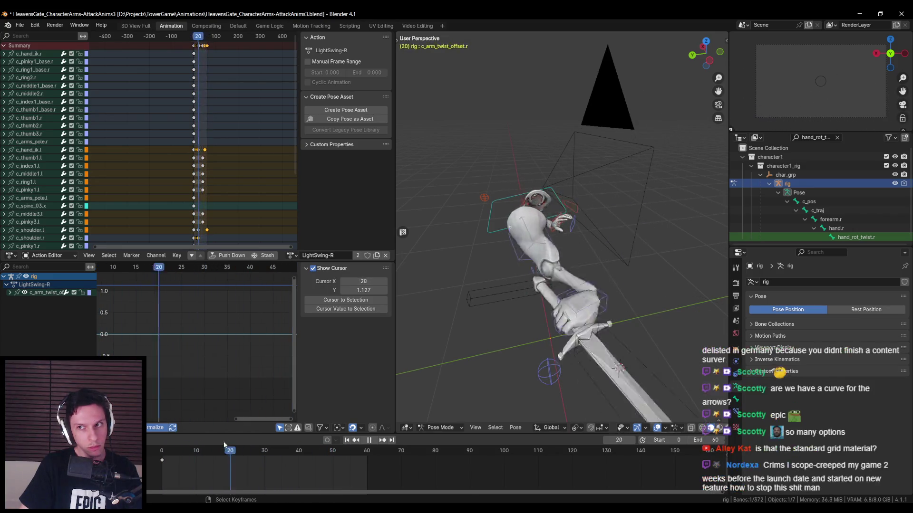
{"action": "left_click", "coordinate": [148, 442]}
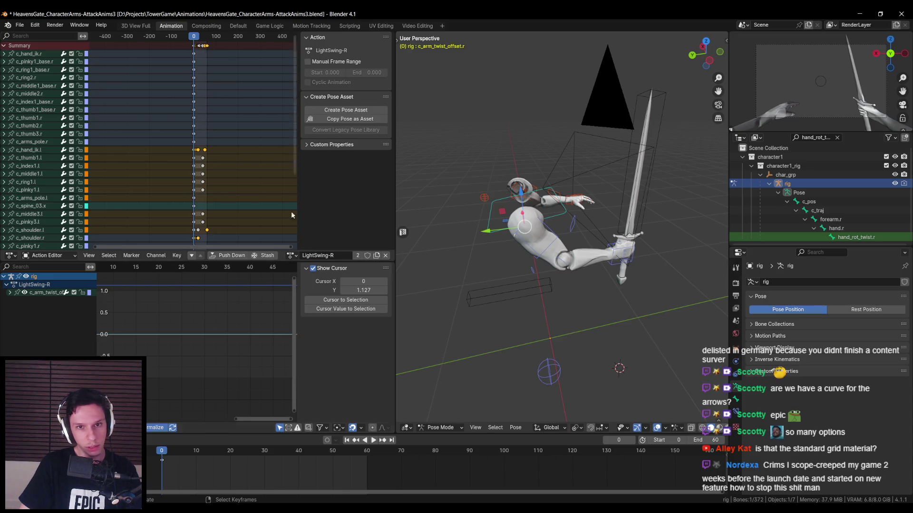
{"action": "left_click", "coordinate": [289, 260]}
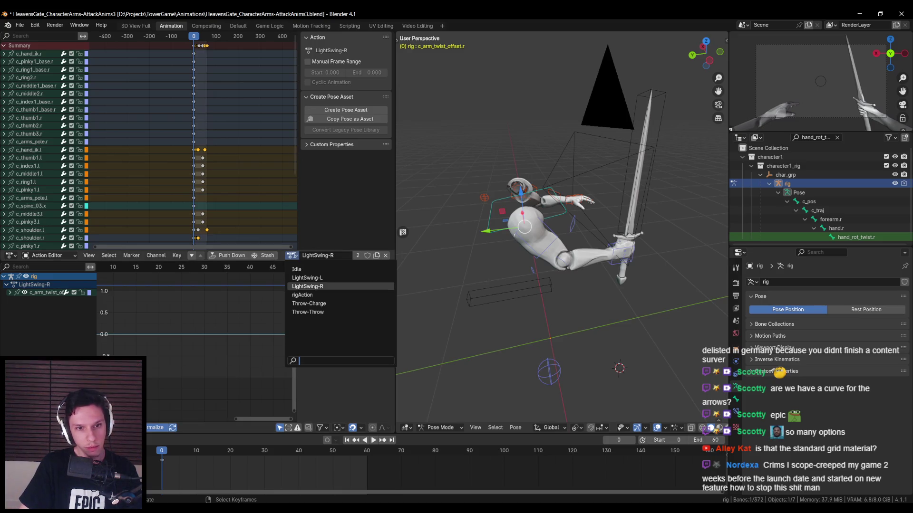
{"action": "left_click", "coordinate": [309, 300]}
{"action": "key", "text": "space"}
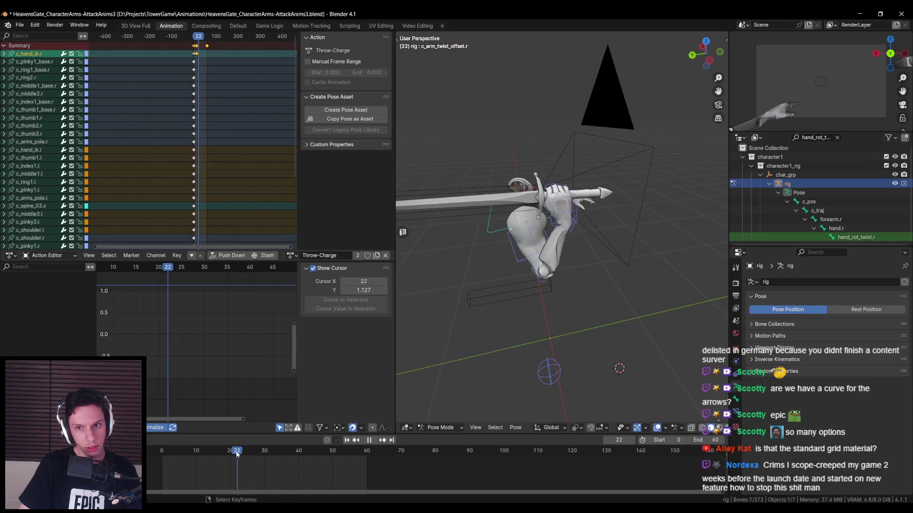
{"action": "left_click_drag", "start_coordinate": [322, 451], "coordinate": [163, 454]}
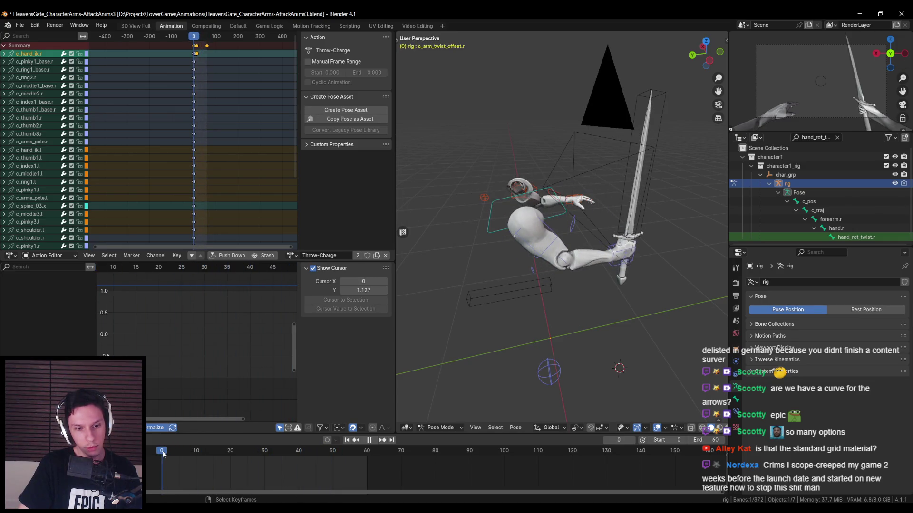
{"action": "left_click", "coordinate": [290, 255]}
{"action": "left_click", "coordinate": [314, 312]}
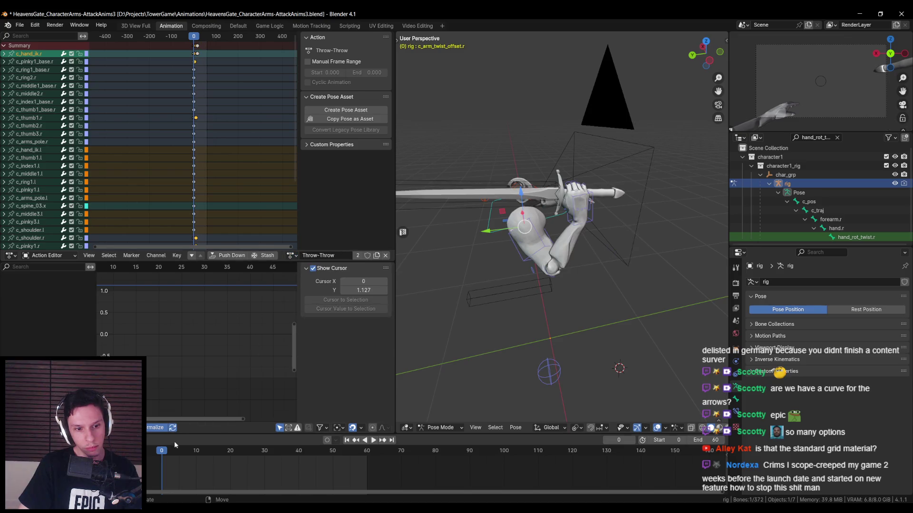
{"action": "key", "text": "space"}
{"action": "left_click", "coordinate": [176, 454]}
{"action": "left_click", "coordinate": [153, 456]}
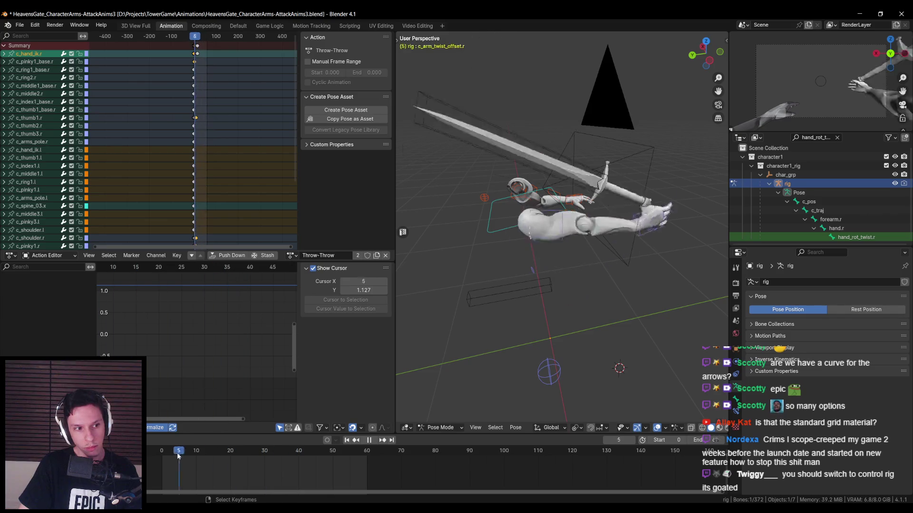
{"action": "left_click_drag", "start_coordinate": [162, 456], "coordinate": [302, 459]}
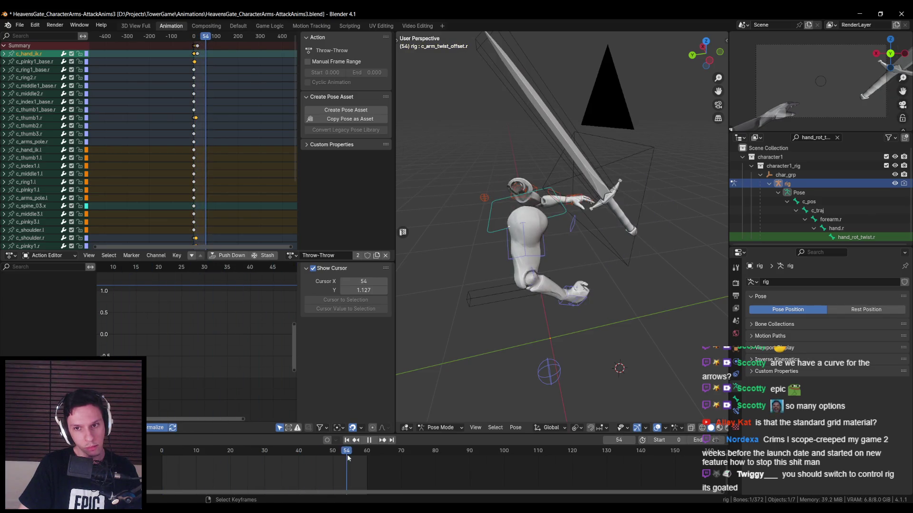
{"action": "left_click_drag", "start_coordinate": [241, 457], "coordinate": [149, 456]}
{"action": "left_click", "coordinate": [290, 256]}
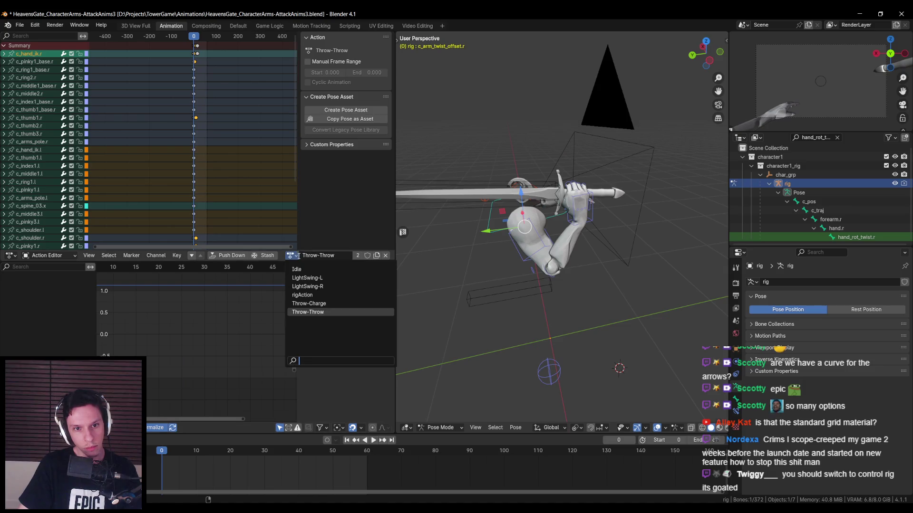
{"action": "left_click", "coordinate": [302, 279]}
{"action": "left_click", "coordinate": [291, 255]}
{"action": "left_click", "coordinate": [283, 283]}
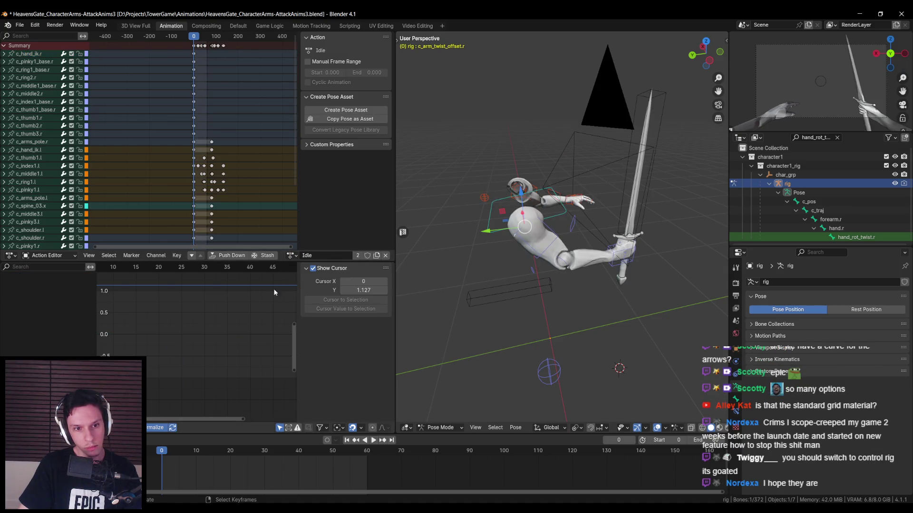
{"action": "key", "text": "space"}
{"action": "key", "text": "Escape"}
{"action": "left_click", "coordinate": [290, 255]}
{"action": "left_click", "coordinate": [301, 283]}
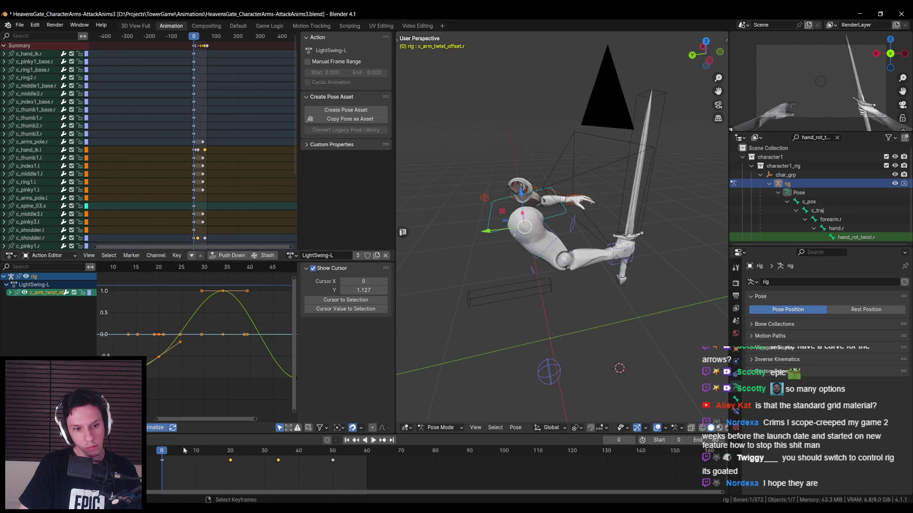
{"action": "key", "text": "space"}
{"action": "left_click_drag", "start_coordinate": [292, 455], "coordinate": [232, 461]}
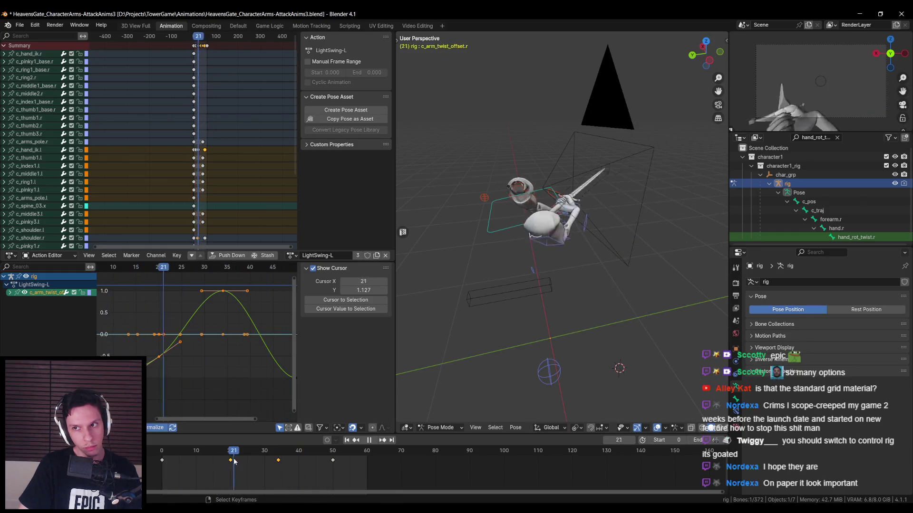
{"action": "mouse_move", "coordinate": [347, 467]}
{"action": "left_mouse_down"}
{"action": "mouse_move", "coordinate": [157, 459]}
{"action": "mouse_move", "coordinate": [323, 456]}
{"action": "mouse_move", "coordinate": [156, 456]}
{"action": "mouse_move", "coordinate": [228, 455]}
{"action": "mouse_move", "coordinate": [213, 453]}
{"action": "left_mouse_up"}
{"action": "left_click", "coordinate": [571, 290]}
{"action": "mouse_move", "coordinate": [572, 290]}
{"action": "middle_mouse_down"}
{"action": "mouse_move", "coordinate": [552, 295]}
{"action": "mouse_move", "coordinate": [475, 233]}
{"action": "mouse_move", "coordinate": [452, 271]}
{"action": "middle_mouse_up"}
{"action": "left_click", "coordinate": [443, 251]}
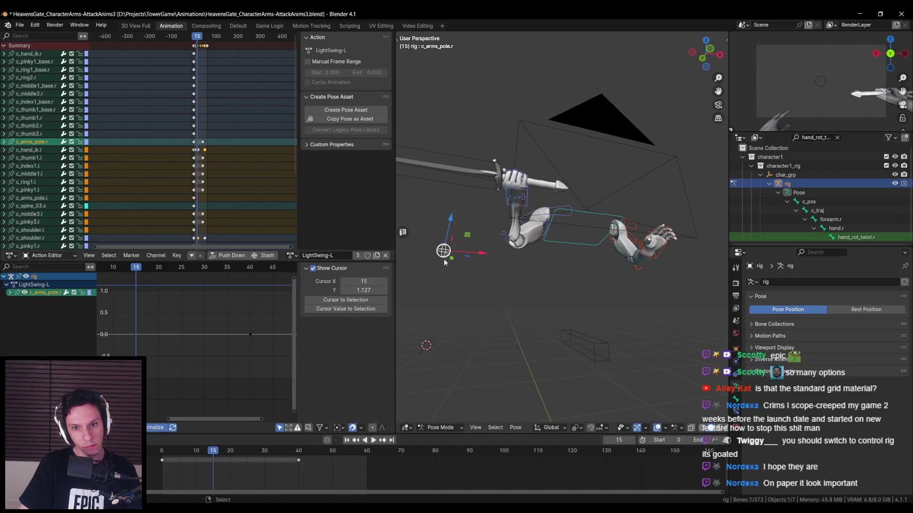
{"action": "key", "text": "g"}
{"action": "key", "text": "Escape"}
{"action": "mouse_move", "coordinate": [484, 279]}
{"action": "middle_mouse_down"}
{"action": "mouse_move", "coordinate": [550, 294]}
{"action": "mouse_move", "coordinate": [591, 287]}
{"action": "mouse_move", "coordinate": [612, 321]}
{"action": "mouse_move", "coordinate": [562, 276]}
{"action": "mouse_move", "coordinate": [465, 287]}
{"action": "middle_mouse_up"}
{"action": "left_click", "coordinate": [465, 287]}
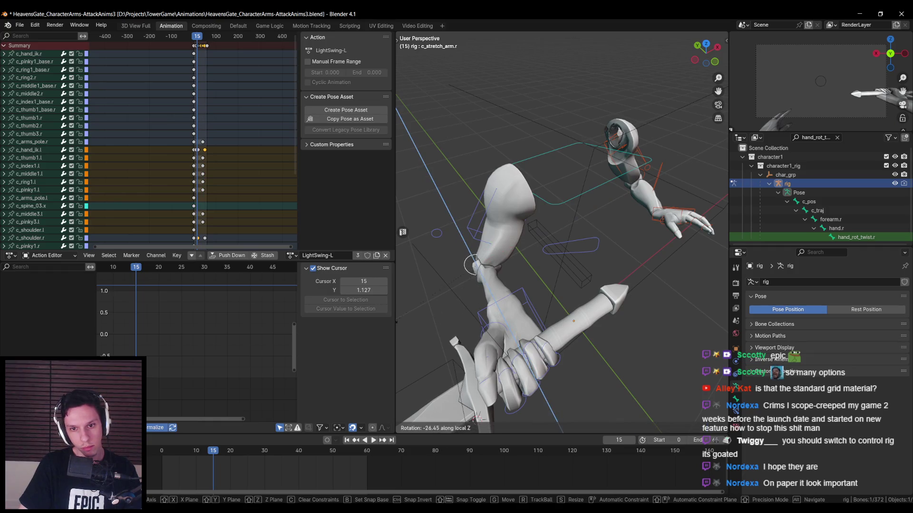
{"action": "left_click", "coordinate": [539, 252]}
{"action": "mouse_move", "coordinate": [539, 252]}
{"action": "middle_mouse_down"}
{"action": "mouse_move", "coordinate": [672, 243]}
{"action": "mouse_move", "coordinate": [619, 234]}
{"action": "mouse_move", "coordinate": [675, 261]}
{"action": "mouse_move", "coordinate": [695, 305]}
{"action": "mouse_move", "coordinate": [626, 301]}
{"action": "mouse_move", "coordinate": [632, 315]}
{"action": "mouse_move", "coordinate": [617, 241]}
{"action": "mouse_move", "coordinate": [547, 246]}
{"action": "mouse_move", "coordinate": [490, 325]}
{"action": "mouse_move", "coordinate": [509, 310]}
{"action": "mouse_move", "coordinate": [509, 326]}
{"action": "mouse_move", "coordinate": [587, 313]}
{"action": "mouse_move", "coordinate": [592, 279]}
{"action": "middle_mouse_up"}
{"action": "left_click_drag", "start_coordinate": [225, 454], "coordinate": [162, 458]}
{"action": "key", "text": "space"}
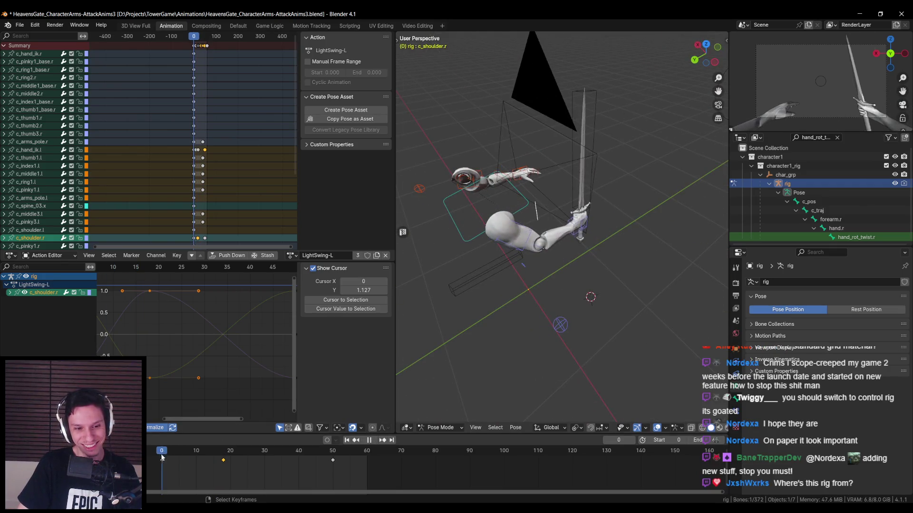
{"action": "middle_click_drag", "start_coordinate": [509, 289], "coordinate": [572, 290]}
{"action": "scroll", "coordinate": [569, 309], "scroll_direction": "up", "scroll_amount": 5}
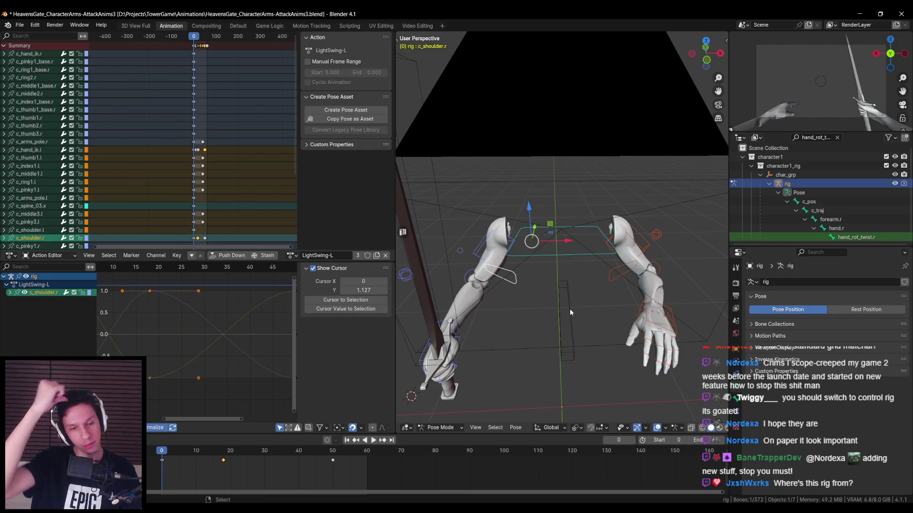
{"action": "middle_click_drag", "start_coordinate": [570, 310], "coordinate": [594, 332]}
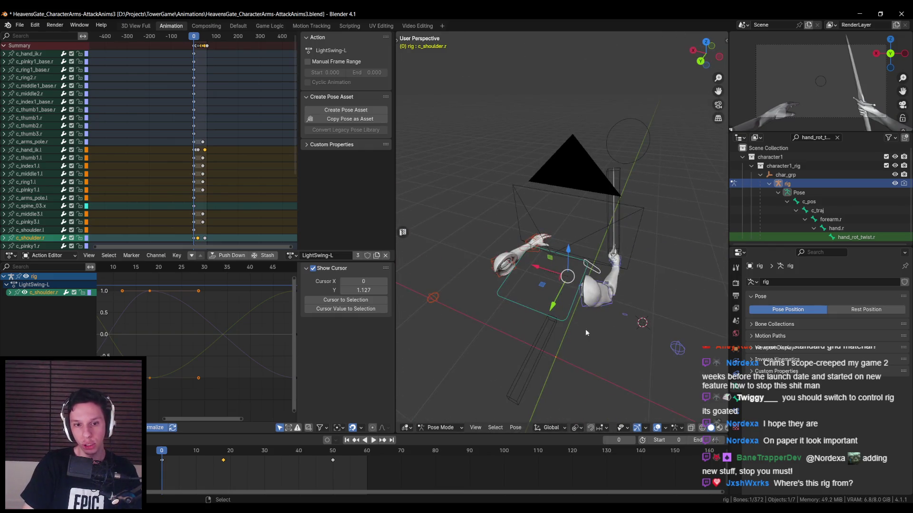
{"action": "left_click", "coordinate": [291, 256]}
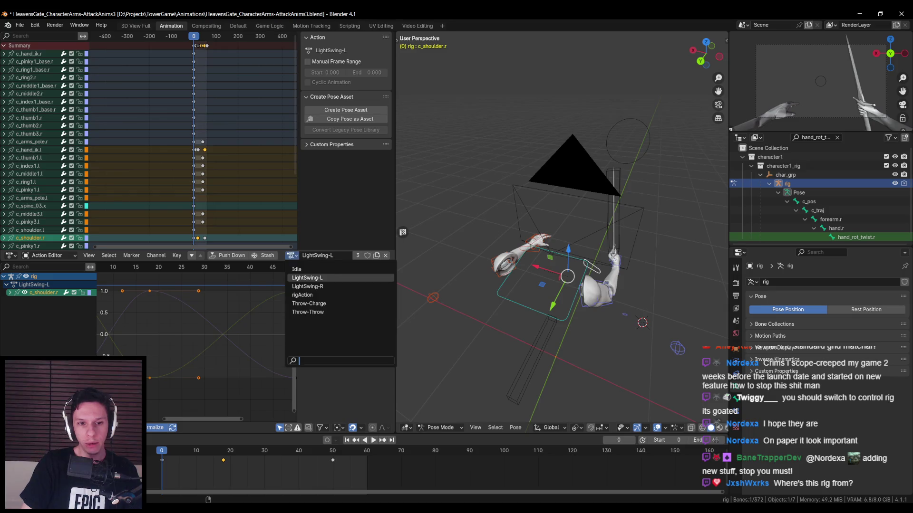
{"action": "left_click", "coordinate": [290, 256]}
{"action": "left_click", "coordinate": [289, 257]}
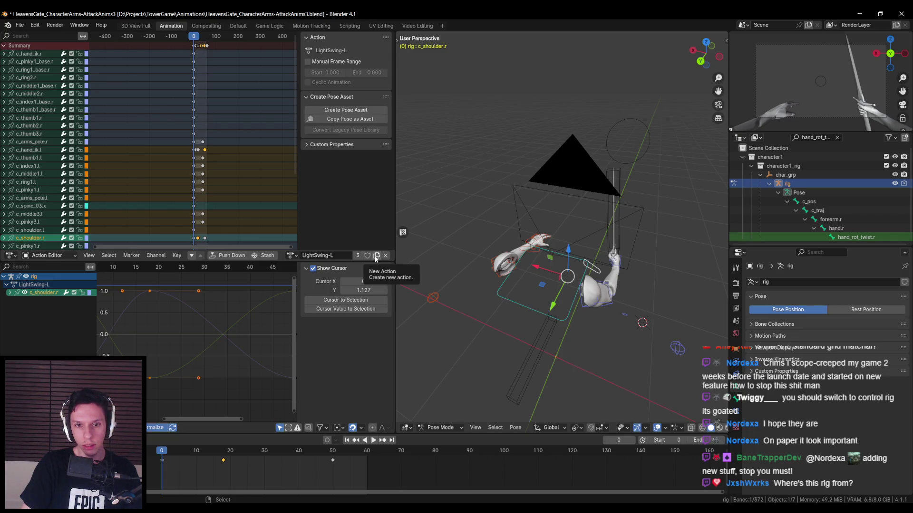
Save the file, then save it as HeavensGate_CharacterArms-AttackAnims4.blend.
{"action": "middle_click_drag", "start_coordinate": [418, 264], "coordinate": [476, 270]}
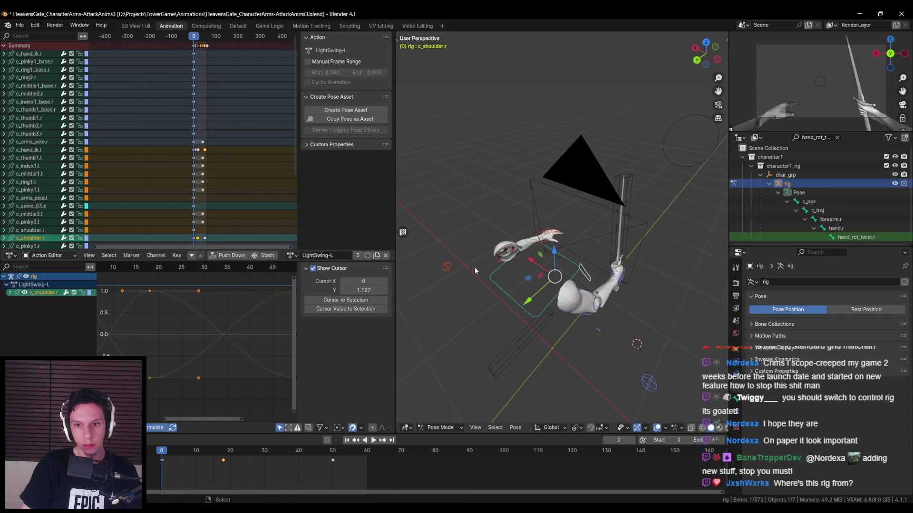
{"action": "key", "text": "ctrl+s"}
{"action": "left_click", "coordinate": [19, 24]}
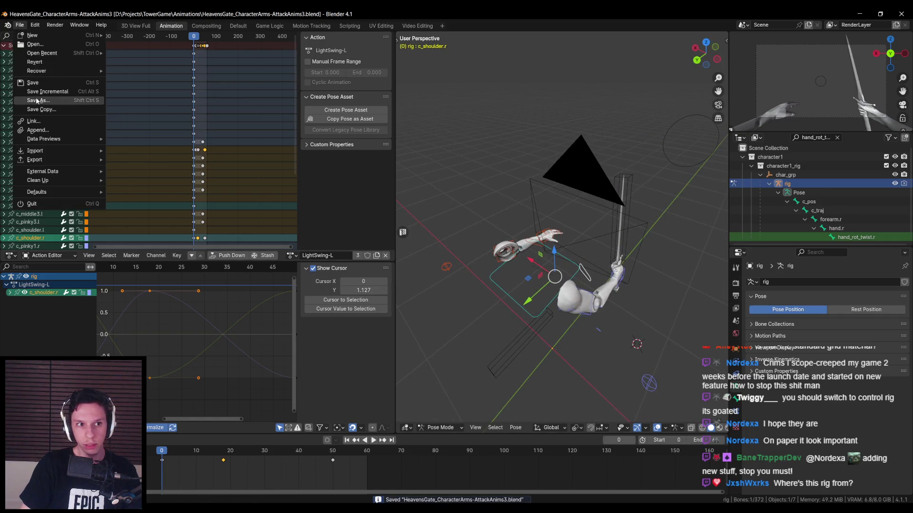
{"action": "left_click", "coordinate": [90, 125]}
{"action": "left_click", "coordinate": [417, 383]}
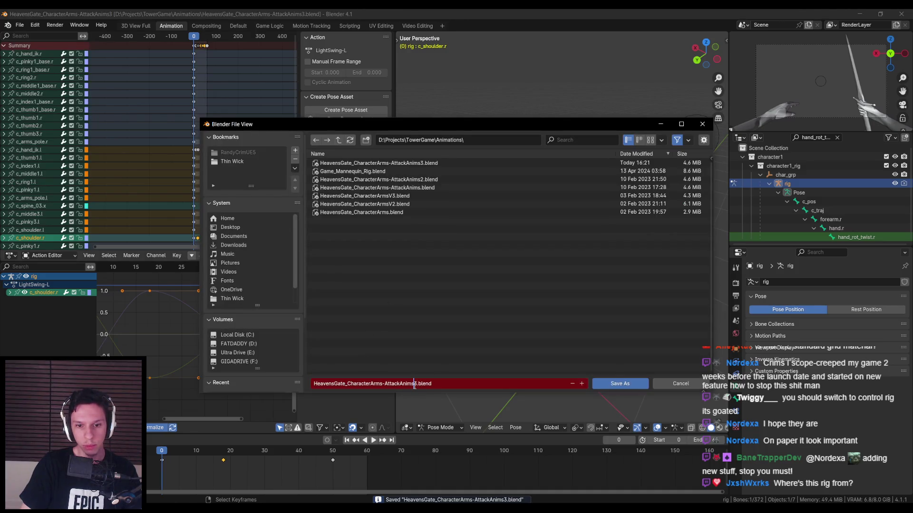
{"action": "left_click", "coordinate": [620, 384]}
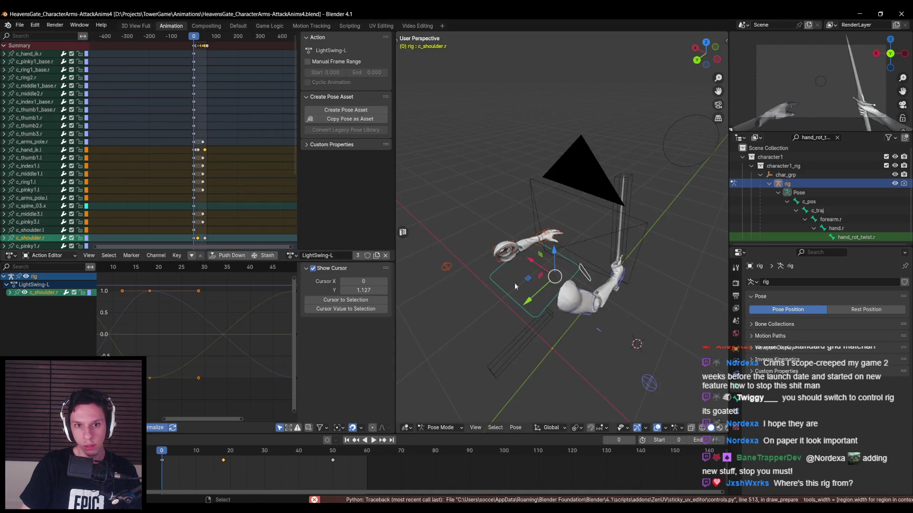
Duplicate LightSwing-L into a new Punch action, delete its keyframes, and save.
{"action": "left_click", "coordinate": [375, 256]}
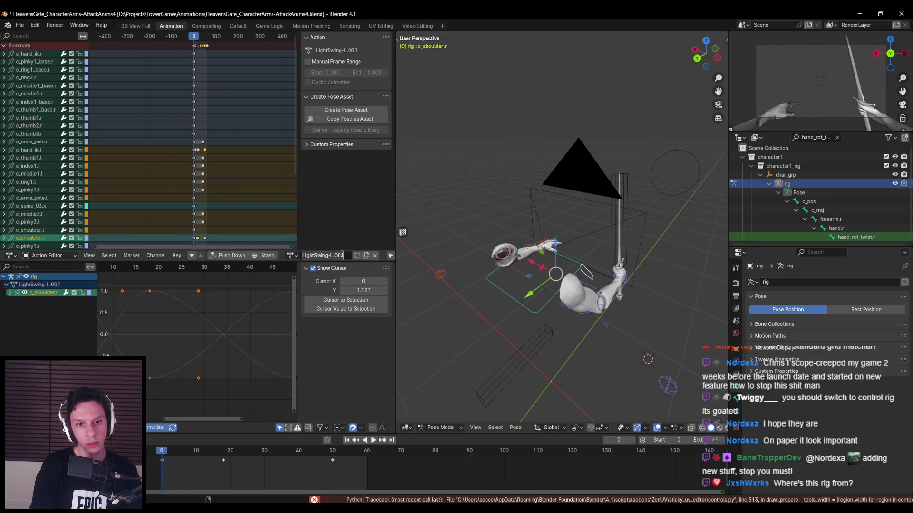
{"action": "key", "text": "Home"}
{"action": "scroll", "coordinate": [178, 317], "scroll_direction": "down", "scroll_amount": 3}
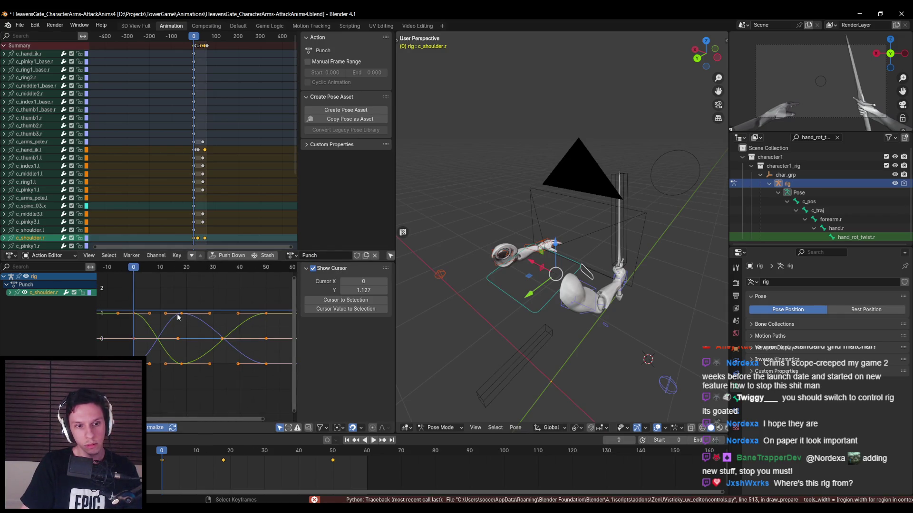
{"action": "left_click_drag", "start_coordinate": [283, 384], "coordinate": [154, 301]}
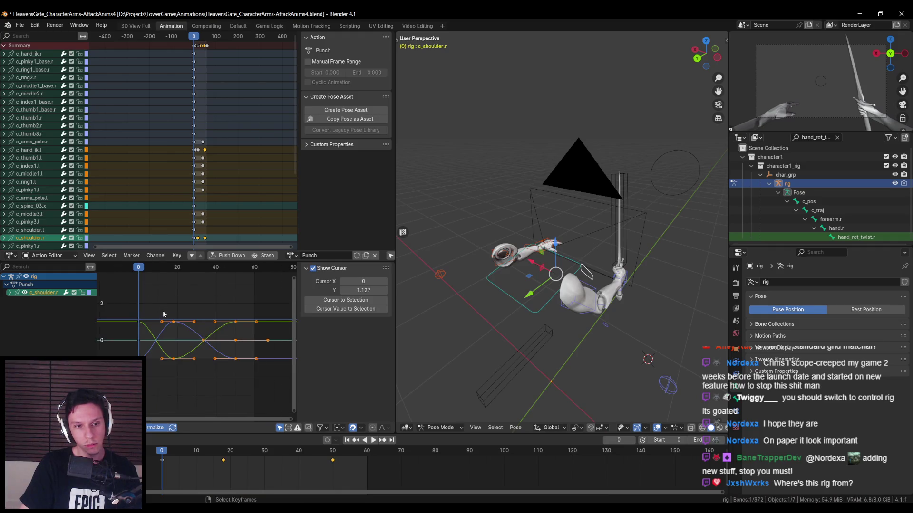
{"action": "key", "text": "a"}
{"action": "key", "text": "Home"}
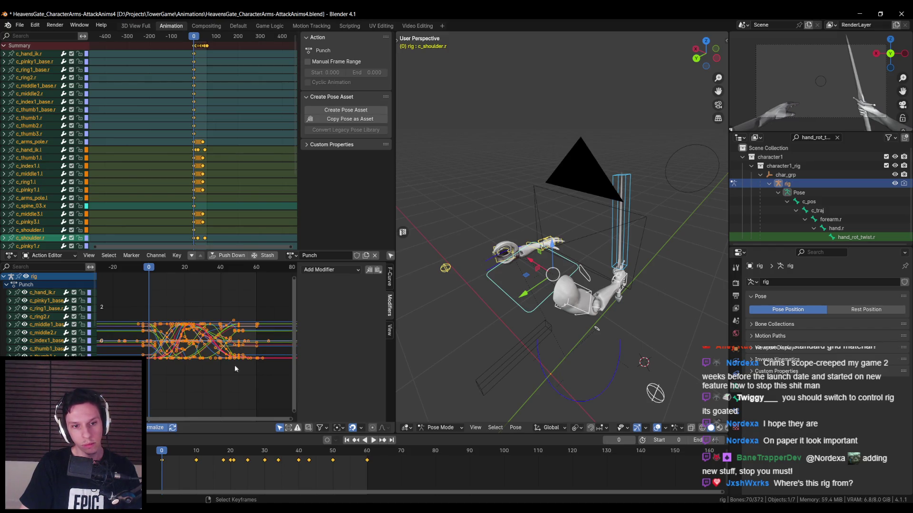
{"action": "middle_click_drag", "start_coordinate": [155, 339], "coordinate": [142, 319]}
{"action": "mouse_move", "coordinate": [266, 338]}
{"action": "left_mouse_down"}
{"action": "mouse_move", "coordinate": [152, 286]}
{"action": "mouse_move", "coordinate": [149, 308]}
{"action": "left_mouse_up"}
{"action": "key", "text": "Delete"}
{"action": "mouse_move", "coordinate": [142, 269]}
{"action": "left_mouse_down"}
{"action": "mouse_move", "coordinate": [267, 272]}
{"action": "mouse_move", "coordinate": [138, 278]}
{"action": "left_mouse_up"}
{"action": "mouse_move", "coordinate": [504, 314]}
{"action": "middle_mouse_down"}
{"action": "mouse_move", "coordinate": [533, 320]}
{"action": "mouse_move", "coordinate": [507, 336]}
{"action": "mouse_move", "coordinate": [544, 320]}
{"action": "mouse_move", "coordinate": [522, 332]}
{"action": "middle_mouse_up"}
{"action": "key", "text": "ctrl+s"}
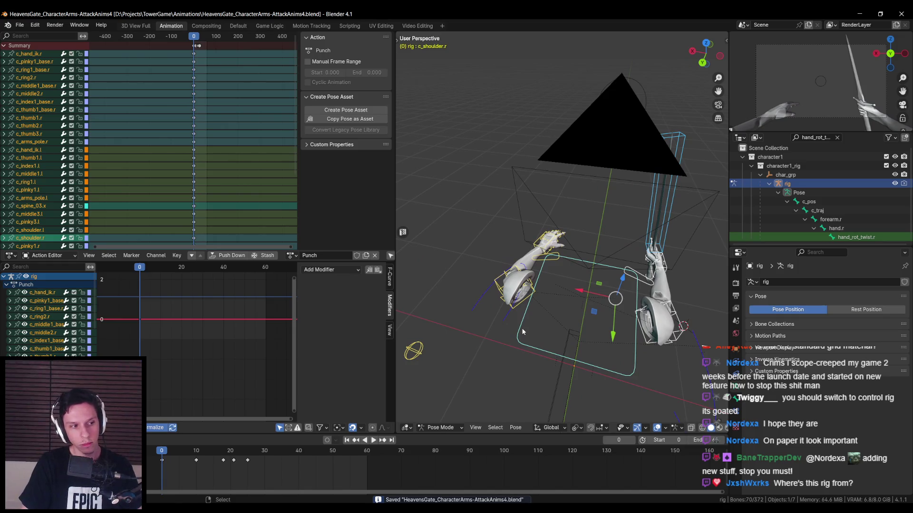
Select c_hand_ik.l and move the left hand forward into an extended position.
{"action": "mouse_move", "coordinate": [522, 331]}
{"action": "middle_mouse_down"}
{"action": "mouse_move", "coordinate": [529, 251]}
{"action": "mouse_move", "coordinate": [621, 236]}
{"action": "mouse_move", "coordinate": [560, 222]}
{"action": "middle_mouse_up"}
{"action": "left_click", "coordinate": [529, 250]}
{"action": "key", "text": "g"}
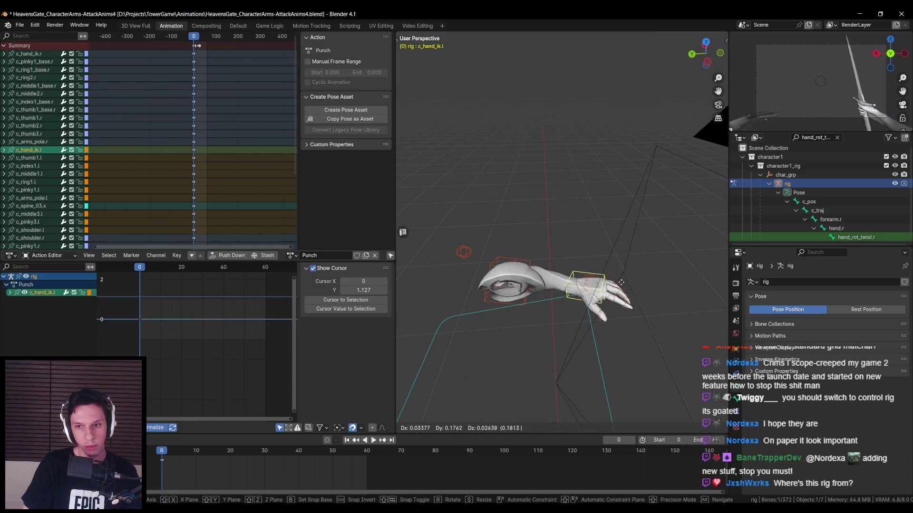
{"action": "left_click", "coordinate": [621, 282]}
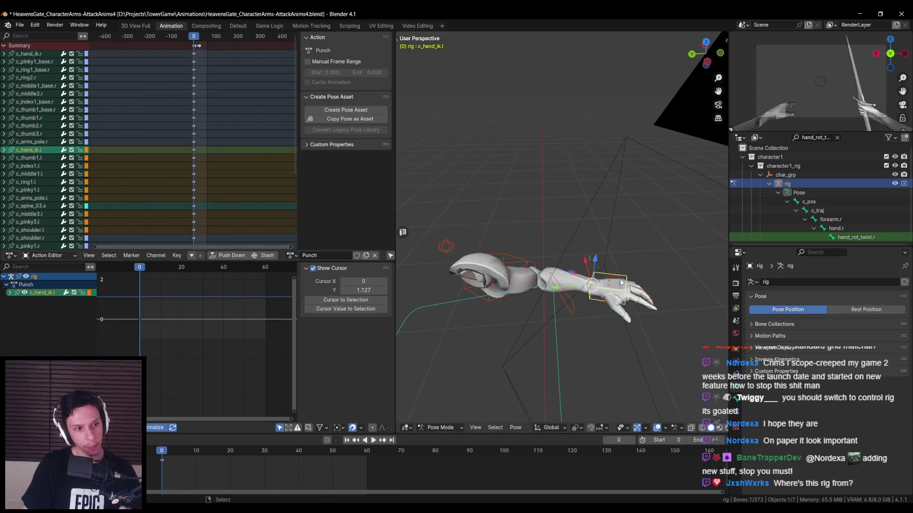
{"action": "middle_click_drag", "start_coordinate": [620, 282], "coordinate": [589, 271]}
{"action": "mouse_move", "coordinate": [544, 292]}
{"action": "middle_mouse_down"}
{"action": "mouse_move", "coordinate": [558, 310]}
{"action": "mouse_move", "coordinate": [523, 322]}
{"action": "mouse_move", "coordinate": [585, 304]}
{"action": "mouse_move", "coordinate": [571, 281]}
{"action": "mouse_move", "coordinate": [632, 314]}
{"action": "mouse_move", "coordinate": [570, 281]}
{"action": "mouse_move", "coordinate": [538, 309]}
{"action": "mouse_move", "coordinate": [574, 250]}
{"action": "mouse_move", "coordinate": [548, 225]}
{"action": "middle_mouse_up"}
{"action": "key", "text": "g"}
{"action": "left_click", "coordinate": [572, 279]}
{"action": "mouse_move", "coordinate": [495, 316]}
{"action": "middle_mouse_down"}
{"action": "mouse_move", "coordinate": [554, 292]}
{"action": "mouse_move", "coordinate": [577, 298]}
{"action": "mouse_move", "coordinate": [544, 281]}
{"action": "mouse_move", "coordinate": [554, 292]}
{"action": "middle_mouse_up"}
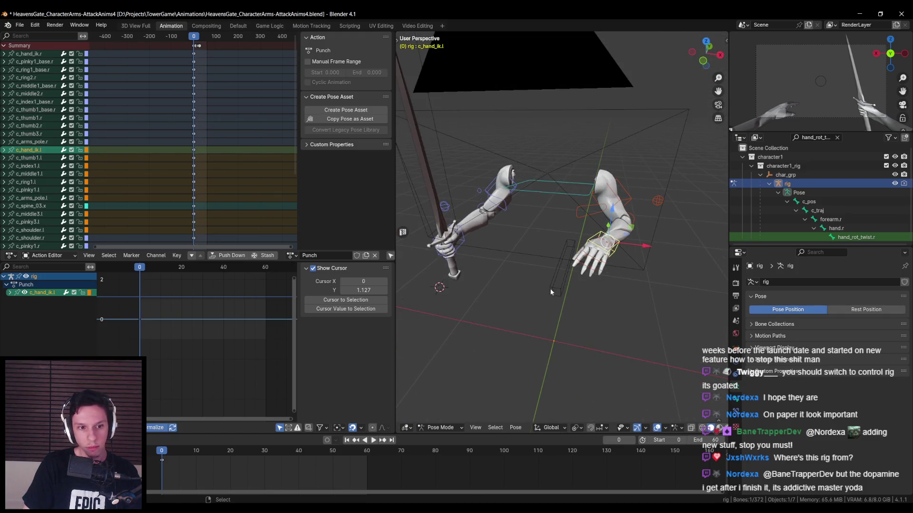
Go to frame 3 and reposition the left hand control into its punch pose.
{"action": "left_click_drag", "start_coordinate": [162, 453], "coordinate": [169, 452]}
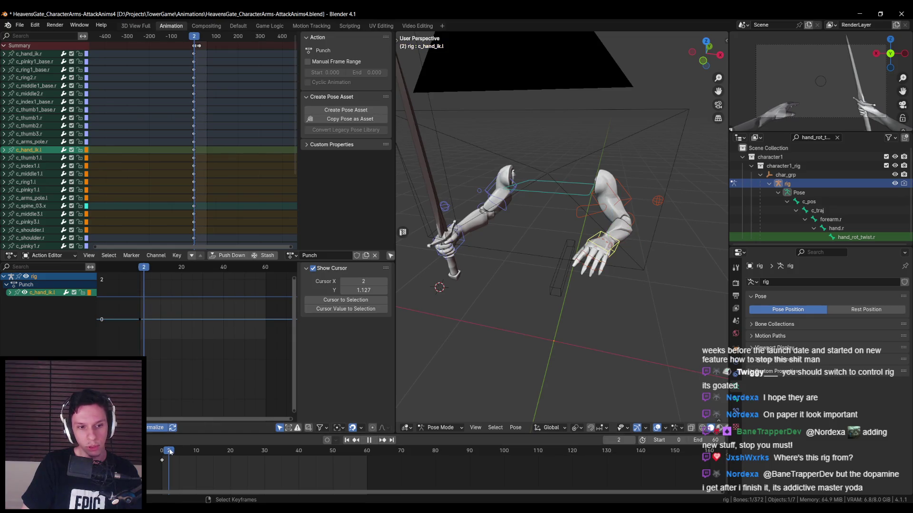
{"action": "mouse_move", "coordinate": [523, 332]}
{"action": "middle_mouse_down"}
{"action": "mouse_move", "coordinate": [556, 316]}
{"action": "mouse_move", "coordinate": [455, 284]}
{"action": "middle_mouse_up"}
{"action": "key", "text": "g"}
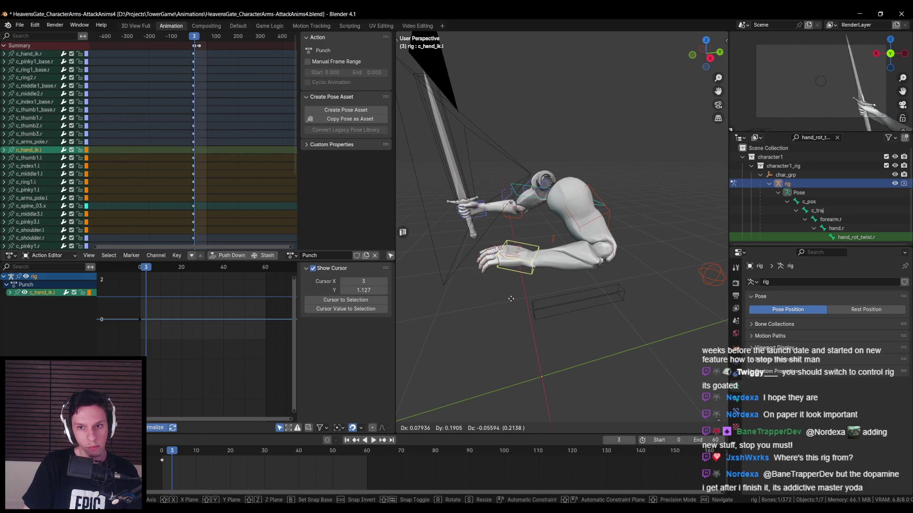
{"action": "right_click", "coordinate": [510, 298]}
{"action": "key", "text": "g"}
{"action": "mouse_move", "coordinate": [509, 297]}
{"action": "middle_mouse_down"}
{"action": "mouse_move", "coordinate": [602, 290]}
{"action": "mouse_move", "coordinate": [591, 293]}
{"action": "middle_mouse_up"}
{"action": "left_click", "coordinate": [534, 295]}
Turn on Auto Keying, check its options and widen the outliner and properties column.
{"action": "scroll", "coordinate": [592, 293], "scroll_direction": "up", "scroll_amount": 3}
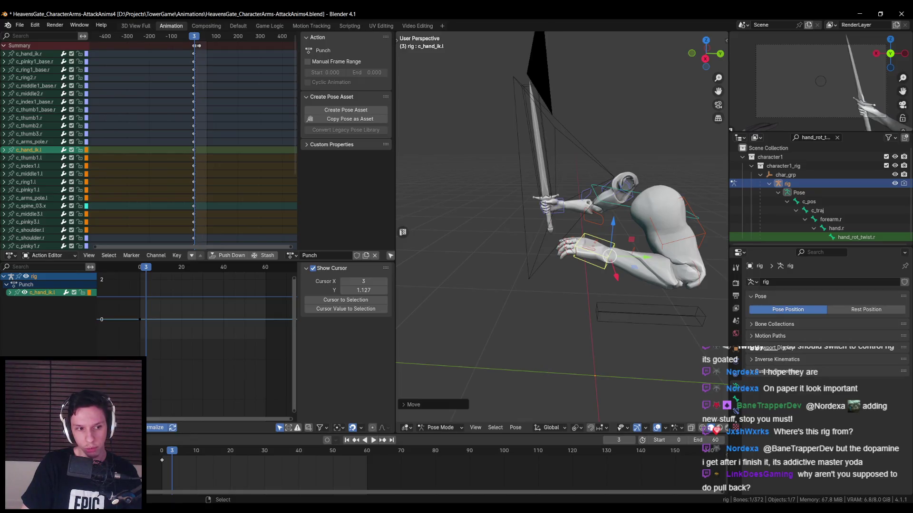
{"action": "right_click", "coordinate": [109, 330]}
{"action": "right_click", "coordinate": [117, 335]}
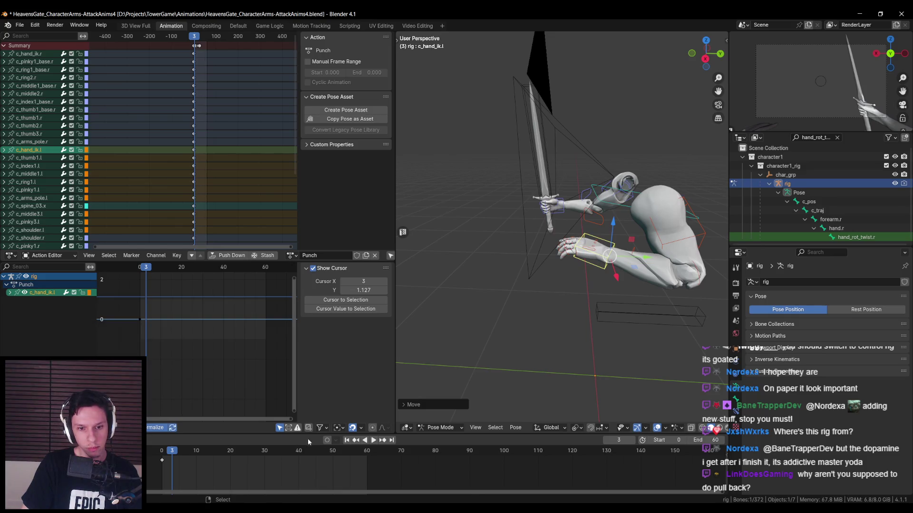
{"action": "left_click", "coordinate": [327, 441]}
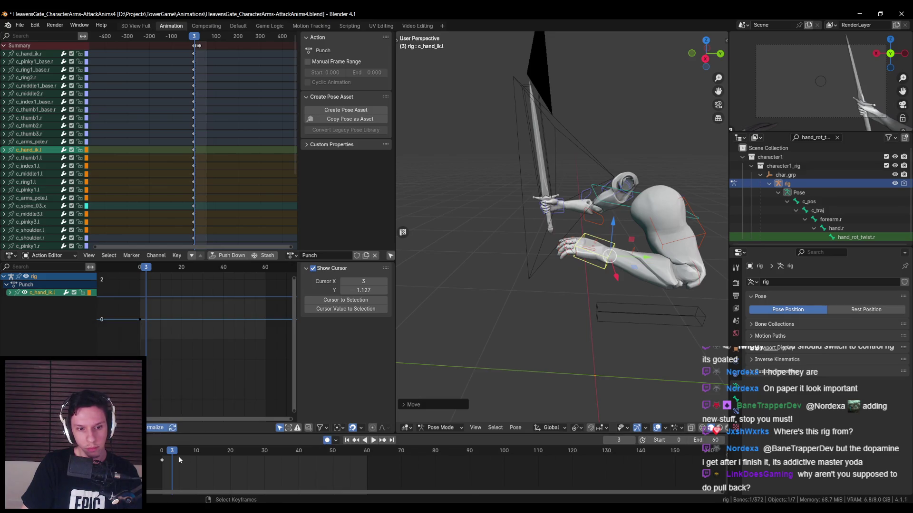
{"action": "left_click", "coordinate": [336, 441]}
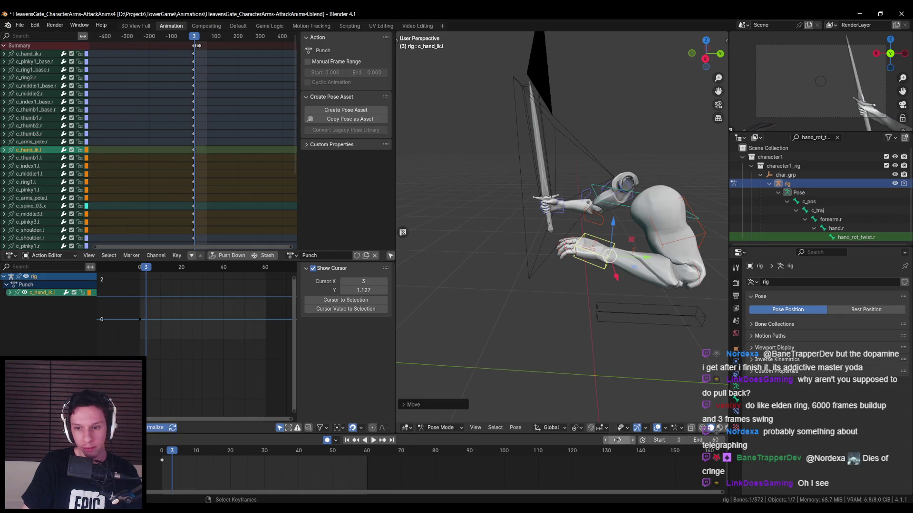
{"action": "mouse_move", "coordinate": [729, 440]}
{"action": "left_mouse_down"}
{"action": "mouse_move", "coordinate": [704, 441]}
{"action": "mouse_move", "coordinate": [713, 440]}
{"action": "left_mouse_up"}
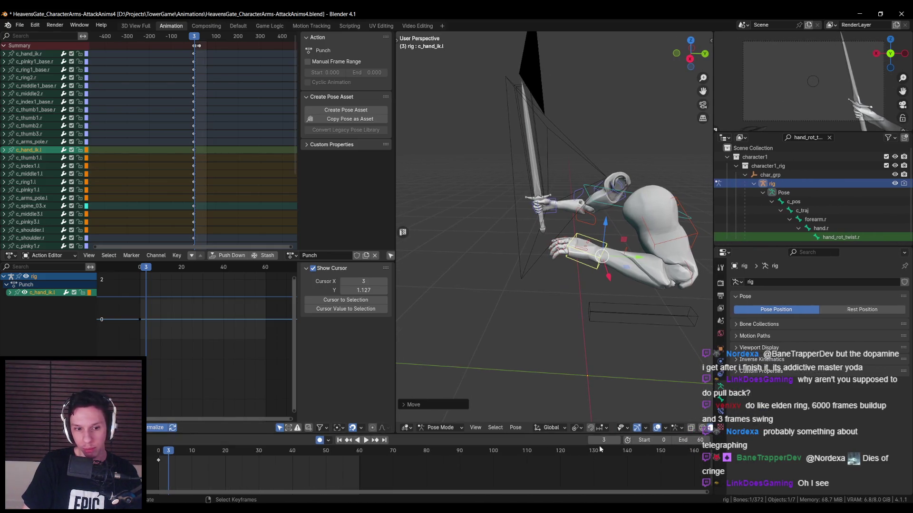
Key the available channels at frame 3, then play the animation from frame 0.
{"action": "left_click", "coordinate": [168, 458]}
{"action": "middle_click_drag", "start_coordinate": [494, 385], "coordinate": [526, 373]}
{"action": "key", "text": "k"}
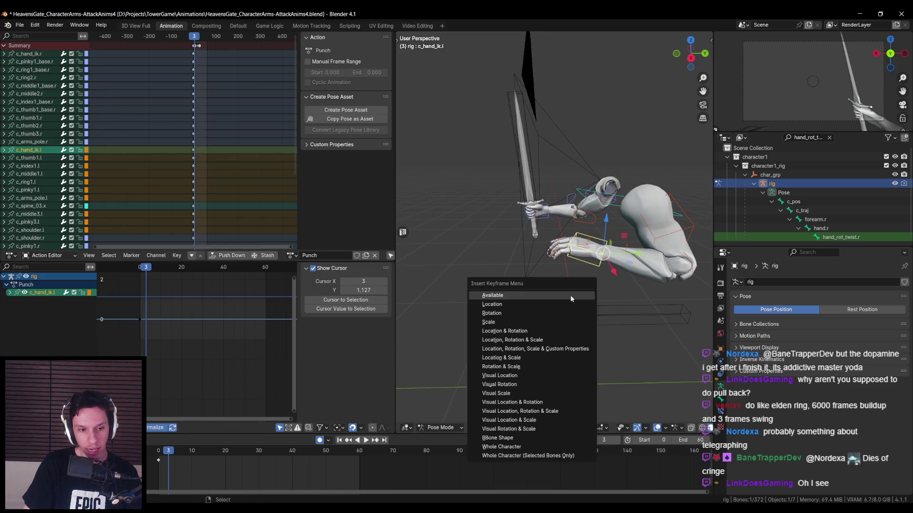
{"action": "left_click", "coordinate": [543, 333]}
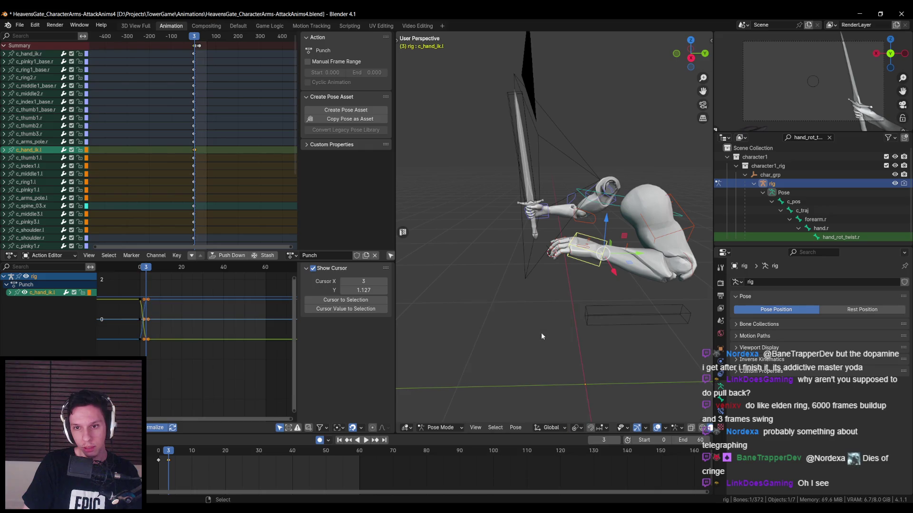
{"action": "left_click_drag", "start_coordinate": [169, 452], "coordinate": [152, 452]}
{"action": "key", "text": "space"}
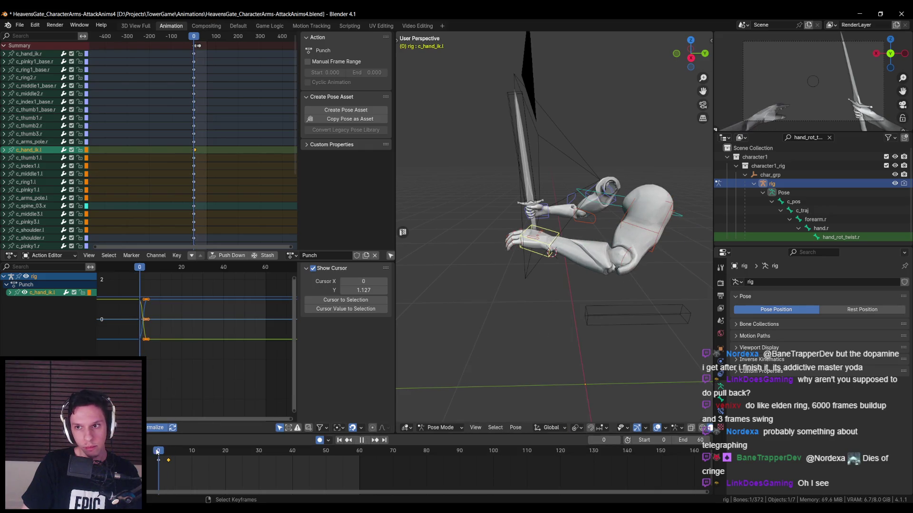
{"action": "key", "text": "space"}
Curl the index finger by rotating c_index2.l and the index finger base bone.
{"action": "middle_click_drag", "start_coordinate": [561, 304], "coordinate": [593, 305]}
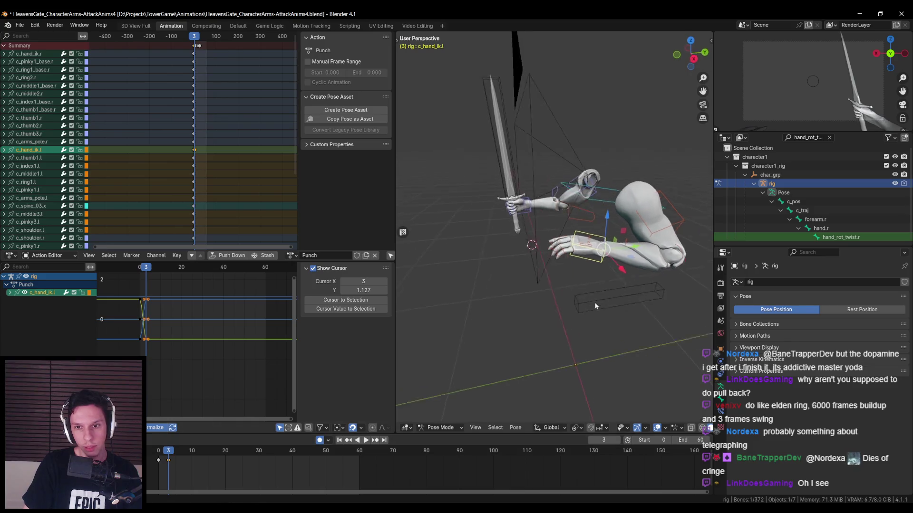
{"action": "scroll", "coordinate": [593, 305], "scroll_direction": "up", "scroll_amount": 4}
{"action": "mouse_move", "coordinate": [568, 278]}
{"action": "middle_mouse_down"}
{"action": "mouse_move", "coordinate": [529, 292]}
{"action": "mouse_move", "coordinate": [660, 297]}
{"action": "middle_mouse_up"}
{"action": "left_click", "coordinate": [598, 261]}
{"action": "key", "text": "s"}
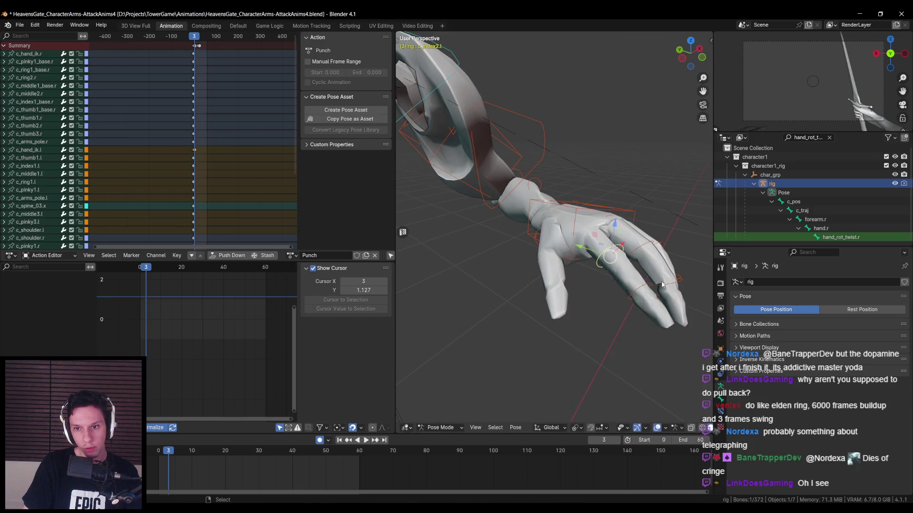
{"action": "key", "text": "r"}
{"action": "mouse_move", "coordinate": [636, 304]}
{"action": "middle_mouse_down", "text": "alt"}
{"action": "mouse_move", "coordinate": [618, 326]}
{"action": "mouse_move", "coordinate": [615, 307]}
{"action": "mouse_move", "coordinate": [597, 306]}
{"action": "mouse_move", "coordinate": [583, 349]}
{"action": "mouse_move", "coordinate": [531, 283]}
{"action": "middle_mouse_up", "text": "alt"}
{"action": "left_click", "coordinate": [619, 298]}
{"action": "left_click", "coordinate": [531, 198]}
{"action": "key", "text": "r"}
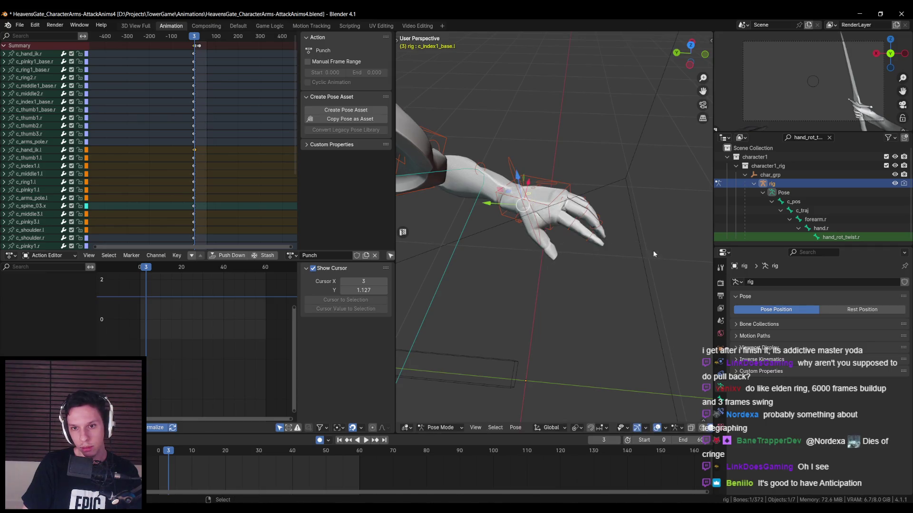
{"action": "left_click", "coordinate": [563, 285]}
{"action": "middle_click_drag", "start_coordinate": [563, 285], "coordinate": [608, 229]}
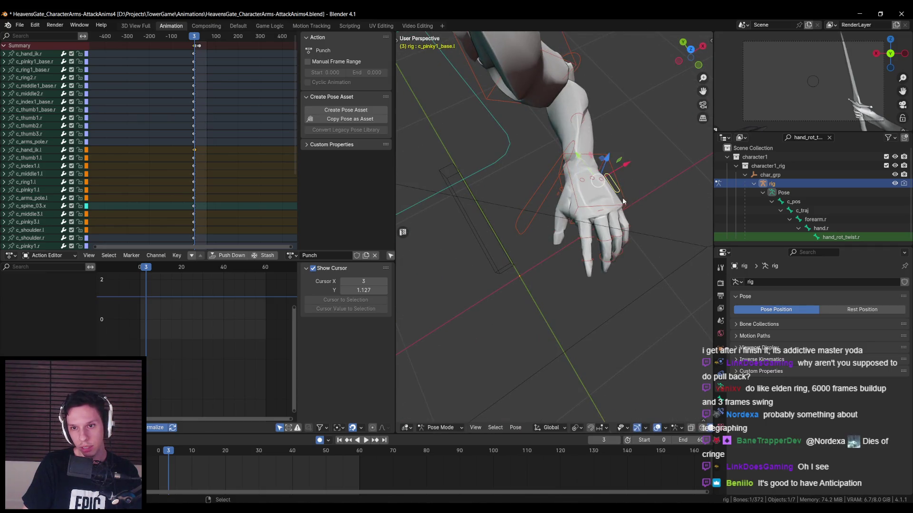
{"action": "middle_click_drag", "start_coordinate": [617, 196], "coordinate": [565, 246]}
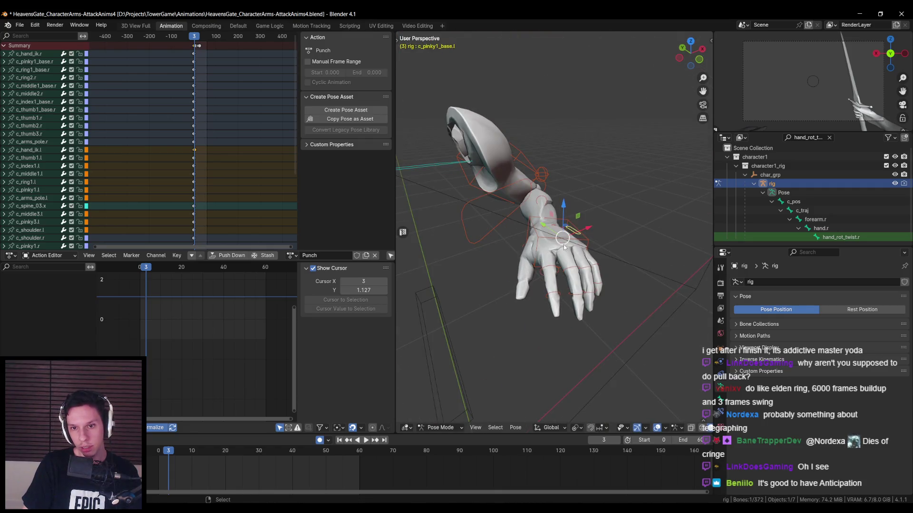
Switch to wireframe shading, return to frame 0 and reset the bone selection around the hand.
{"action": "left_click", "coordinate": [565, 246]}
{"action": "key", "text": "shift+z"}
{"action": "left_click", "coordinate": [546, 257]}
{"action": "mouse_move", "coordinate": [547, 257]}
{"action": "middle_mouse_down"}
{"action": "mouse_move", "coordinate": [642, 257]}
{"action": "mouse_move", "coordinate": [663, 274]}
{"action": "middle_mouse_up"}
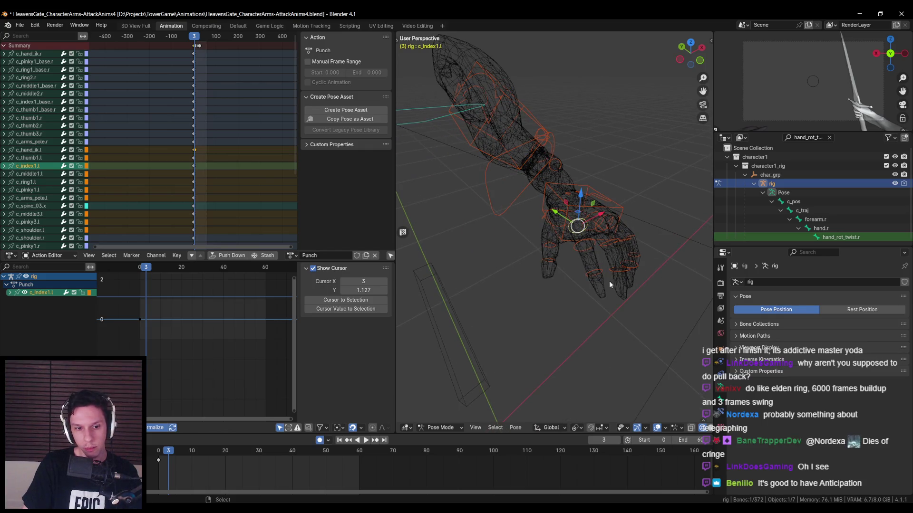
{"action": "key", "text": "Escape"}
{"action": "mouse_move", "coordinate": [613, 333]}
{"action": "middle_mouse_down"}
{"action": "mouse_move", "coordinate": [575, 320]}
{"action": "mouse_move", "coordinate": [532, 278]}
{"action": "middle_mouse_up"}
{"action": "left_click", "coordinate": [522, 253]}
{"action": "key", "text": "a"}
{"action": "key", "text": "alt+a"}
Select the ring, middle, index, thumb and pinky finger bones and insert keyframes on them.
{"action": "left_click", "coordinate": [534, 255]}
{"action": "left_click", "coordinate": [516, 255], "text": "shift"}
{"action": "left_click", "coordinate": [506, 260], "text": "shift"}
{"action": "mouse_move", "coordinate": [506, 259]}
{"action": "middle_mouse_down"}
{"action": "mouse_move", "coordinate": [554, 266]}
{"action": "mouse_move", "coordinate": [513, 269]}
{"action": "middle_mouse_up"}
{"action": "left_click", "coordinate": [526, 267], "text": "shift"}
{"action": "left_click", "coordinate": [526, 267], "text": "shift"}
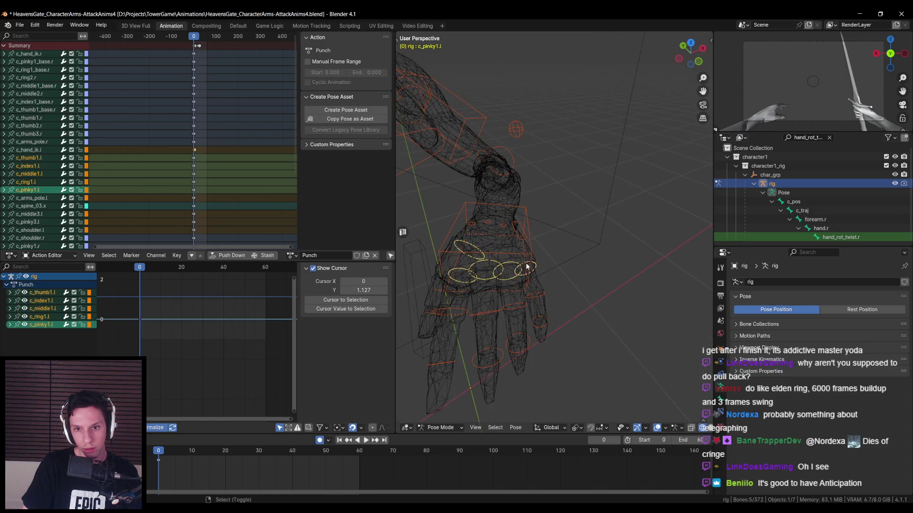
{"action": "key", "text": "k"}
{"action": "left_click", "coordinate": [581, 273]}
{"action": "key", "text": "k"}
{"action": "left_click", "coordinate": [572, 279]}
{"action": "mouse_move", "coordinate": [572, 278]}
{"action": "middle_mouse_down"}
{"action": "mouse_move", "coordinate": [548, 296]}
{"action": "mouse_move", "coordinate": [643, 295]}
{"action": "middle_mouse_up"}
Jump to frame 3 and play back the punch animation.
{"action": "key", "text": "Right"}
{"action": "key", "text": "Right"}
{"action": "key", "text": "Right"}
{"action": "key", "text": "space"}
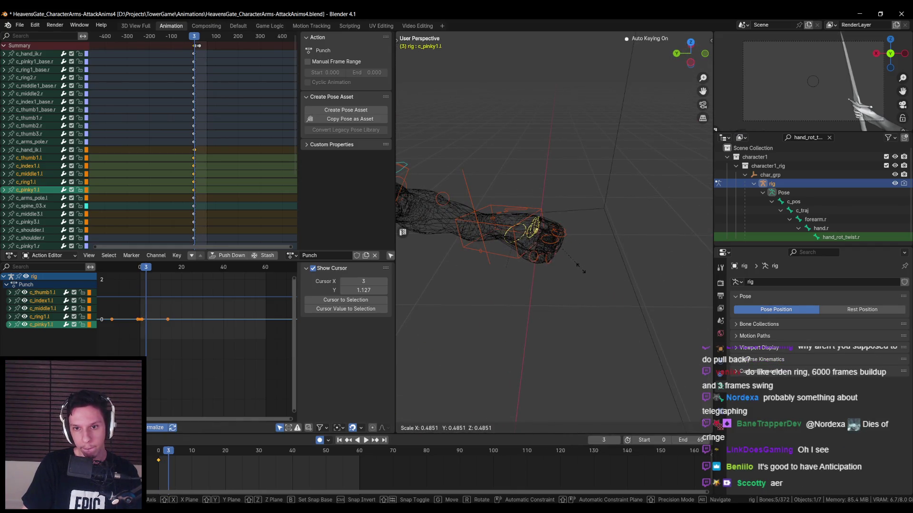
{"action": "key", "text": "Escape"}
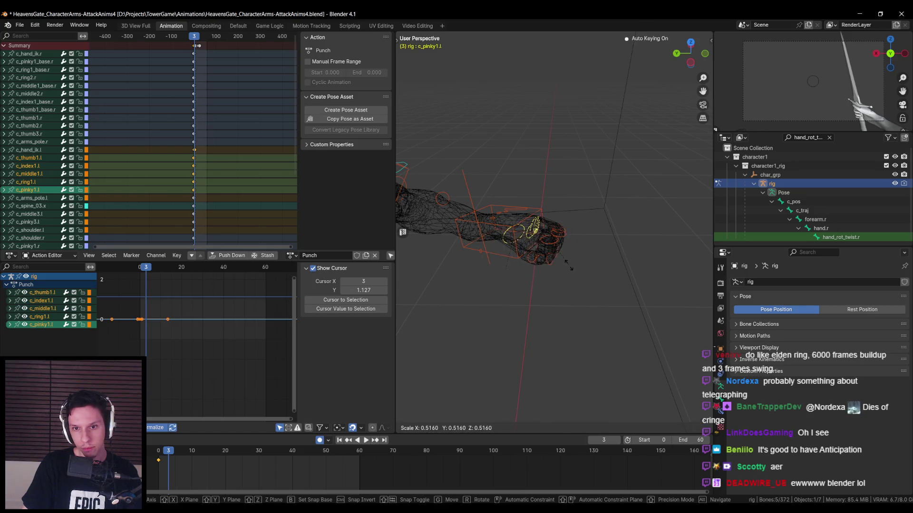
{"action": "mouse_move", "coordinate": [619, 287]}
{"action": "middle_mouse_down"}
{"action": "mouse_move", "coordinate": [515, 279]}
{"action": "mouse_move", "coordinate": [528, 238]}
{"action": "middle_mouse_up"}
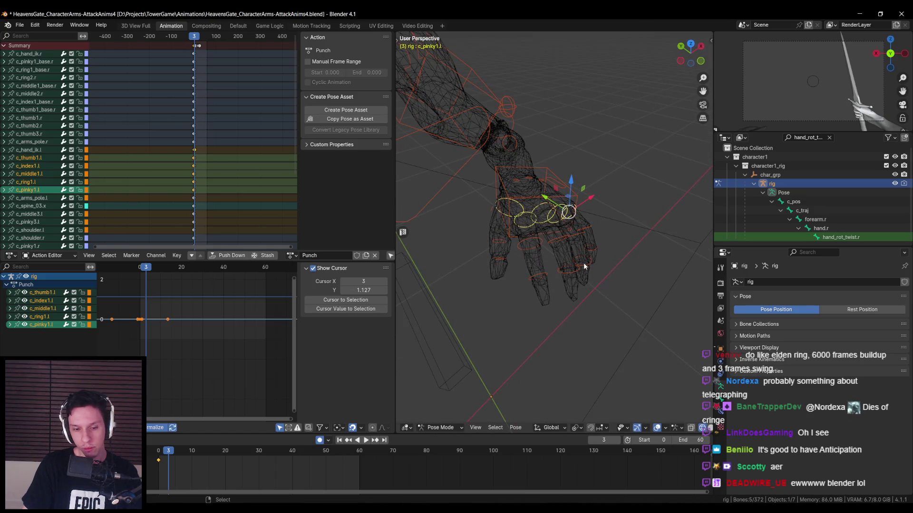
Set the Transform Pivot Point to Individual Origins and trial-curl the fingers, cancelling each attempt.
{"action": "left_click", "coordinate": [583, 428]}
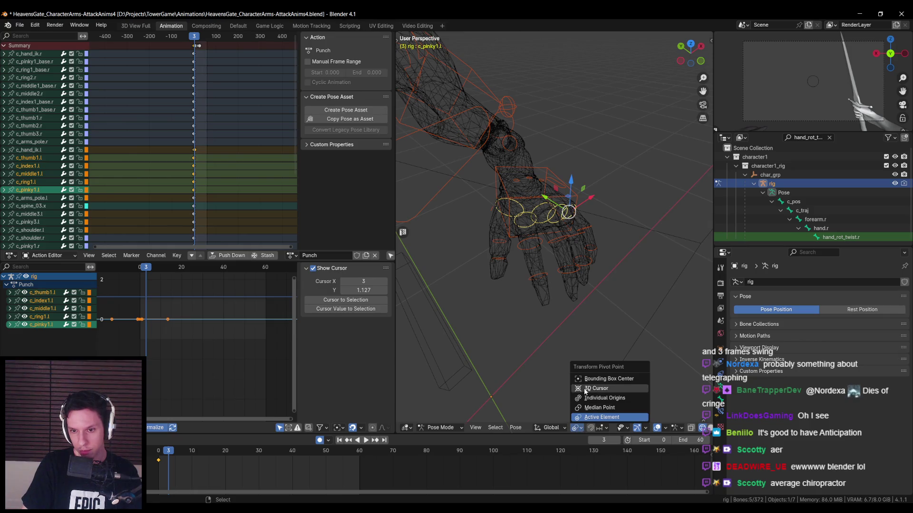
{"action": "left_click", "coordinate": [604, 398]}
{"action": "key", "text": "r"}
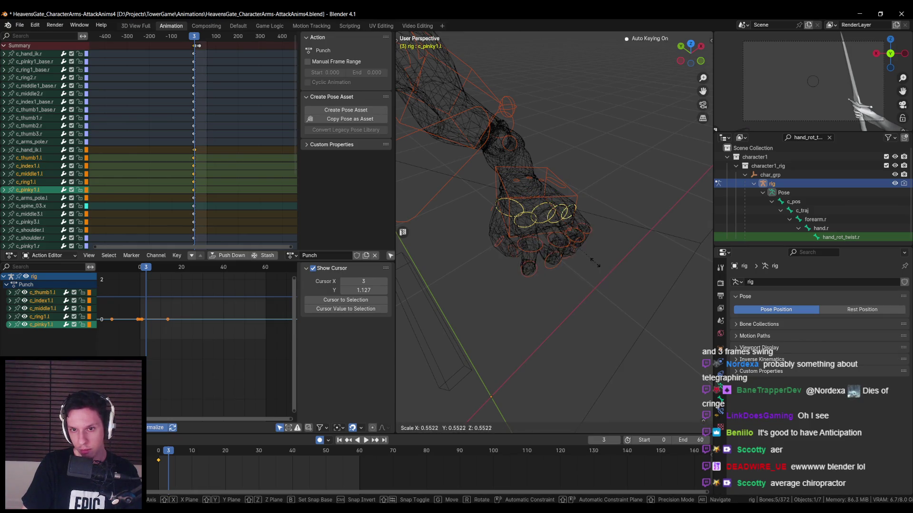
{"action": "key", "text": "Escape"}
{"action": "mouse_move", "coordinate": [584, 285]}
{"action": "middle_mouse_down"}
{"action": "mouse_move", "coordinate": [632, 317]}
{"action": "mouse_move", "coordinate": [589, 276]}
{"action": "mouse_move", "coordinate": [627, 278]}
{"action": "middle_mouse_up"}
{"action": "key", "text": "r"}
{"action": "key", "text": "Escape"}
{"action": "key", "text": "s"}
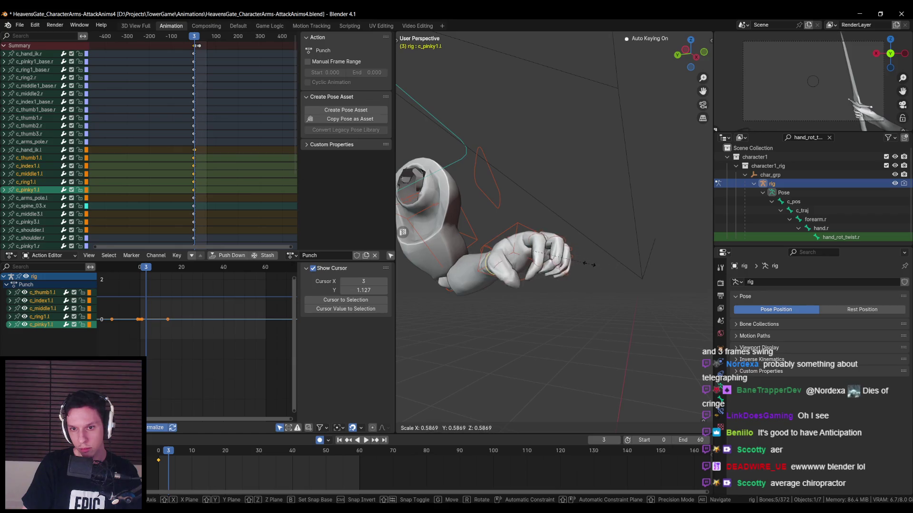
{"action": "key", "text": "Escape"}
Retry scaling the fingers into a curl from other angles, cancelling to keep them open.
{"action": "middle_click_drag", "start_coordinate": [604, 272], "coordinate": [559, 220]}
{"action": "key", "text": "s"}
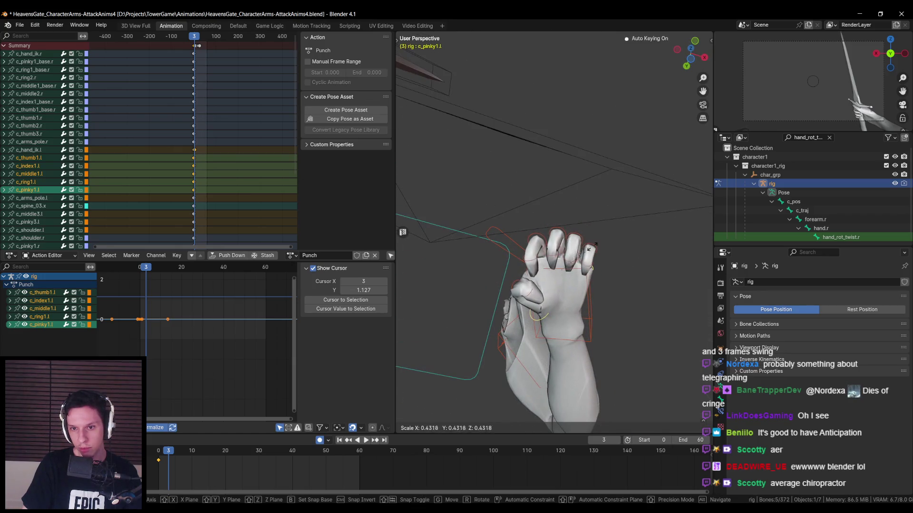
{"action": "key", "text": "Escape"}
{"action": "mouse_move", "coordinate": [611, 250]}
{"action": "middle_mouse_down"}
{"action": "mouse_move", "coordinate": [608, 291]}
{"action": "mouse_move", "coordinate": [570, 285]}
{"action": "middle_mouse_up"}
{"action": "key", "text": "s"}
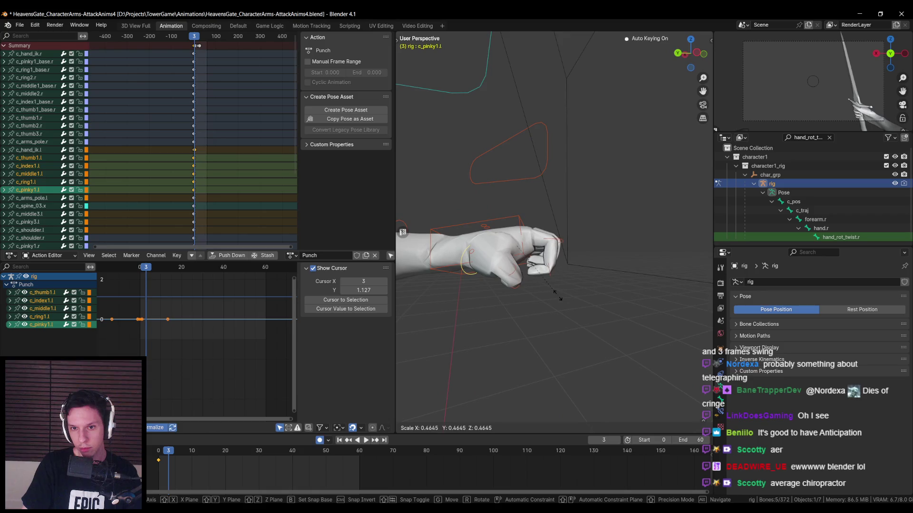
{"action": "middle_click_drag", "start_coordinate": [533, 309], "coordinate": [542, 276], "text": "alt"}
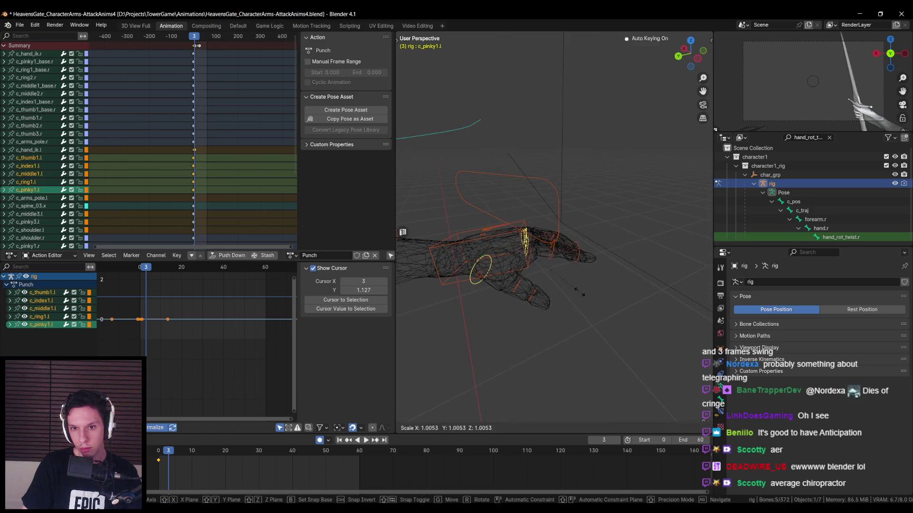
{"action": "key", "text": "Escape"}
Reselect Individual Origins and test more fist scales in solid and wireframe shading, cancelling each.
{"action": "left_click", "coordinate": [575, 428]}
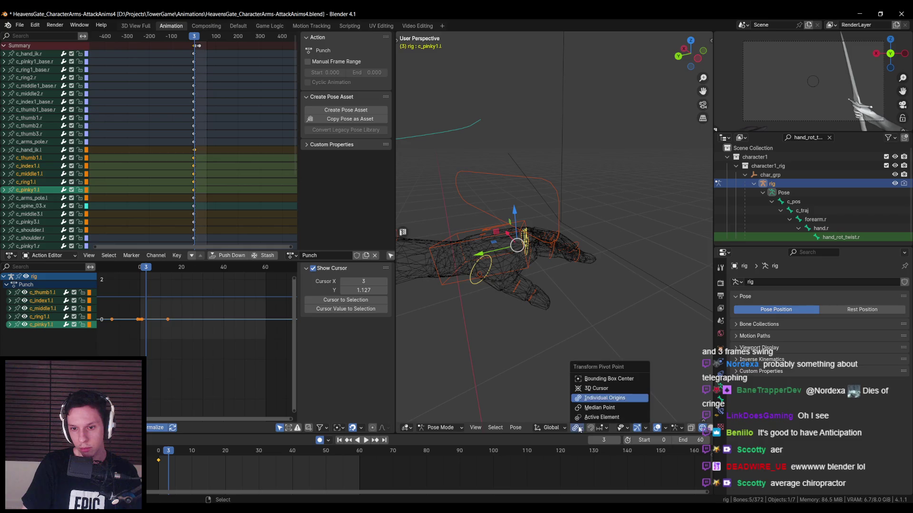
{"action": "left_click", "coordinate": [594, 381]}
{"action": "mouse_move", "coordinate": [540, 311]}
{"action": "middle_mouse_down"}
{"action": "mouse_move", "coordinate": [544, 270]}
{"action": "mouse_move", "coordinate": [644, 288]}
{"action": "middle_mouse_up"}
{"action": "key", "text": "s"}
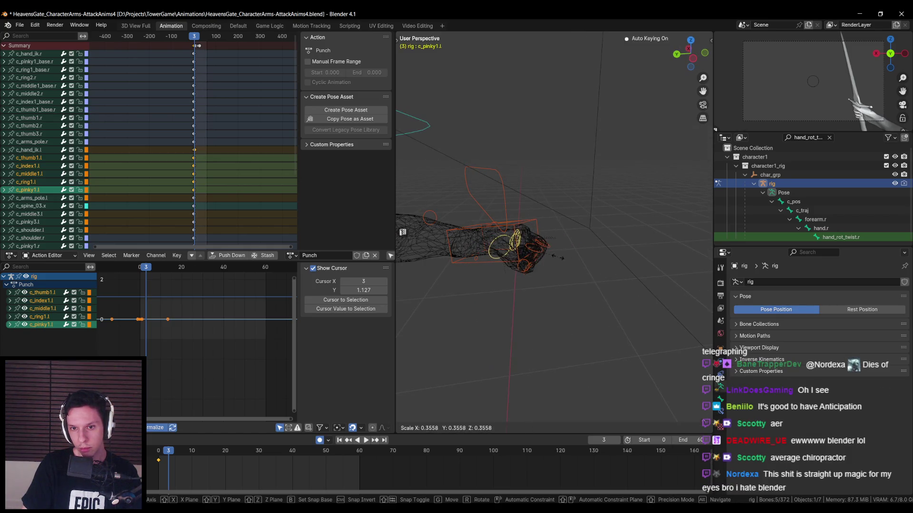
{"action": "key", "text": "Escape"}
{"action": "key", "text": "shift+z"}
{"action": "key", "text": "s"}
{"action": "key", "text": "Escape"}
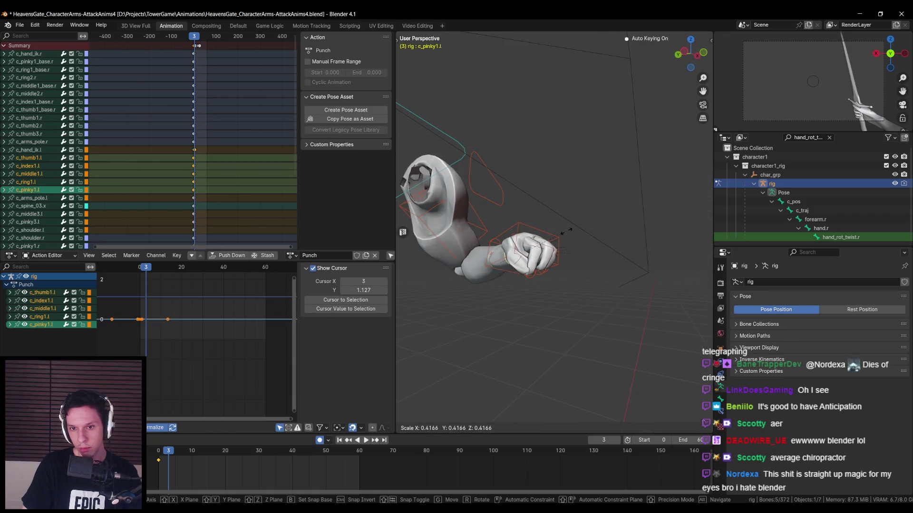
{"action": "mouse_move", "coordinate": [598, 261]}
{"action": "middle_mouse_down"}
{"action": "mouse_move", "coordinate": [559, 219]}
{"action": "mouse_move", "coordinate": [551, 248]}
{"action": "mouse_move", "coordinate": [532, 250]}
{"action": "middle_mouse_up"}
{"action": "key", "text": "shift+z"}
{"action": "key", "text": "s"}
{"action": "key", "text": "Escape"}
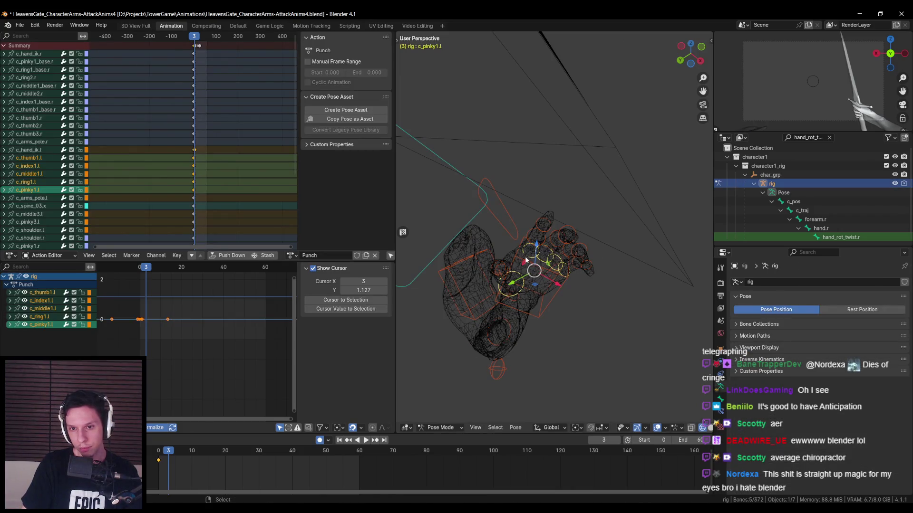
Test scaling c_index1.l and c_stretch_arm_pin.l, restore solid shading and select c_hand_ik.l.
{"action": "left_click", "coordinate": [532, 250]}
{"action": "key", "text": "s"}
{"action": "mouse_move", "coordinate": [561, 285]}
{"action": "middle_mouse_down", "text": "alt"}
{"action": "mouse_move", "coordinate": [583, 306]}
{"action": "mouse_move", "coordinate": [589, 293]}
{"action": "mouse_move", "coordinate": [547, 276]}
{"action": "mouse_move", "coordinate": [561, 268]}
{"action": "middle_mouse_up", "text": "alt"}
{"action": "left_click", "coordinate": [484, 235]}
{"action": "key", "text": "s"}
{"action": "left_click", "coordinate": [617, 287]}
{"action": "key", "text": "shift+z"}
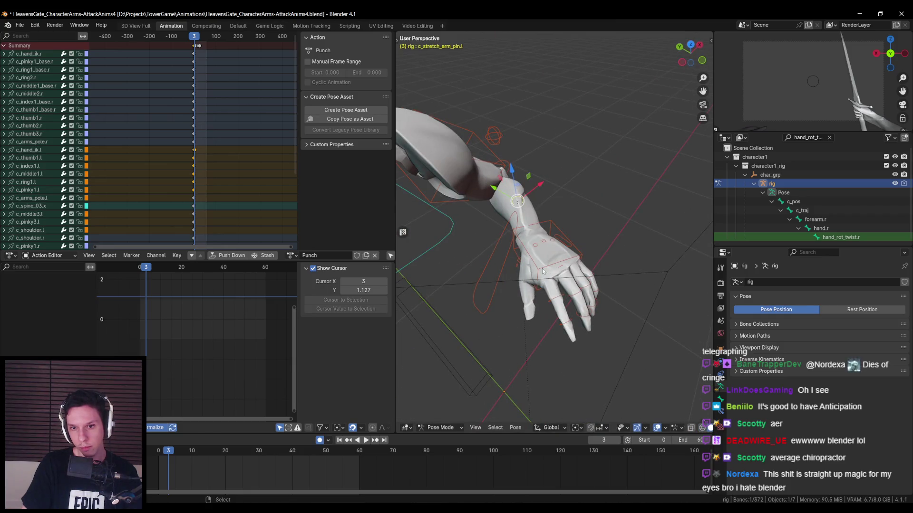
{"action": "left_click", "coordinate": [565, 263]}
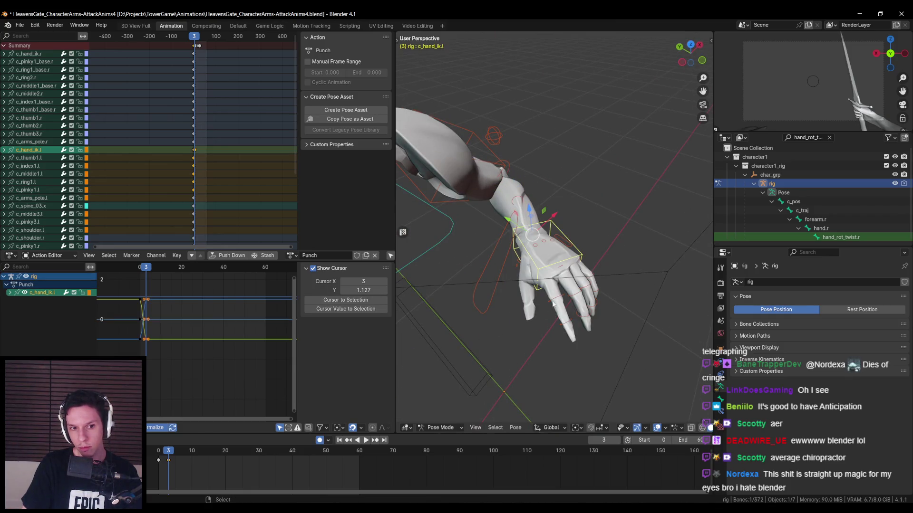
Show the rig's main properties for c_hand_ik.l and raise Fingers Grasp to curl a fist, then reset it to 0.
{"action": "key", "text": "n"}
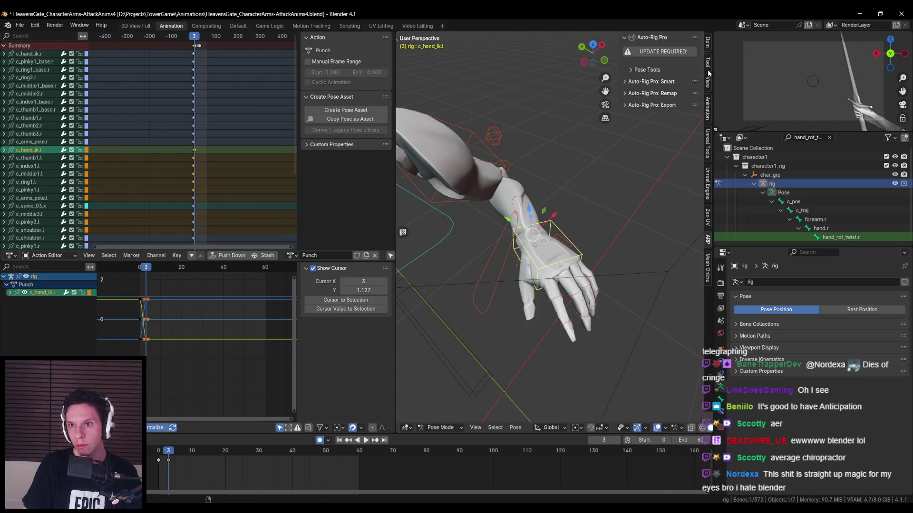
{"action": "left_click", "coordinate": [707, 67]}
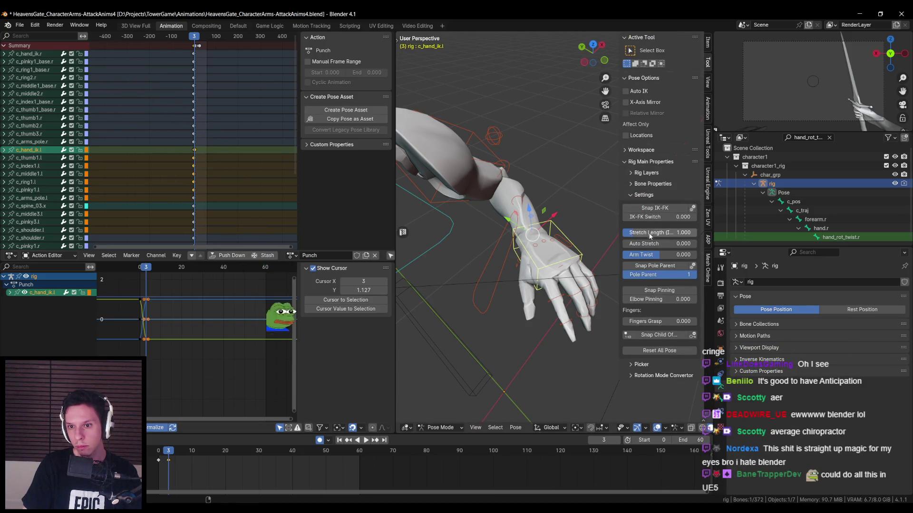
{"action": "left_click_drag", "start_coordinate": [656, 322], "coordinate": [682, 322]}
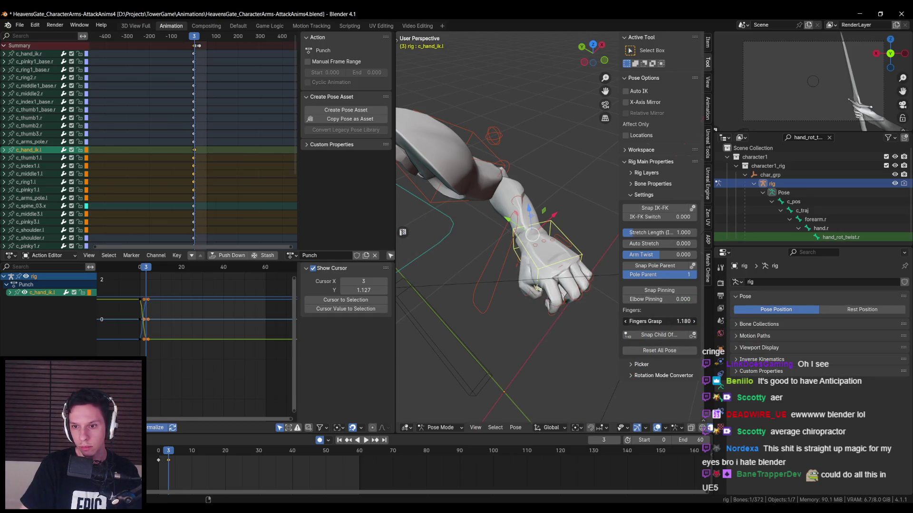
{"action": "middle_click_drag", "start_coordinate": [475, 214], "coordinate": [523, 200]}
{"action": "left_click_drag", "start_coordinate": [661, 322], "coordinate": [632, 321]}
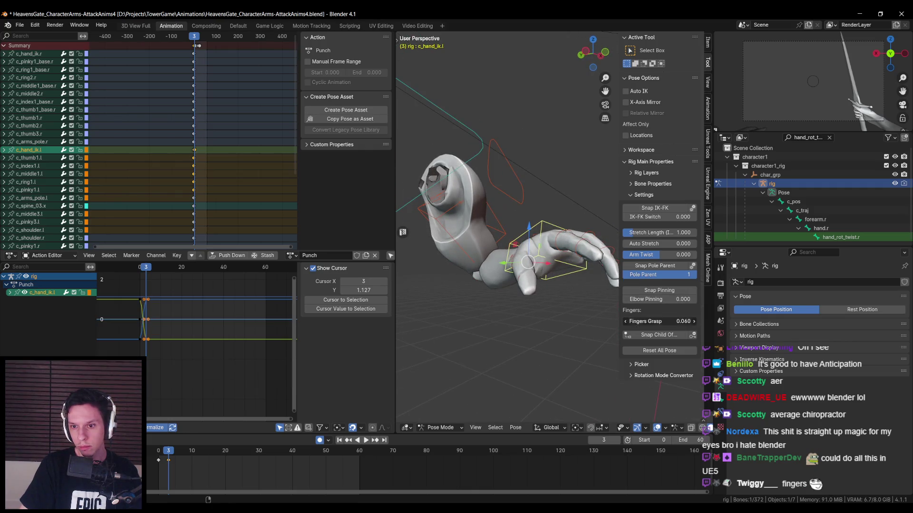
{"action": "key", "text": "Return"}
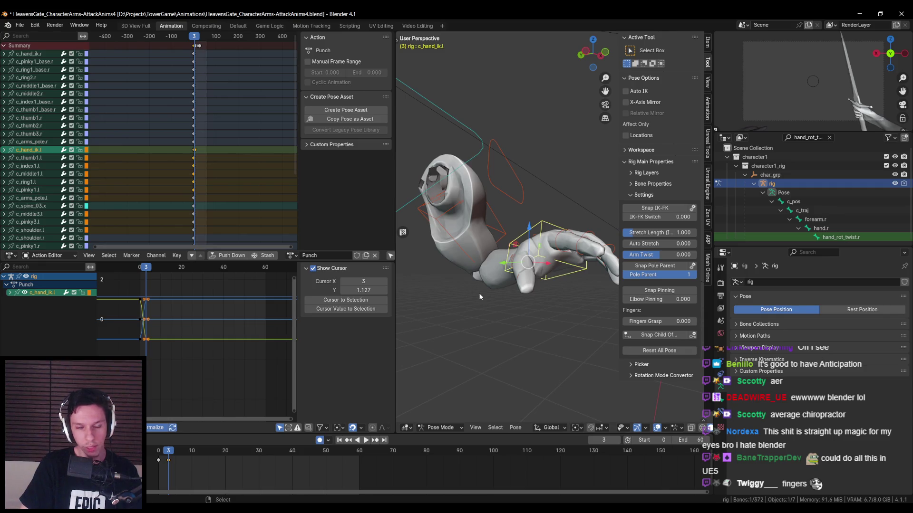
Expand the Picker settings and try Fingers Grasp again, returning it to 0.
{"action": "left_click", "coordinate": [633, 364]}
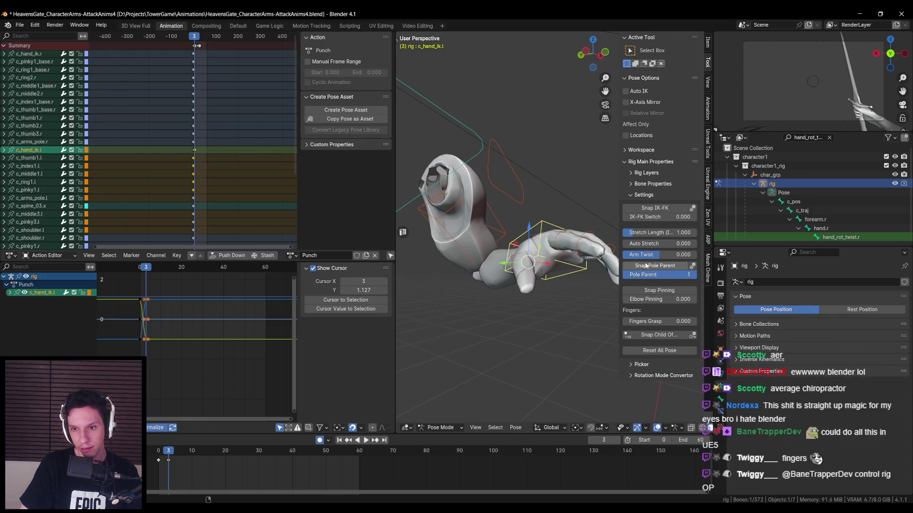
{"action": "middle_click_drag", "start_coordinate": [613, 269], "coordinate": [503, 284]}
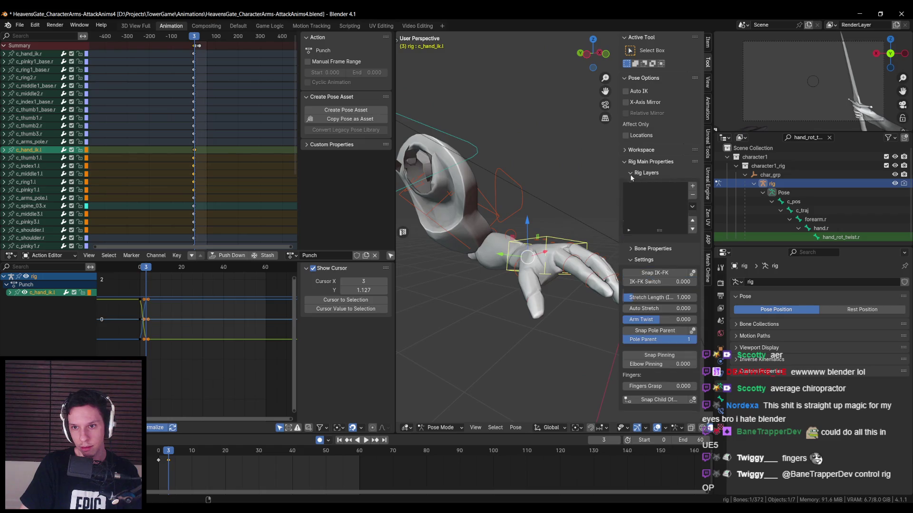
{"action": "left_click", "coordinate": [632, 185]}
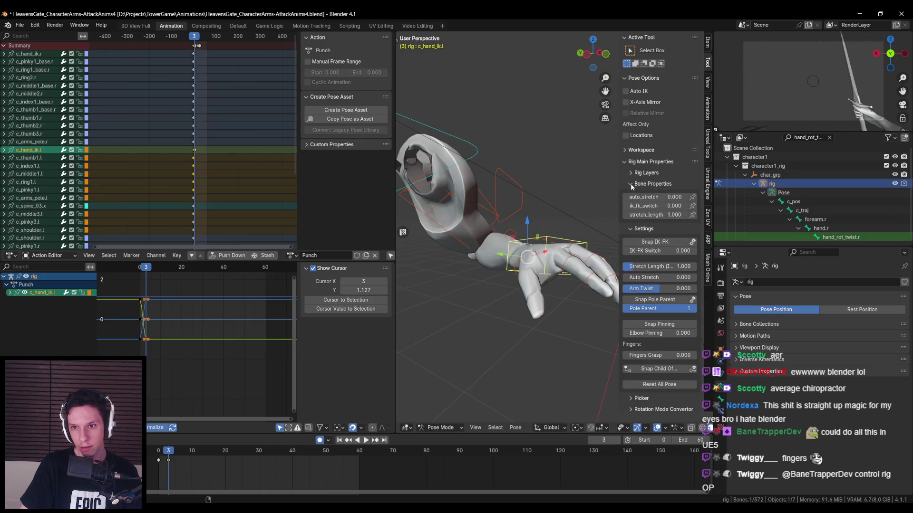
{"action": "left_click", "coordinate": [632, 185]}
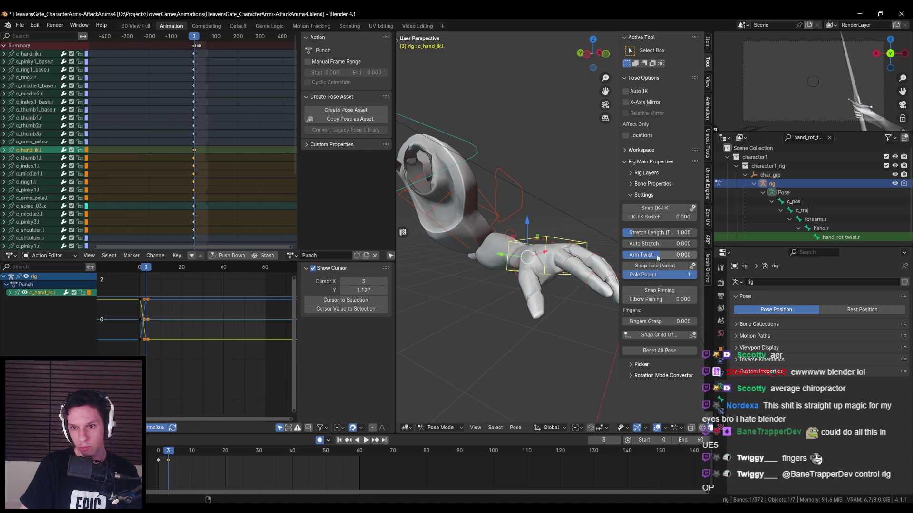
{"action": "mouse_move", "coordinate": [650, 323]}
{"action": "left_mouse_down"}
{"action": "mouse_move", "coordinate": [689, 322]}
{"action": "mouse_move", "coordinate": [652, 323]}
{"action": "left_mouse_up"}
{"action": "middle_click_drag", "start_coordinate": [594, 285], "coordinate": [537, 225]}
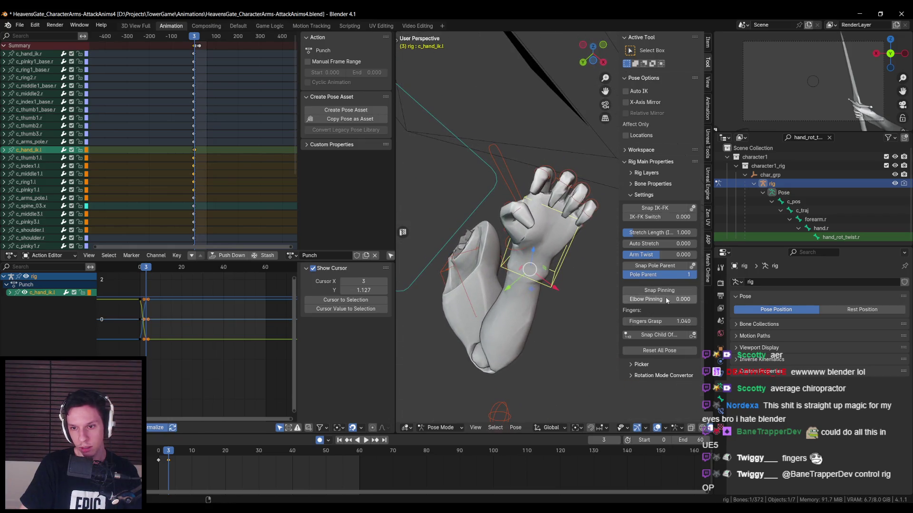
{"action": "left_click_drag", "start_coordinate": [657, 323], "coordinate": [628, 322]}
Switch the hand to wireframe and select the index finger's base bone.
{"action": "mouse_move", "coordinate": [594, 266]}
{"action": "middle_mouse_down"}
{"action": "mouse_move", "coordinate": [573, 250]}
{"action": "mouse_move", "coordinate": [526, 284]}
{"action": "middle_mouse_up"}
{"action": "key", "text": "shift+z"}
{"action": "left_click", "coordinate": [526, 284]}
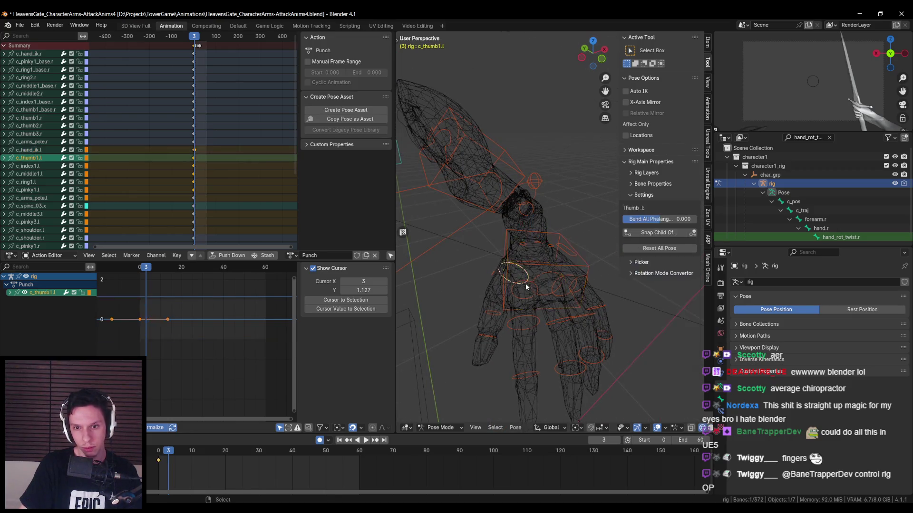
Add the middle, ring, pinky and thumb bones to the selection and return to solid shading.
{"action": "left_click", "coordinate": [547, 280], "text": "shift"}
{"action": "left_click", "coordinate": [566, 286], "text": "shift"}
{"action": "left_click", "coordinate": [585, 291], "text": "shift"}
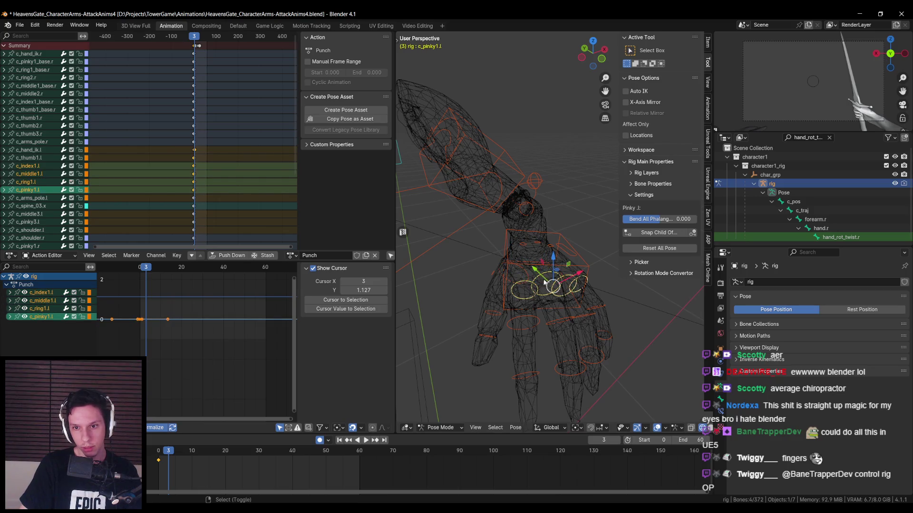
{"action": "middle_click_drag", "start_coordinate": [584, 291], "coordinate": [521, 275]}
{"action": "left_click", "coordinate": [505, 282], "text": "shift"}
{"action": "key", "text": "shift+z"}
Set the pivot point to each bone's individual origin.
{"action": "mouse_move", "coordinate": [542, 321]}
{"action": "middle_mouse_down"}
{"action": "mouse_move", "coordinate": [537, 255]}
{"action": "mouse_move", "coordinate": [528, 304]}
{"action": "middle_mouse_up"}
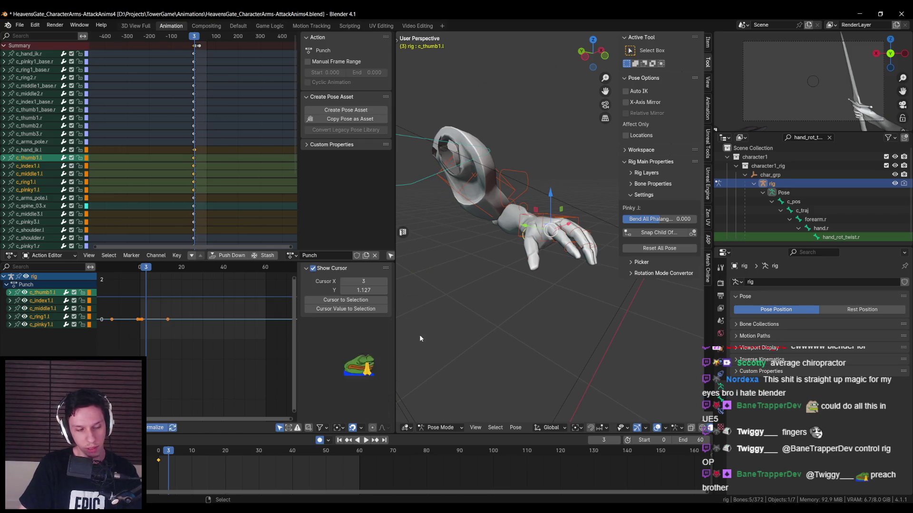
{"action": "middle_click_drag", "start_coordinate": [421, 335], "coordinate": [569, 313]}
{"action": "mouse_move", "coordinate": [567, 297]}
{"action": "middle_mouse_down"}
{"action": "mouse_move", "coordinate": [529, 319]}
{"action": "mouse_move", "coordinate": [509, 370]}
{"action": "middle_mouse_up"}
{"action": "left_click_drag", "start_coordinate": [505, 405], "coordinate": [555, 327]}
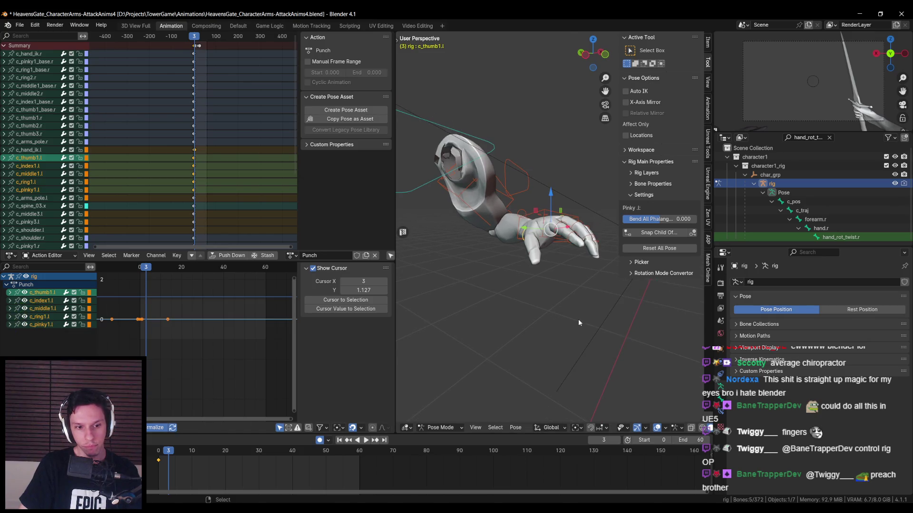
{"action": "key", "text": "s"}
{"action": "key", "text": "Escape"}
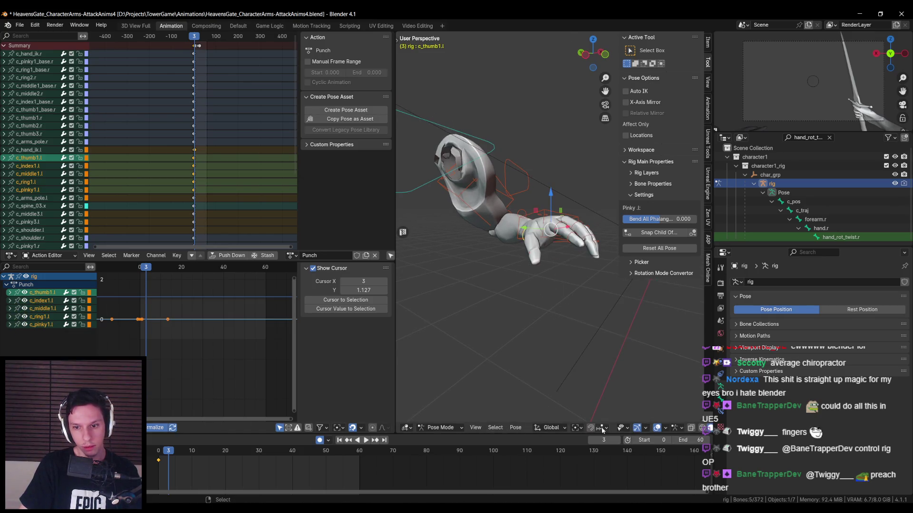
{"action": "left_click", "coordinate": [577, 428]}
{"action": "left_click", "coordinate": [586, 402]}
Scale the selected finger bones to curl them into a tighter fist and resize the thumb.
{"action": "mouse_move", "coordinate": [589, 361]}
{"action": "middle_mouse_down"}
{"action": "mouse_move", "coordinate": [612, 278]}
{"action": "mouse_move", "coordinate": [603, 292]}
{"action": "mouse_move", "coordinate": [564, 278]}
{"action": "mouse_move", "coordinate": [604, 310]}
{"action": "mouse_move", "coordinate": [592, 264]}
{"action": "mouse_move", "coordinate": [635, 323]}
{"action": "middle_mouse_up"}
{"action": "key", "text": "s"}
{"action": "left_click", "coordinate": [576, 274]}
{"action": "key", "text": "s"}
{"action": "left_click", "coordinate": [634, 322]}
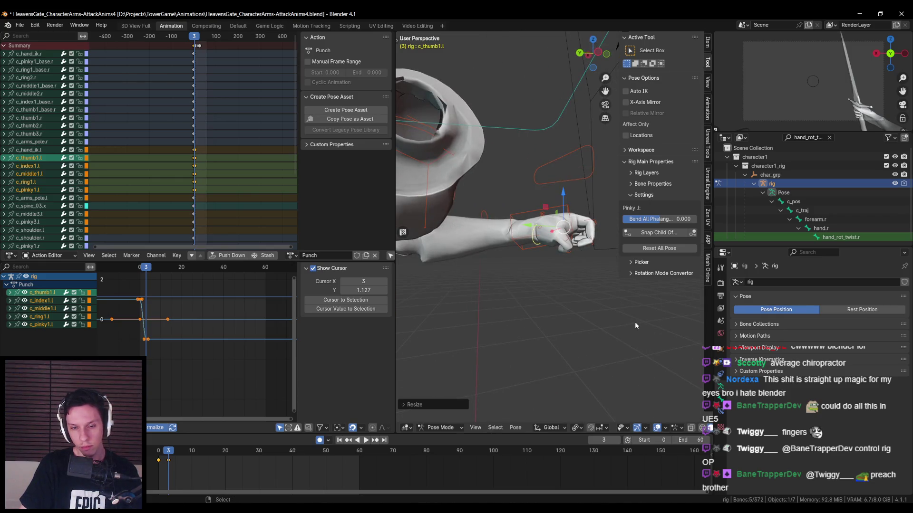
{"action": "middle_click_drag", "start_coordinate": [594, 289], "coordinate": [582, 315]}
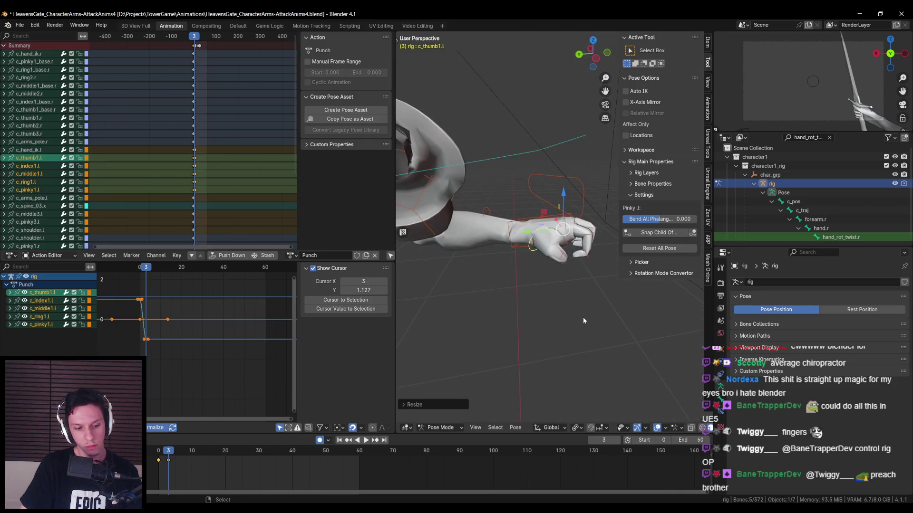
{"action": "scroll", "coordinate": [582, 318], "scroll_direction": "up", "scroll_amount": 1}
{"action": "mouse_move", "coordinate": [584, 321]}
{"action": "middle_mouse_down"}
{"action": "mouse_move", "coordinate": [559, 284]}
{"action": "mouse_move", "coordinate": [592, 284]}
{"action": "middle_mouse_up"}
{"action": "key", "text": "s"}
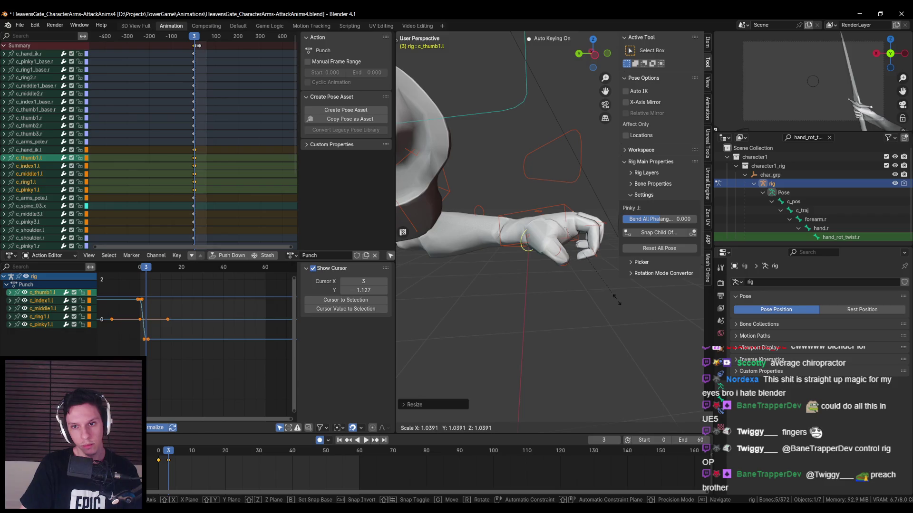
{"action": "left_click", "coordinate": [591, 284]}
Key the finger poses at frame 3 and play back the animation from frame 0.
{"action": "key", "text": "k"}
{"action": "left_click", "coordinate": [579, 292]}
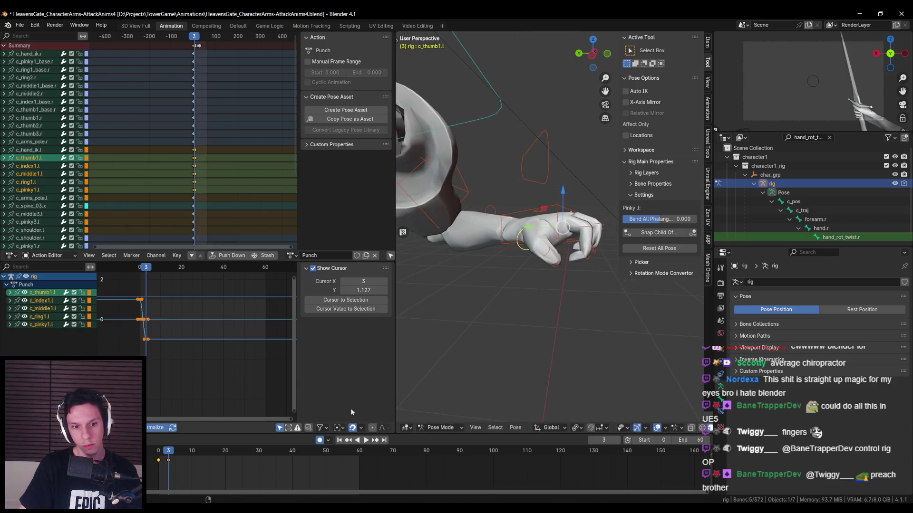
{"action": "key", "text": "space"}
{"action": "mouse_move", "coordinate": [171, 451]}
{"action": "left_mouse_down"}
{"action": "mouse_move", "coordinate": [159, 452]}
{"action": "mouse_move", "coordinate": [170, 450]}
{"action": "left_mouse_up"}
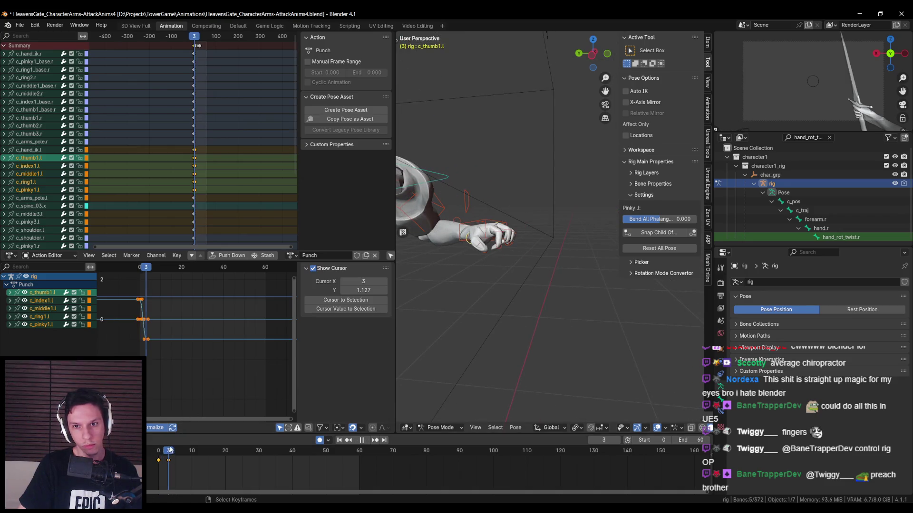
Return to the rig in Pose Mode and select the c_index1.l control.
{"action": "scroll", "coordinate": [583, 239], "scroll_direction": "up", "scroll_amount": 3}
{"action": "key", "text": "ctrl+Tab"}
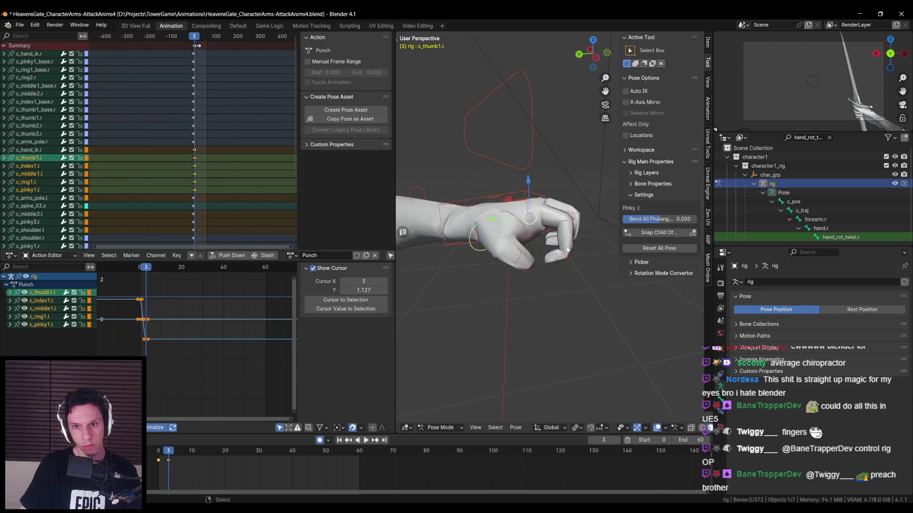
{"action": "left_click", "coordinate": [531, 204]}
{"action": "left_click", "coordinate": [531, 203]}
{"action": "key", "text": "ctrl+Tab"}
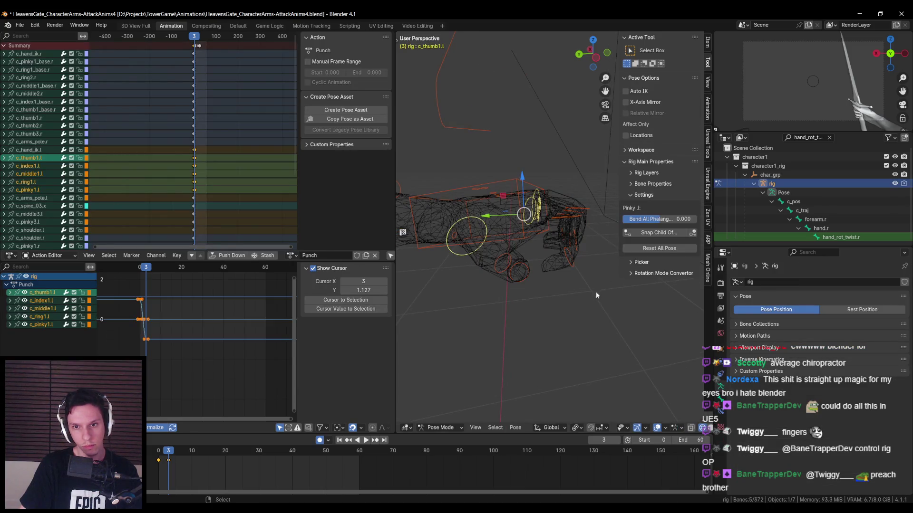
{"action": "left_click", "coordinate": [597, 295]}
{"action": "left_click", "coordinate": [530, 210]}
{"action": "key", "text": "alt+z"}
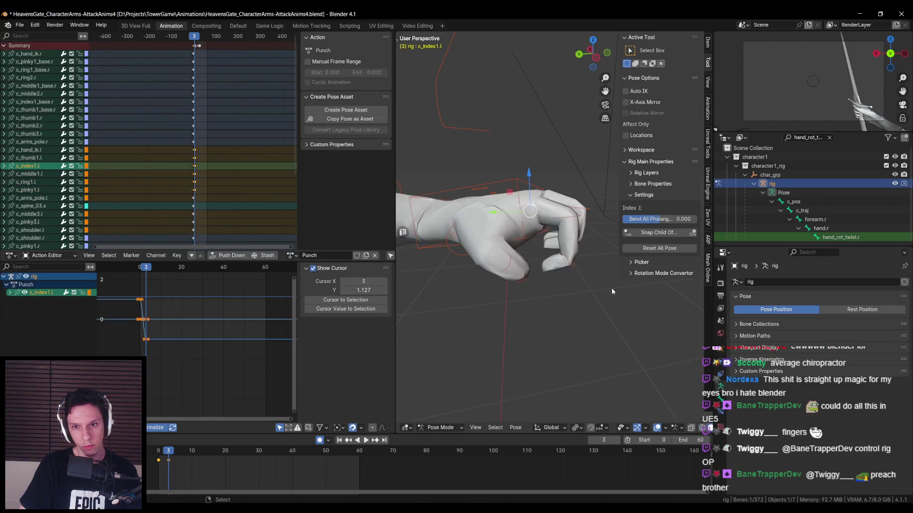
Curl the index finger with repeated rotations on its local X axis.
{"action": "middle_click_drag", "start_coordinate": [607, 298], "coordinate": [590, 250]}
{"action": "key", "text": "r"}
{"action": "key", "text": "x"}
{"action": "key", "text": "x"}
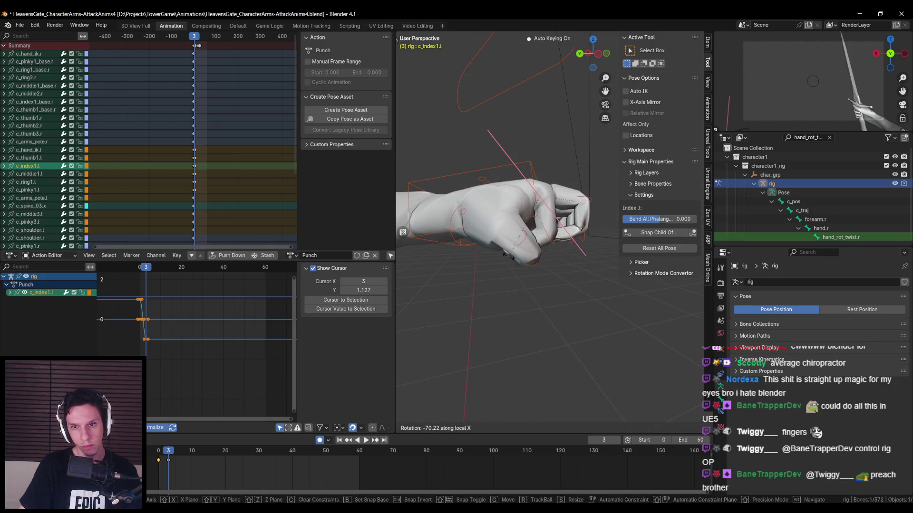
{"action": "left_click", "coordinate": [498, 267]}
{"action": "mouse_move", "coordinate": [498, 267]}
{"action": "middle_mouse_down"}
{"action": "mouse_move", "coordinate": [475, 291]}
{"action": "mouse_move", "coordinate": [599, 273]}
{"action": "middle_mouse_up"}
{"action": "key", "text": "shift+z"}
{"action": "key", "text": "r"}
{"action": "key", "text": "x"}
{"action": "key", "text": "x"}
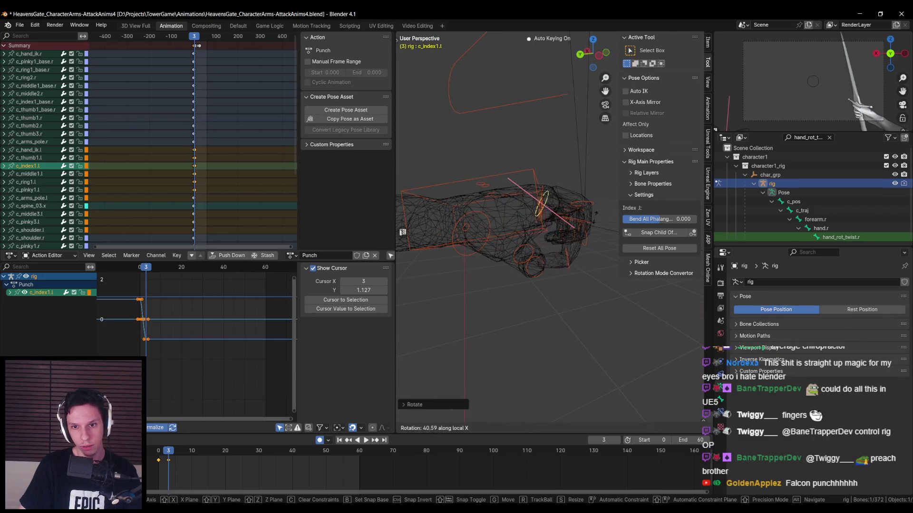
{"action": "left_click", "coordinate": [589, 250]}
{"action": "key", "text": "shift+z"}
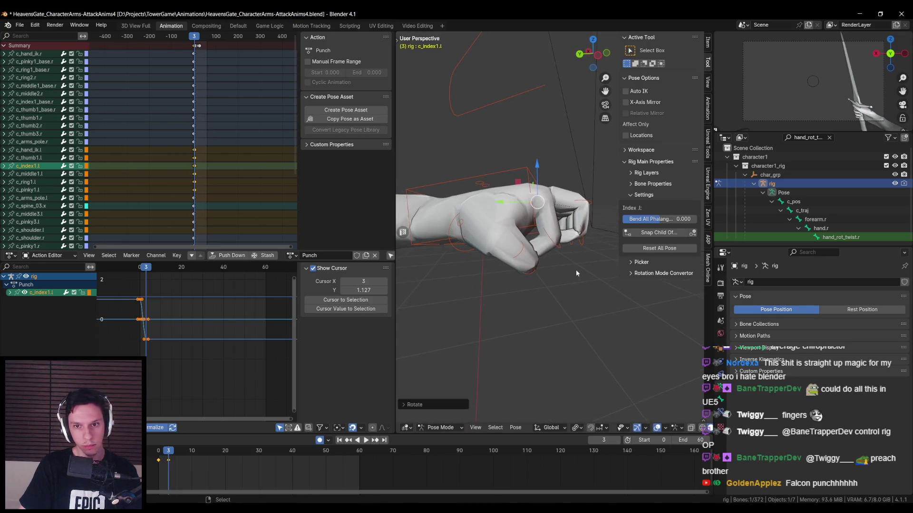
{"action": "key", "text": "r"}
{"action": "key", "text": "x"}
{"action": "key", "text": "x"}
{"action": "left_click", "coordinate": [584, 255]}
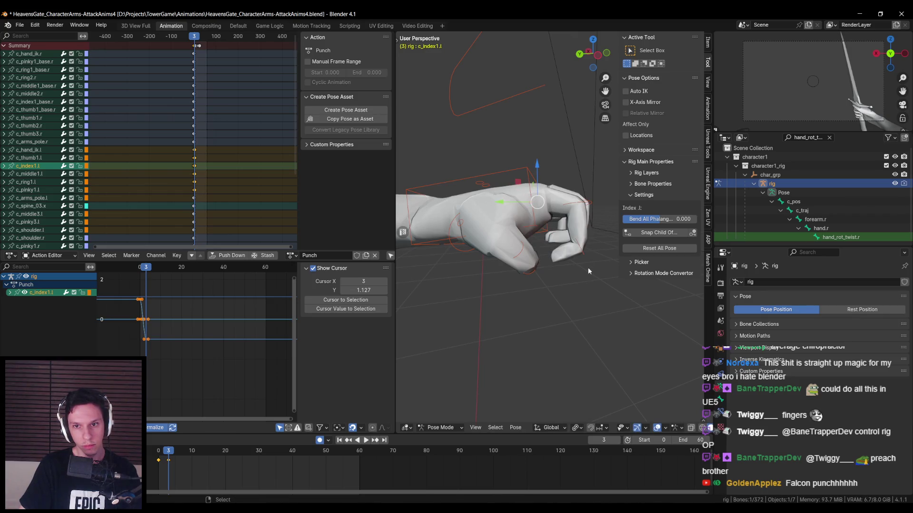
Curl the index finger further to -68° and fine-tune its bend.
{"action": "key", "text": "r"}
{"action": "key", "text": "x"}
{"action": "key", "text": "x"}
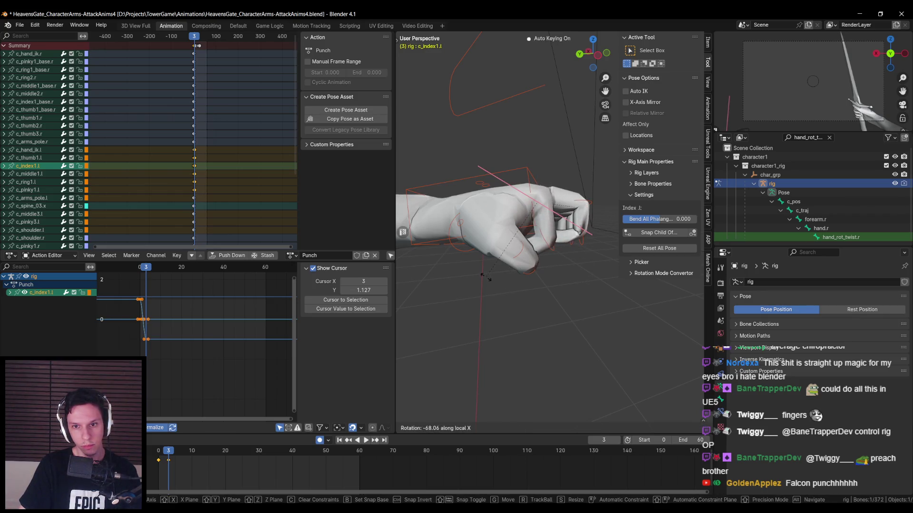
{"action": "left_click", "coordinate": [485, 277]}
{"action": "middle_click_drag", "start_coordinate": [485, 277], "coordinate": [510, 276]}
{"action": "key", "text": "r"}
{"action": "key", "text": "x"}
{"action": "key", "text": "x"}
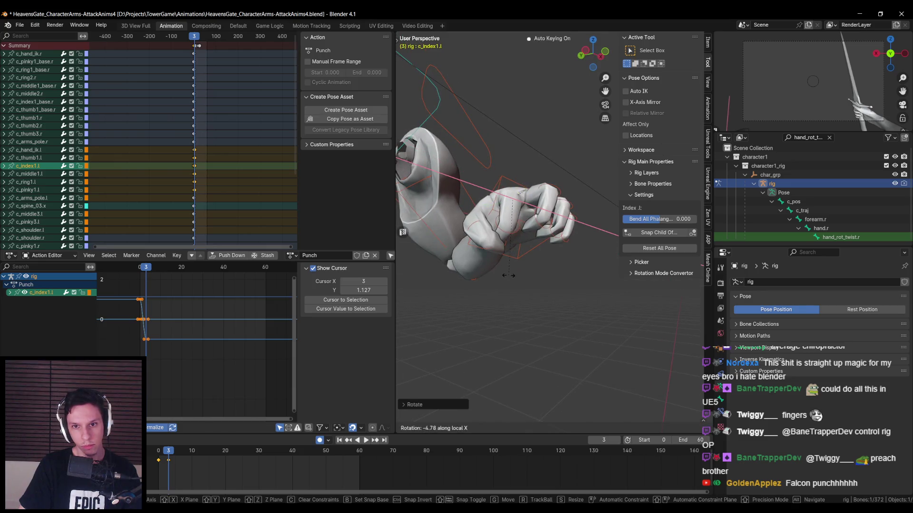
{"action": "left_click", "coordinate": [508, 275]}
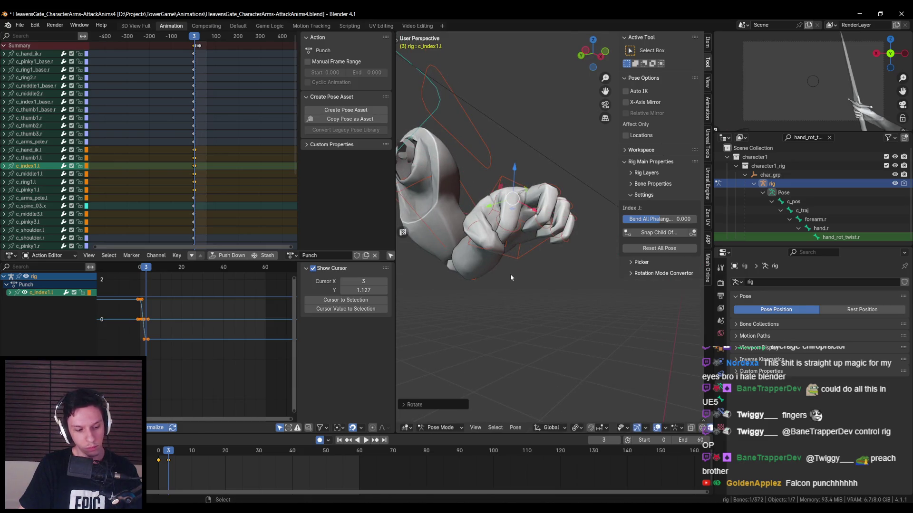
{"action": "mouse_move", "coordinate": [512, 264]}
{"action": "middle_mouse_down"}
{"action": "mouse_move", "coordinate": [614, 301]}
{"action": "mouse_move", "coordinate": [592, 309]}
{"action": "mouse_move", "coordinate": [567, 284]}
{"action": "middle_mouse_up"}
{"action": "key", "text": "r"}
{"action": "key", "text": "x"}
{"action": "key", "text": "x"}
{"action": "left_click", "coordinate": [589, 307]}
Key the finger pose at frame 3 and play back from frame 0 to review the fist.
{"action": "key", "text": "k"}
{"action": "left_click", "coordinate": [567, 287]}
{"action": "left_click_drag", "start_coordinate": [170, 452], "coordinate": [150, 451]}
{"action": "key", "text": "space"}
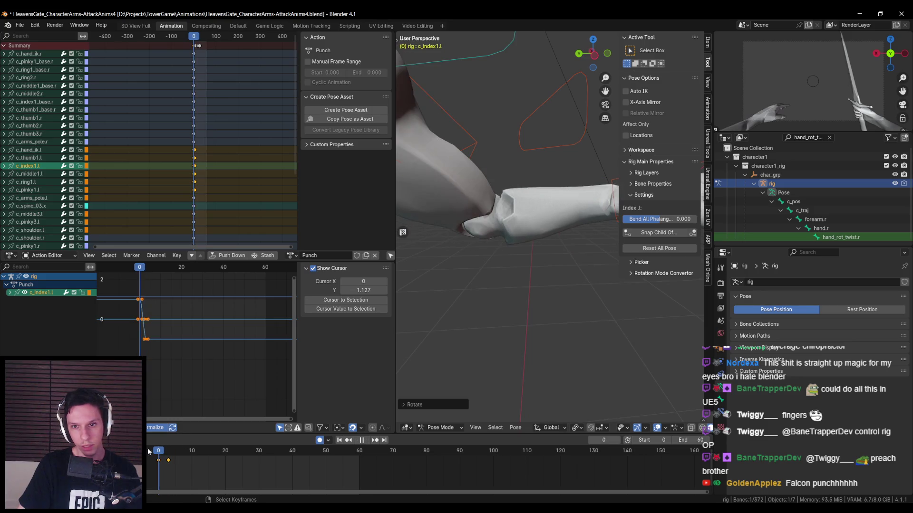
{"action": "scroll", "coordinate": [480, 320], "scroll_direction": "down", "scroll_amount": 3}
{"action": "key", "text": "Up"}
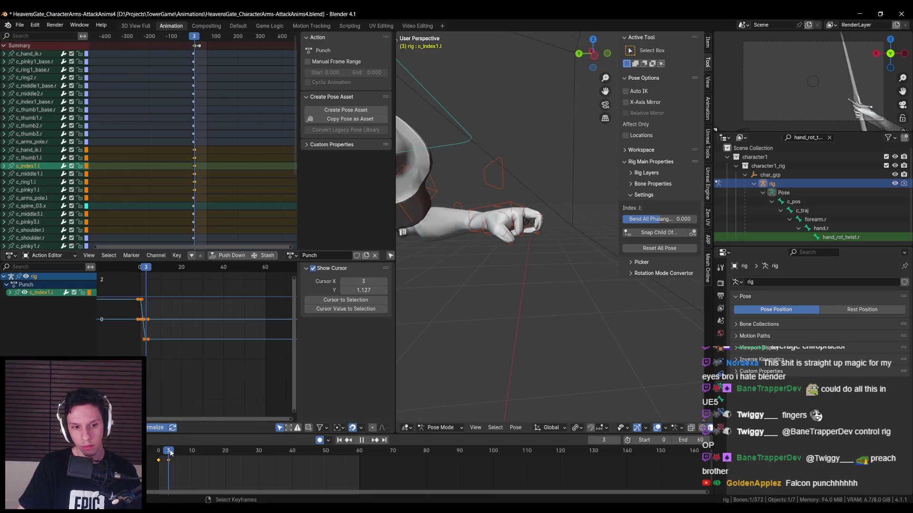
Select c_middle1.l and curl the middle finger on its local X axis.
{"action": "key", "text": "alt+z"}
{"action": "left_click", "coordinate": [557, 233]}
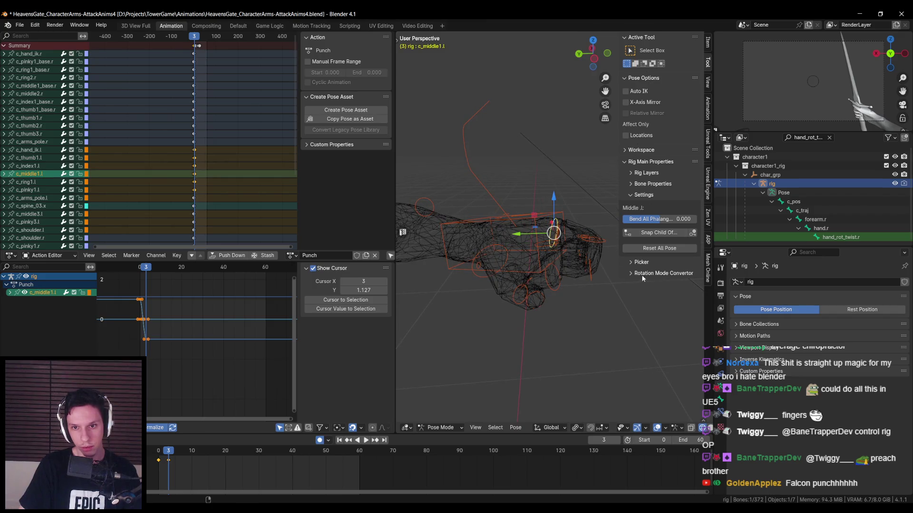
{"action": "key", "text": "n"}
{"action": "key", "text": "r"}
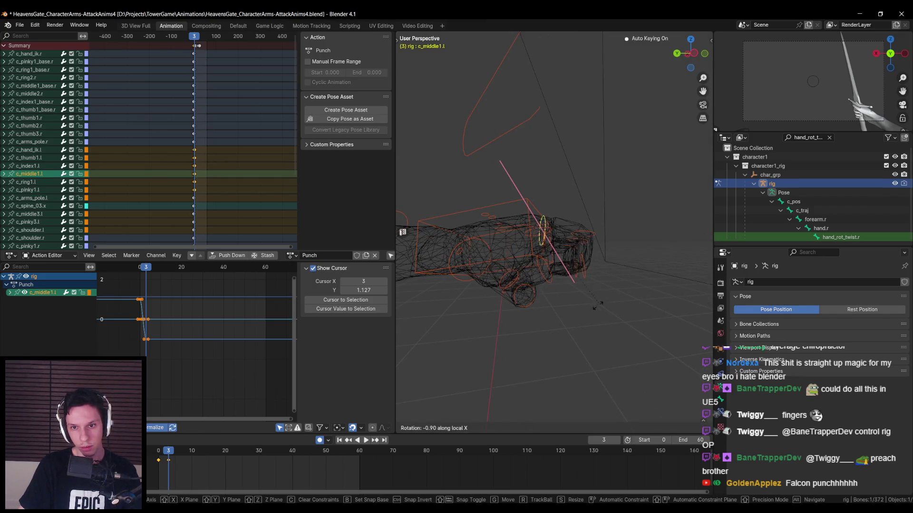
{"action": "left_click", "coordinate": [512, 340]}
{"action": "key", "text": "shift+z"}
{"action": "middle_click_drag", "start_coordinate": [513, 340], "coordinate": [594, 324]}
{"action": "scroll", "coordinate": [595, 323], "scroll_direction": "up", "scroll_amount": 4}
{"action": "key", "text": "r"}
{"action": "key", "text": "x"}
{"action": "key", "text": "x"}
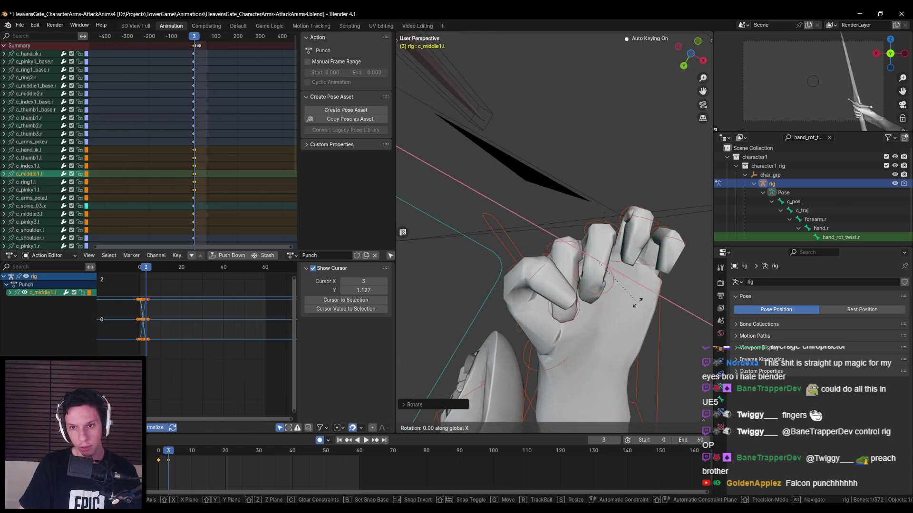
{"action": "left_click", "coordinate": [636, 324]}
{"action": "mouse_move", "coordinate": [629, 301]}
{"action": "middle_mouse_down"}
{"action": "mouse_move", "coordinate": [603, 291]}
{"action": "mouse_move", "coordinate": [576, 212]}
{"action": "mouse_move", "coordinate": [637, 229]}
{"action": "mouse_move", "coordinate": [627, 266]}
{"action": "middle_mouse_up"}
Select c_ring1.l and curl the ring finger with two local-X rotations.
{"action": "key", "text": "shift+z"}
{"action": "left_click", "coordinate": [570, 220]}
{"action": "key", "text": "shift+z"}
{"action": "key", "text": "r"}
{"action": "key", "text": "x"}
{"action": "key", "text": "x"}
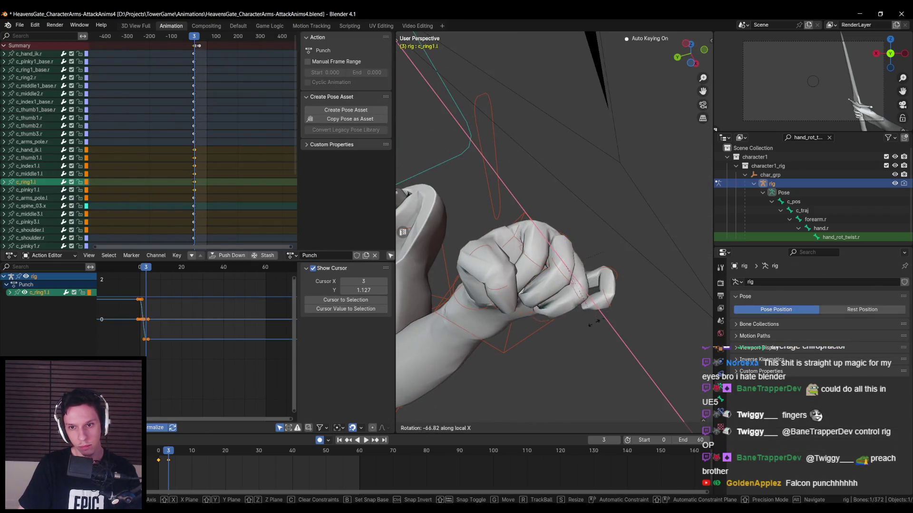
{"action": "left_click", "coordinate": [594, 317]}
{"action": "mouse_move", "coordinate": [594, 317]}
{"action": "middle_mouse_down"}
{"action": "mouse_move", "coordinate": [670, 298]}
{"action": "mouse_move", "coordinate": [492, 307]}
{"action": "mouse_move", "coordinate": [607, 269]}
{"action": "mouse_move", "coordinate": [573, 261]}
{"action": "middle_mouse_up"}
{"action": "key", "text": "r"}
{"action": "key", "text": "x"}
{"action": "key", "text": "x"}
{"action": "left_click", "coordinate": [672, 299]}
Select c_pinky1.l, curl the pinky on local X, and inspect the finished fist.
{"action": "key", "text": "shift+z"}
{"action": "left_click", "coordinate": [563, 280]}
{"action": "key", "text": "shift+z"}
{"action": "key", "text": "r"}
{"action": "key", "text": "x"}
{"action": "key", "text": "x"}
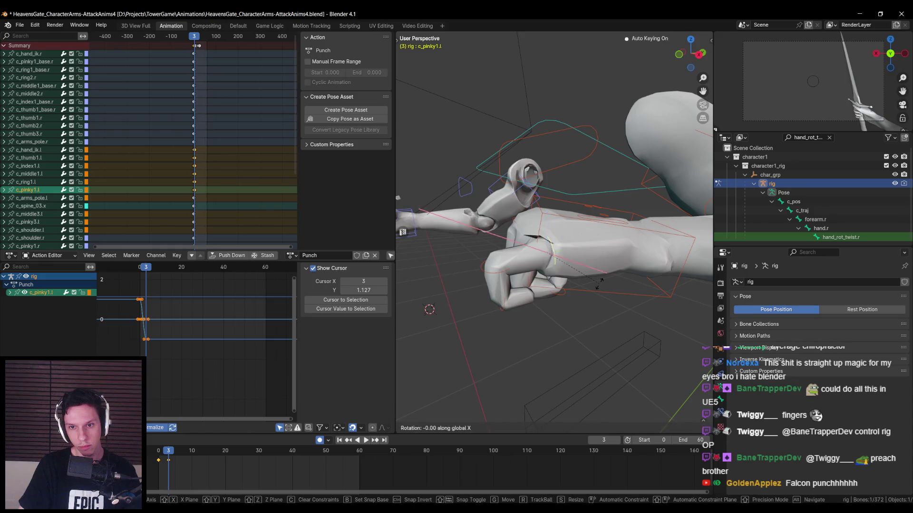
{"action": "left_click", "coordinate": [586, 224]}
{"action": "mouse_move", "coordinate": [586, 224]}
{"action": "middle_mouse_down"}
{"action": "mouse_move", "coordinate": [672, 212]}
{"action": "mouse_move", "coordinate": [657, 225]}
{"action": "mouse_move", "coordinate": [636, 184]}
{"action": "mouse_move", "coordinate": [651, 183]}
{"action": "mouse_move", "coordinate": [648, 236]}
{"action": "mouse_move", "coordinate": [578, 269]}
{"action": "mouse_move", "coordinate": [480, 360]}
{"action": "mouse_move", "coordinate": [532, 333]}
{"action": "mouse_move", "coordinate": [463, 331]}
{"action": "mouse_move", "coordinate": [512, 312]}
{"action": "mouse_move", "coordinate": [440, 300]}
{"action": "middle_mouse_up"}
{"action": "mouse_move", "coordinate": [542, 298]}
{"action": "middle_mouse_down"}
{"action": "mouse_move", "coordinate": [531, 320]}
{"action": "mouse_move", "coordinate": [544, 289]}
{"action": "mouse_move", "coordinate": [568, 329]}
{"action": "mouse_move", "coordinate": [470, 259]}
{"action": "mouse_move", "coordinate": [532, 257]}
{"action": "mouse_move", "coordinate": [580, 237]}
{"action": "mouse_move", "coordinate": [588, 286]}
{"action": "mouse_move", "coordinate": [612, 273]}
{"action": "mouse_move", "coordinate": [544, 254]}
{"action": "mouse_move", "coordinate": [567, 224]}
{"action": "mouse_move", "coordinate": [561, 256]}
{"action": "mouse_move", "coordinate": [548, 241]}
{"action": "mouse_move", "coordinate": [584, 179]}
{"action": "mouse_move", "coordinate": [549, 276]}
{"action": "middle_mouse_up"}
Select the thumb control and resize the thumb.
{"action": "key", "text": "shift+z"}
{"action": "key", "text": "shift+z"}
{"action": "key", "text": "shift+z"}
{"action": "key", "text": "shift+z"}
{"action": "key", "text": "shift+z"}
{"action": "left_click", "coordinate": [540, 243]}
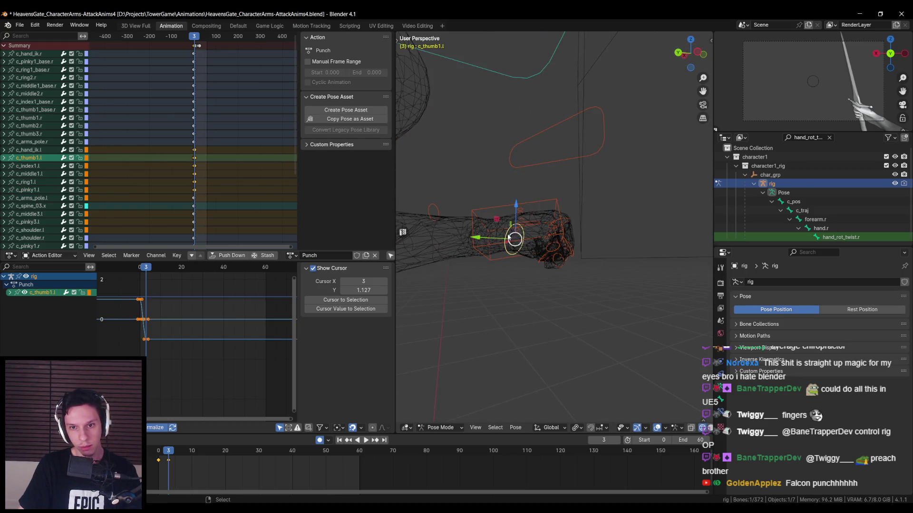
{"action": "key", "text": "shift+z"}
{"action": "middle_click_drag", "start_coordinate": [540, 243], "coordinate": [594, 224]}
{"action": "key", "text": "s"}
{"action": "mouse_move", "coordinate": [637, 289]}
{"action": "middle_mouse_down", "text": "alt"}
{"action": "mouse_move", "coordinate": [571, 259]}
{"action": "mouse_move", "coordinate": [590, 238]}
{"action": "mouse_move", "coordinate": [581, 199]}
{"action": "mouse_move", "coordinate": [585, 233]}
{"action": "mouse_move", "coordinate": [511, 295]}
{"action": "mouse_move", "coordinate": [526, 292]}
{"action": "middle_mouse_up", "text": "alt"}
{"action": "left_click", "coordinate": [624, 201]}
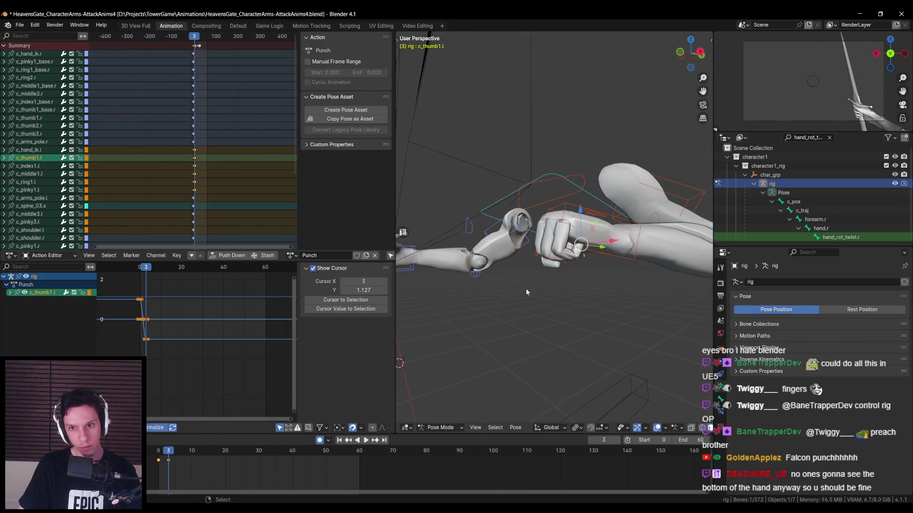
Resize the pinky control, scrub the frames to check the fist, and select the hand IK control.
{"action": "mouse_move", "coordinate": [525, 289]}
{"action": "middle_mouse_down"}
{"action": "mouse_move", "coordinate": [492, 286]}
{"action": "mouse_move", "coordinate": [485, 275]}
{"action": "middle_mouse_up"}
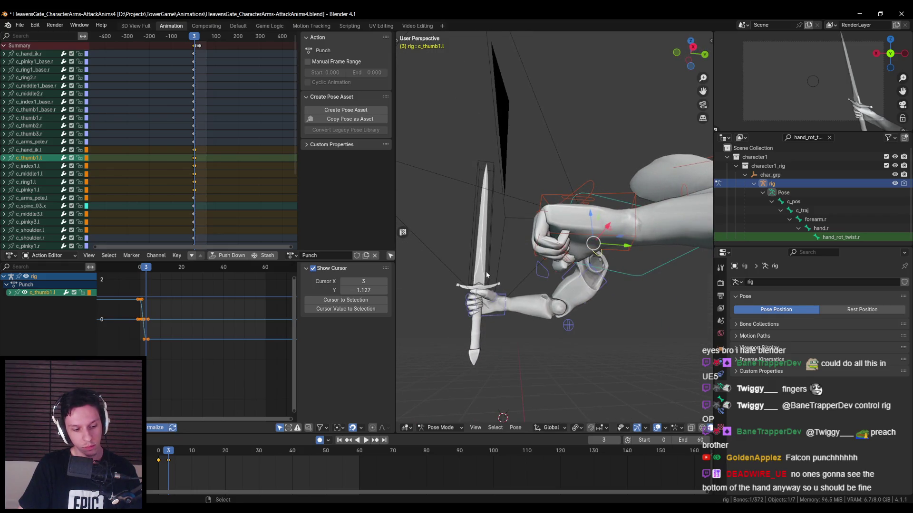
{"action": "middle_click_drag", "start_coordinate": [486, 275], "coordinate": [489, 288]}
{"action": "key", "text": "alt+z"}
{"action": "left_click", "coordinate": [569, 241]}
{"action": "key", "text": "alt+z"}
{"action": "key", "text": "s"}
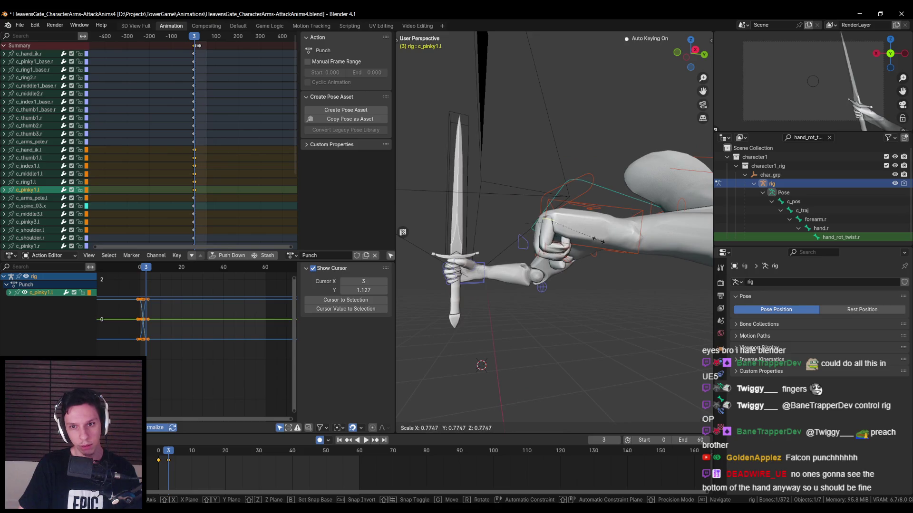
{"action": "mouse_move", "coordinate": [597, 252]}
{"action": "middle_mouse_down"}
{"action": "mouse_move", "coordinate": [632, 258]}
{"action": "mouse_move", "coordinate": [566, 269]}
{"action": "mouse_move", "coordinate": [541, 292]}
{"action": "mouse_move", "coordinate": [542, 321]}
{"action": "mouse_move", "coordinate": [573, 293]}
{"action": "middle_mouse_up"}
{"action": "left_click", "coordinate": [631, 273]}
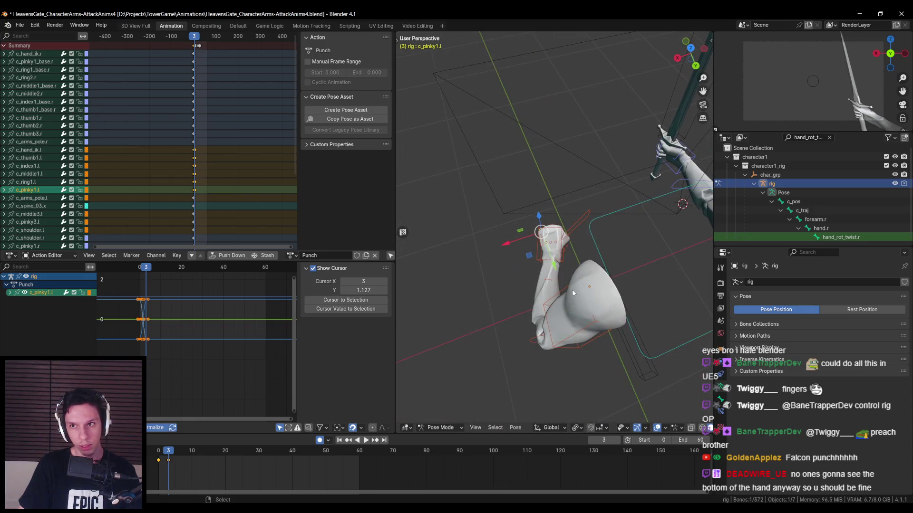
{"action": "mouse_move", "coordinate": [168, 453]}
{"action": "left_mouse_down"}
{"action": "mouse_move", "coordinate": [159, 451]}
{"action": "mouse_move", "coordinate": [172, 450]}
{"action": "left_mouse_up"}
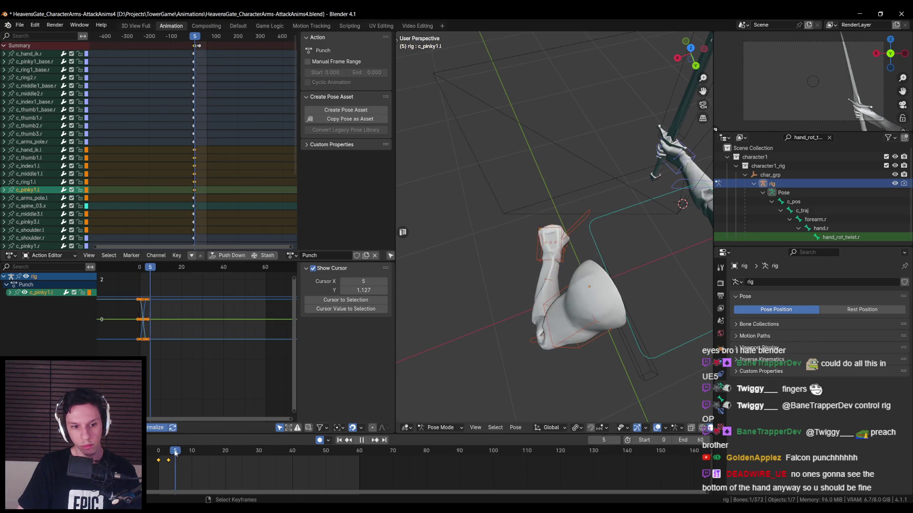
{"action": "left_click", "coordinate": [538, 273]}
Push the left hand IK control forward and key it at frames 5 and 7.
{"action": "key", "text": "g"}
{"action": "mouse_move", "coordinate": [537, 273]}
{"action": "middle_mouse_down"}
{"action": "mouse_move", "coordinate": [552, 278]}
{"action": "mouse_move", "coordinate": [547, 294]}
{"action": "mouse_move", "coordinate": [506, 284]}
{"action": "mouse_move", "coordinate": [428, 333]}
{"action": "middle_mouse_up"}
{"action": "left_click", "coordinate": [581, 289]}
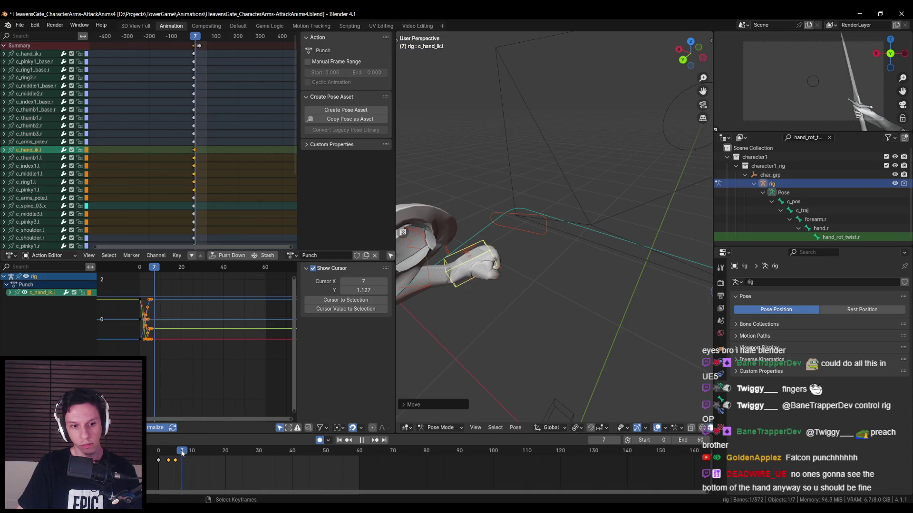
{"action": "middle_click_drag", "start_coordinate": [475, 285], "coordinate": [560, 284]}
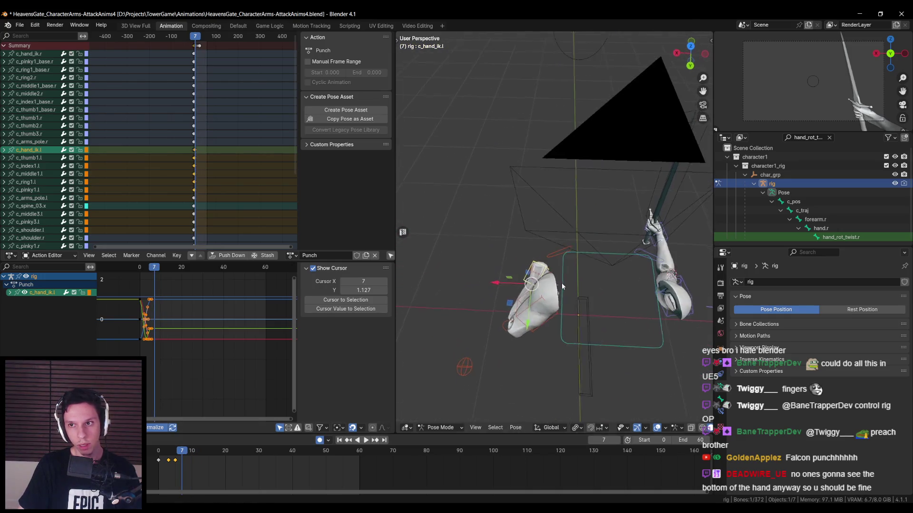
{"action": "key", "text": "g"}
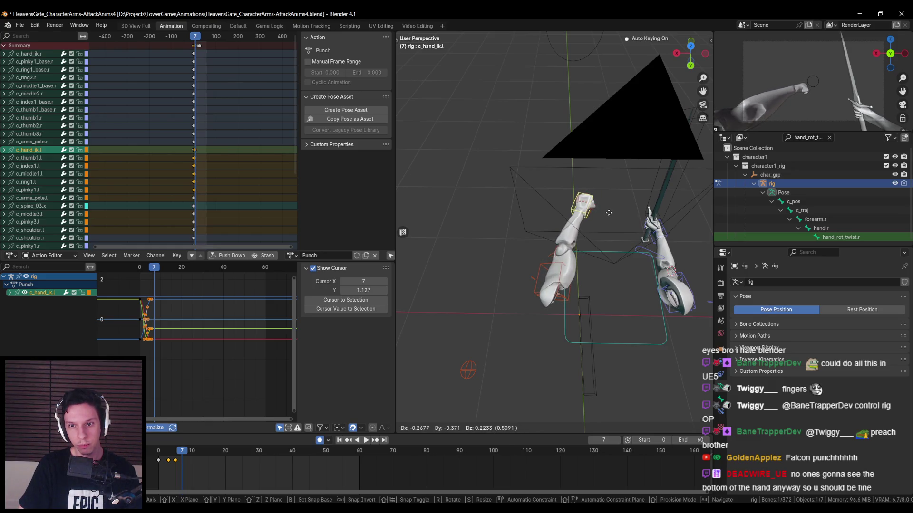
{"action": "left_click", "coordinate": [608, 212]}
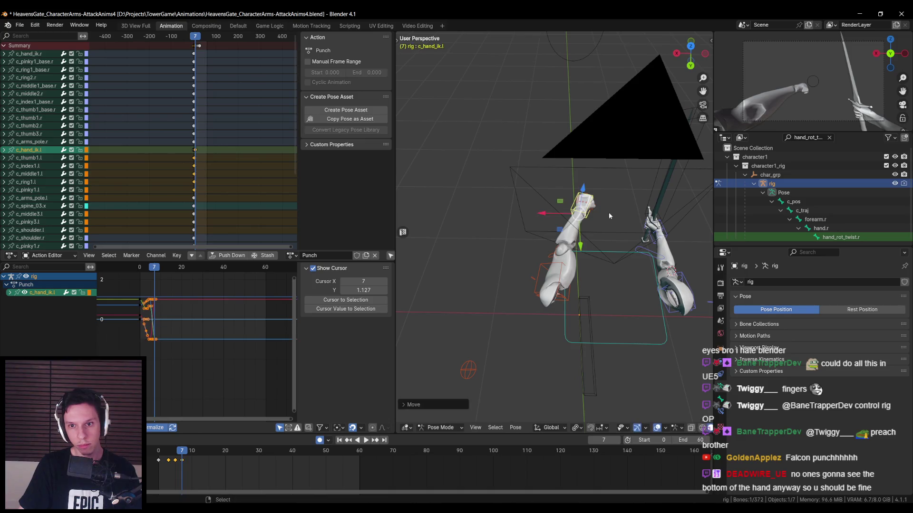
Play the punch from frame 0 and scrub to frame 7 to review the thrust.
{"action": "left_click", "coordinate": [160, 450]}
{"action": "key", "text": "space"}
{"action": "left_click_drag", "start_coordinate": [159, 451], "coordinate": [180, 449]}
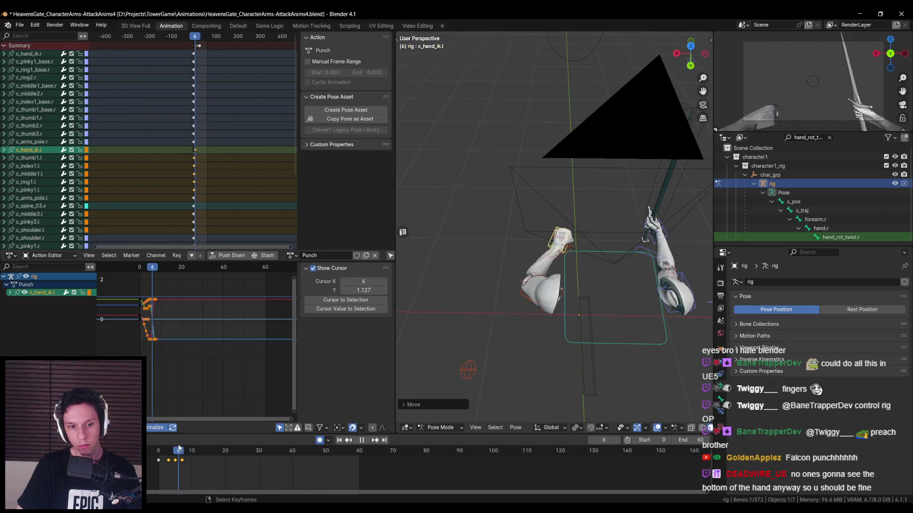
{"action": "key", "text": "space"}
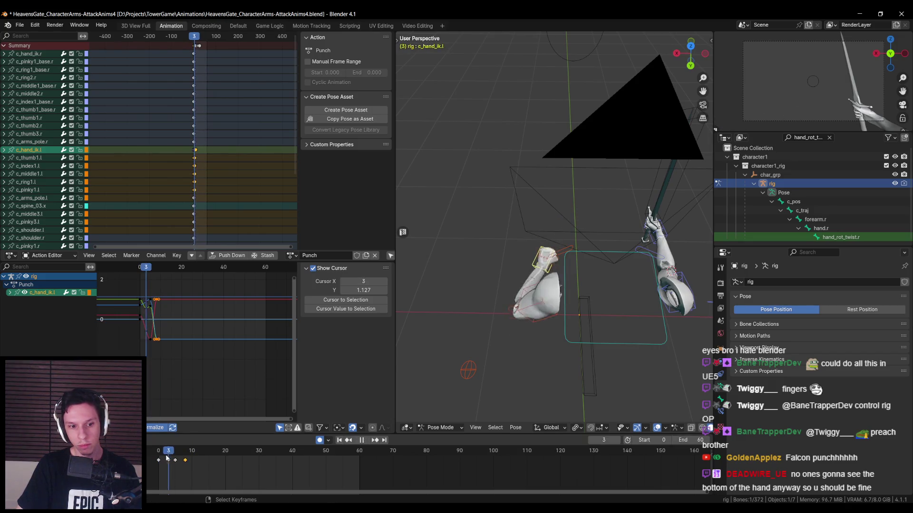
{"action": "key", "text": "Escape"}
{"action": "left_click", "coordinate": [364, 442]}
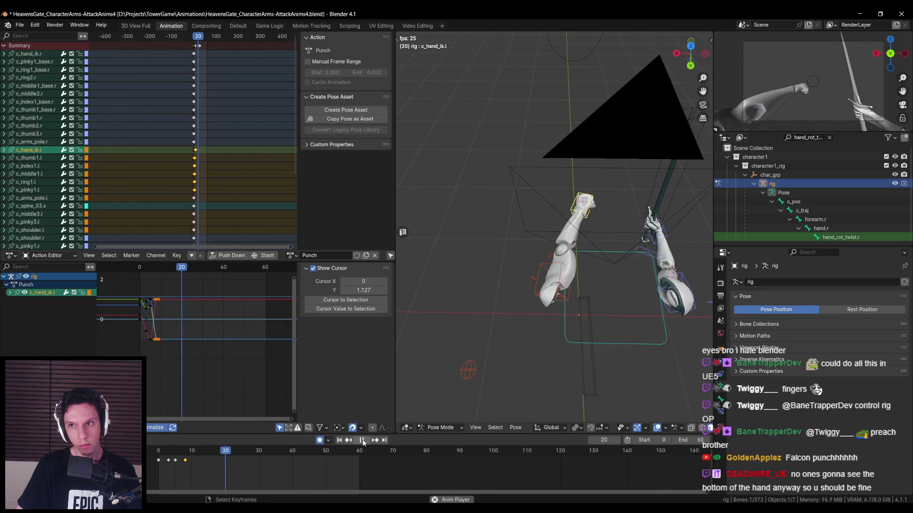
Reposition c_hand_ik.l at frame 9 to draw the hand back after the strike.
{"action": "key", "text": "Escape"}
{"action": "left_click", "coordinate": [366, 440]}
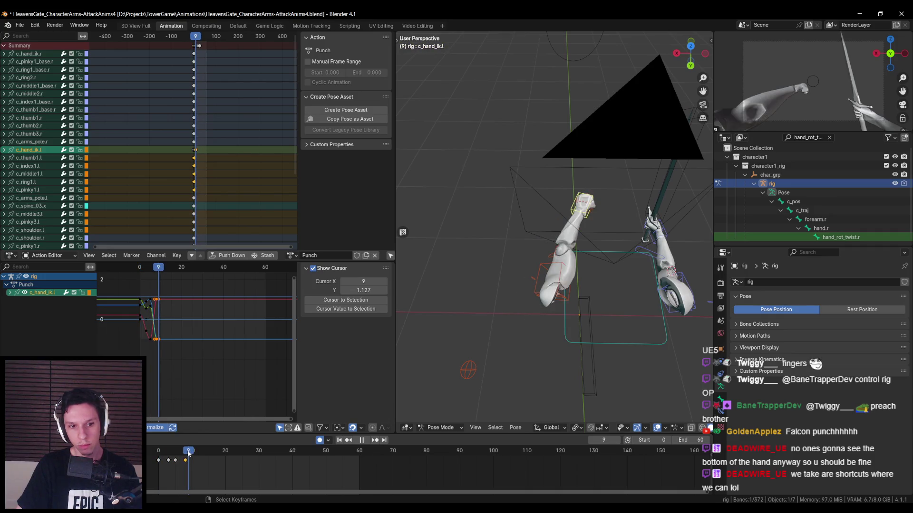
{"action": "middle_click_drag", "start_coordinate": [415, 325], "coordinate": [601, 266]}
{"action": "key", "text": "g"}
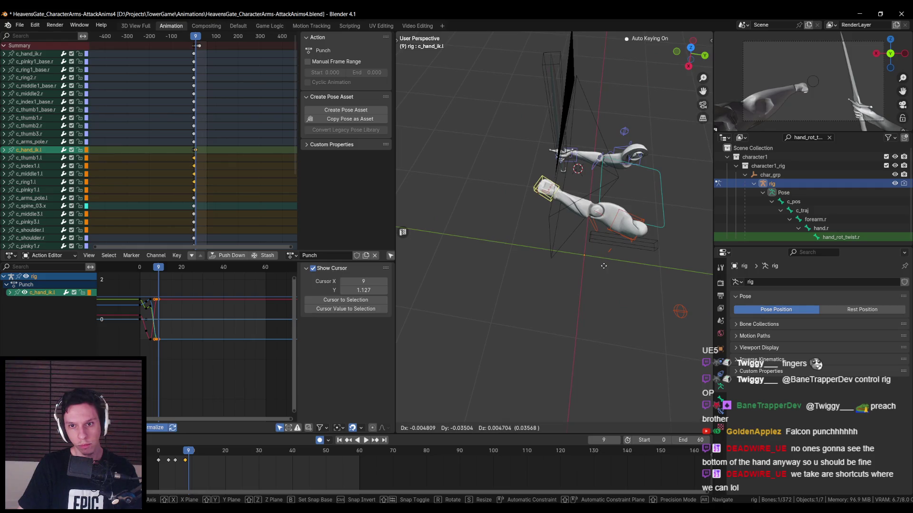
{"action": "left_click", "coordinate": [619, 271]}
{"action": "scroll", "coordinate": [611, 271], "scroll_direction": "up", "scroll_amount": 1}
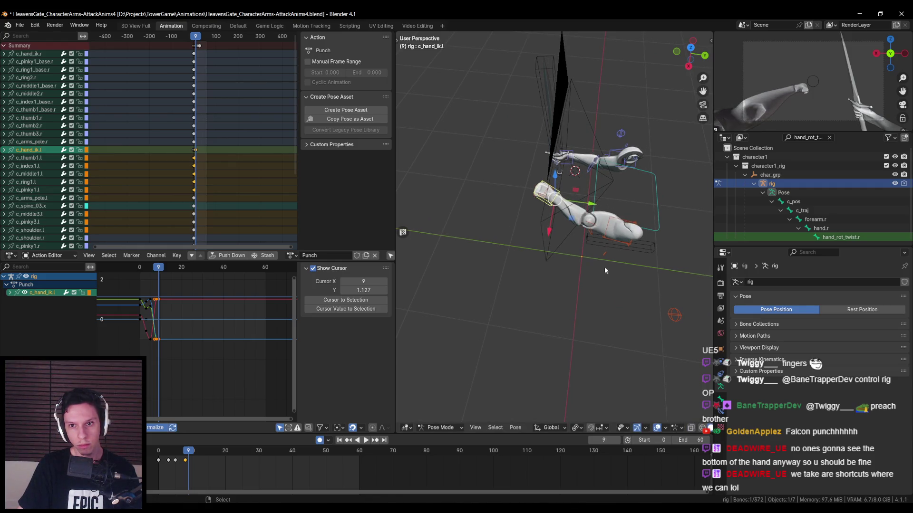
{"action": "scroll", "coordinate": [594, 242], "scroll_direction": "up", "scroll_amount": 1}
{"action": "key", "text": "g"}
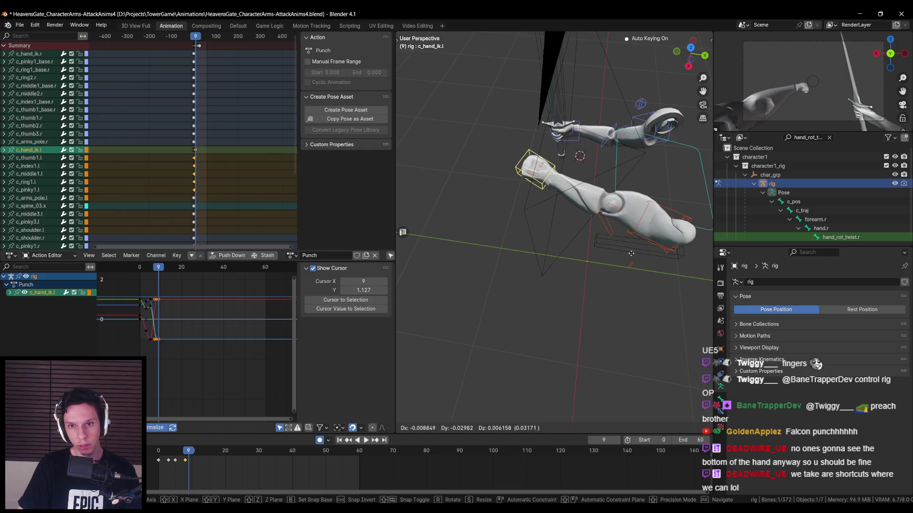
{"action": "left_click", "coordinate": [635, 252]}
Replay the punch, then insert a keyframe on c_arm_ik.l at frame 8.
{"action": "left_click", "coordinate": [644, 240]}
{"action": "key", "text": "shift+Left"}
{"action": "key", "text": "space"}
{"action": "left_click", "coordinate": [545, 191]}
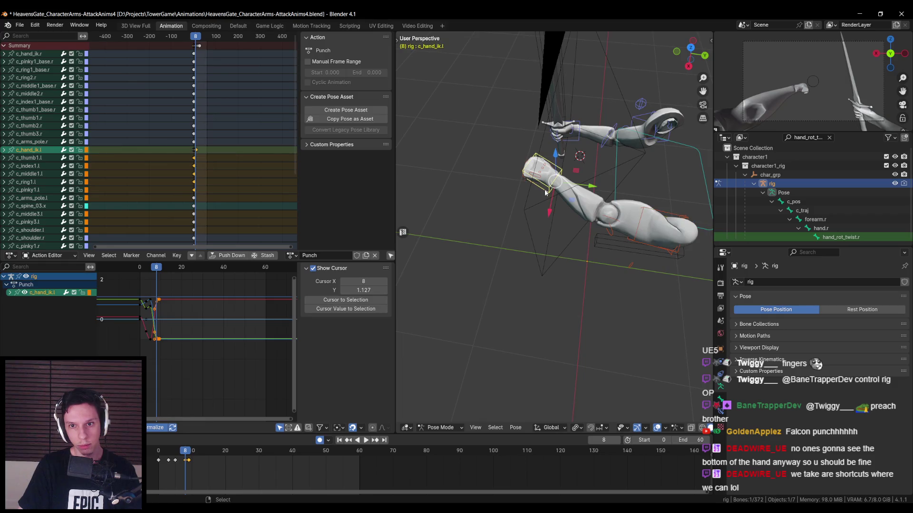
{"action": "key", "text": "space"}
{"action": "left_click", "coordinate": [189, 452]}
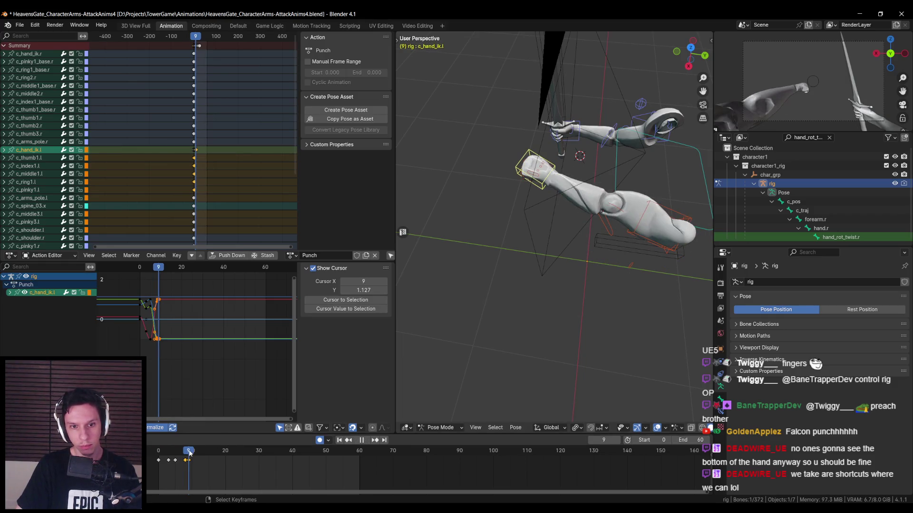
{"action": "key", "text": "space"}
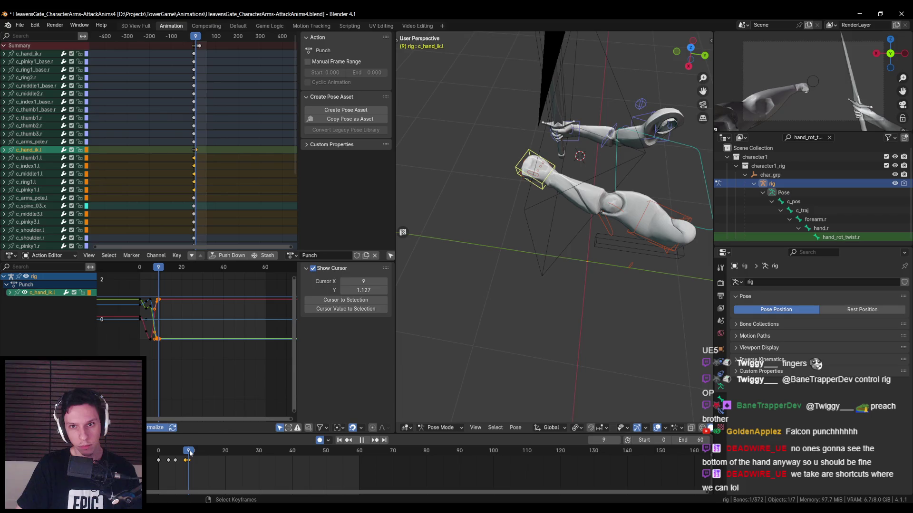
{"action": "left_click_drag", "start_coordinate": [188, 454], "coordinate": [187, 454]}
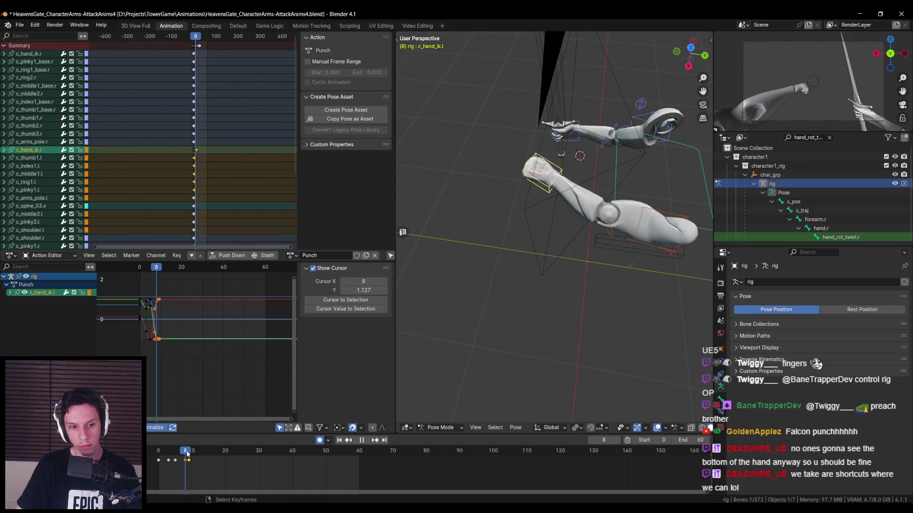
{"action": "left_click", "coordinate": [647, 247]}
{"action": "key", "text": "k"}
{"action": "left_click", "coordinate": [604, 295]}
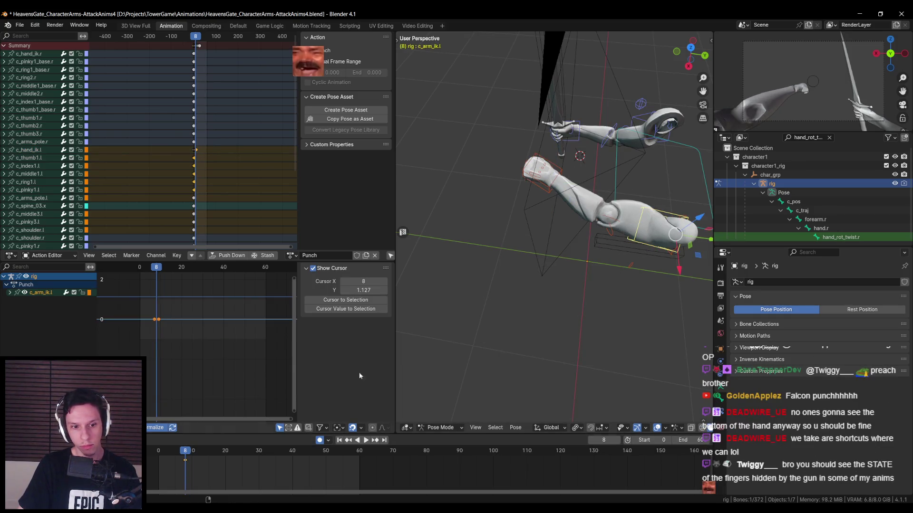
Rotate the arm IK control c_arm_ik.l at frame 9.
{"action": "key", "text": "space"}
{"action": "key", "text": "r"}
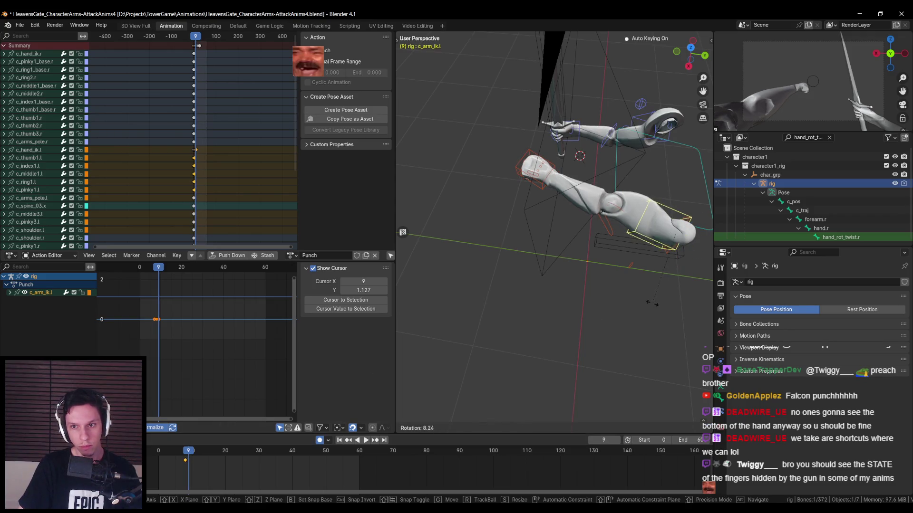
{"action": "left_click", "coordinate": [583, 227]}
{"action": "mouse_move", "coordinate": [583, 228]}
{"action": "middle_mouse_down"}
{"action": "mouse_move", "coordinate": [560, 278]}
{"action": "mouse_move", "coordinate": [579, 262]}
{"action": "middle_mouse_up"}
Insert a keyframe on the left shoulder control c_shoulder.l at frame 8.
{"action": "key", "text": "Left"}
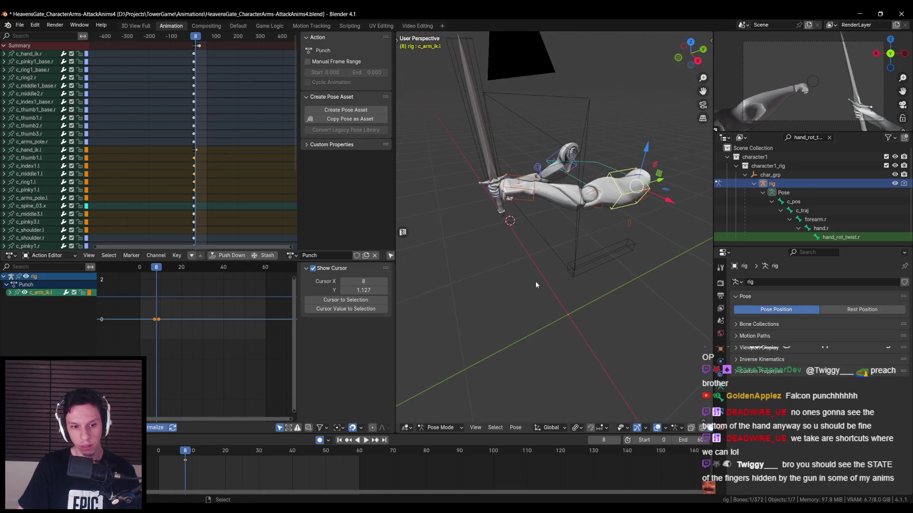
{"action": "left_click", "coordinate": [592, 207]}
{"action": "mouse_move", "coordinate": [592, 208]}
{"action": "middle_mouse_down"}
{"action": "mouse_move", "coordinate": [575, 255]}
{"action": "mouse_move", "coordinate": [554, 252]}
{"action": "mouse_move", "coordinate": [513, 315]}
{"action": "middle_mouse_up"}
{"action": "key", "text": "i"}
{"action": "left_click", "coordinate": [513, 316]}
Push c_shoulder.l forward at frame 9 to follow the strike.
{"action": "left_click", "coordinate": [188, 454]}
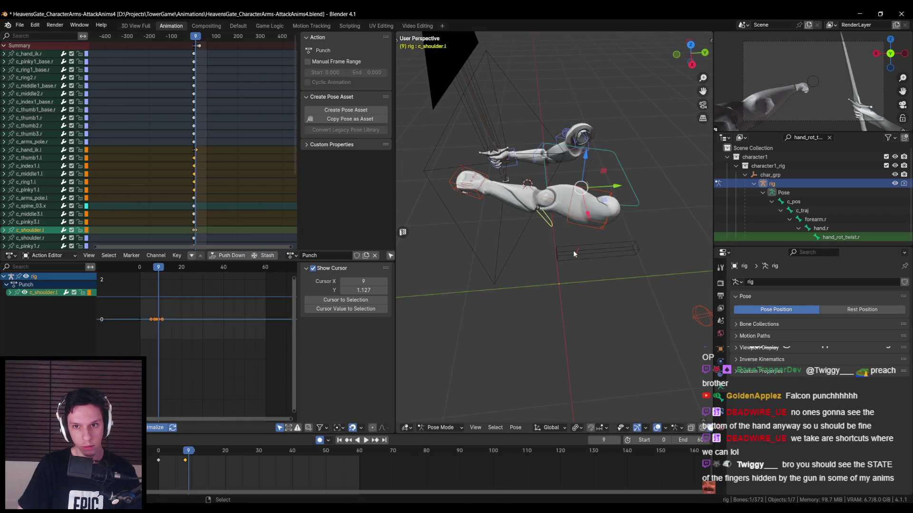
{"action": "key", "text": "g"}
{"action": "left_click", "coordinate": [561, 253]}
{"action": "middle_click_drag", "start_coordinate": [561, 252], "coordinate": [572, 209]}
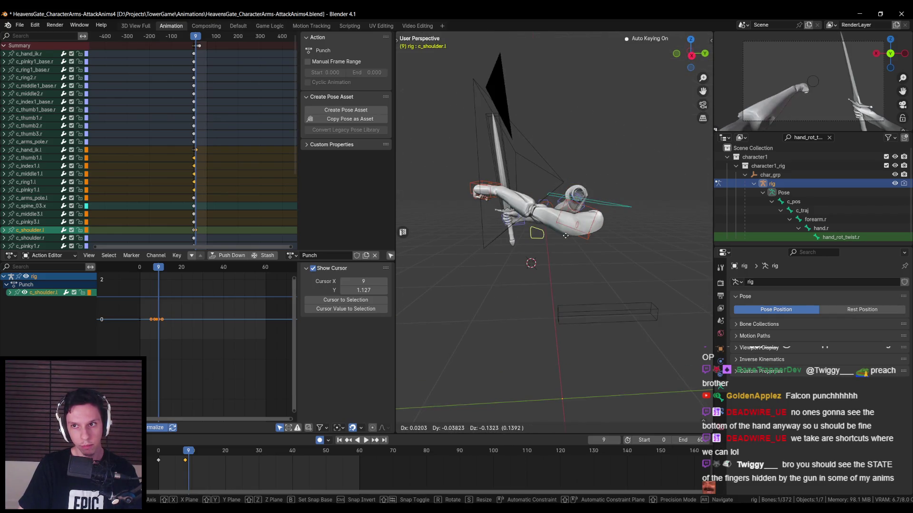
{"action": "left_click", "coordinate": [575, 221]}
{"action": "key", "text": "g"}
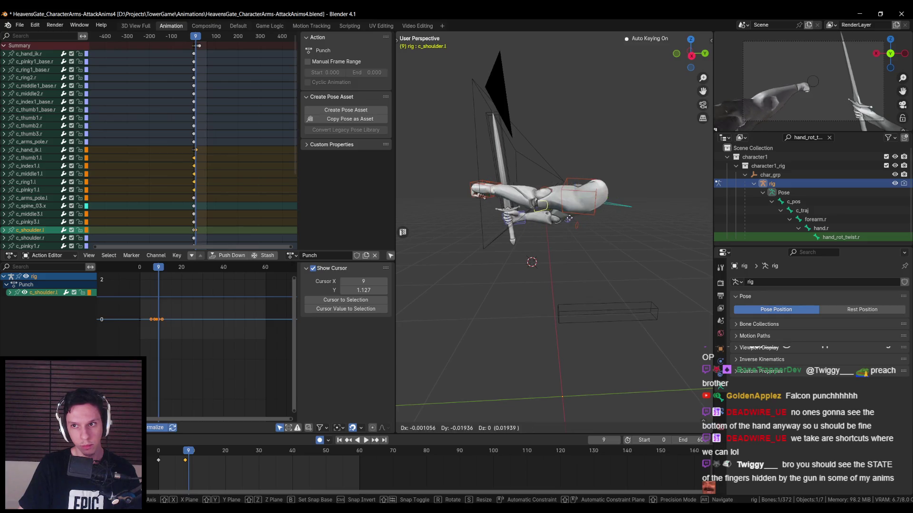
{"action": "left_click", "coordinate": [569, 220]}
Scrub from frame 0 to frame 12 to check the pose.
{"action": "left_click_drag", "start_coordinate": [189, 451], "coordinate": [198, 451]}
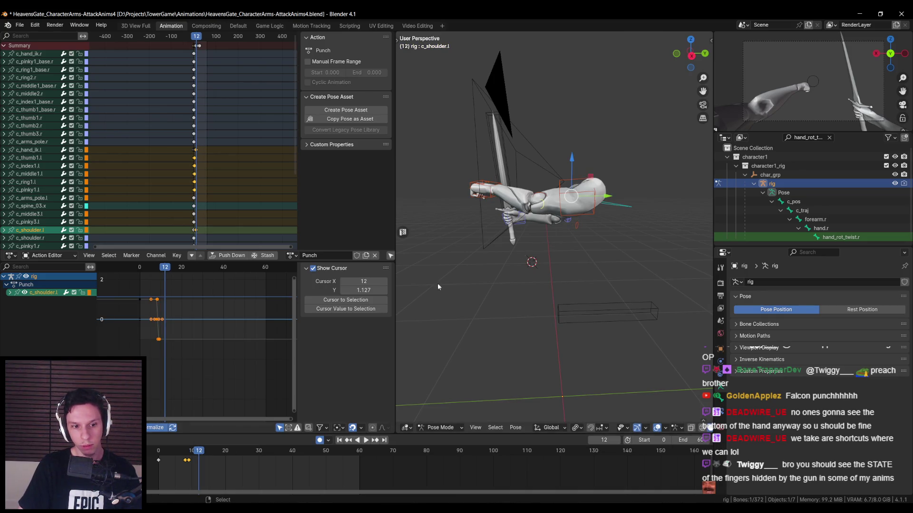
{"action": "left_click", "coordinate": [159, 452]}
{"action": "left_click_drag", "start_coordinate": [159, 468], "coordinate": [203, 463]}
Select the left hand IK control and replay the punch from frame 0.
{"action": "key", "text": "shift+Left"}
{"action": "left_click", "coordinate": [508, 233]}
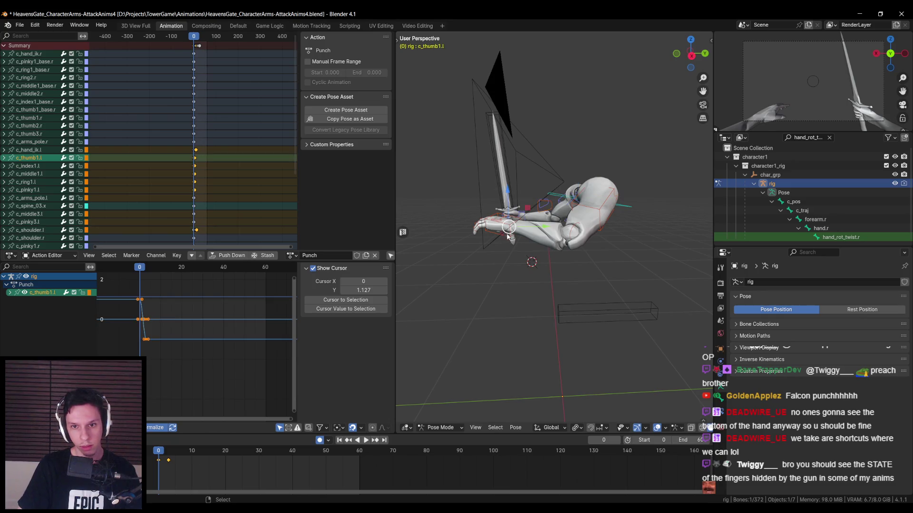
{"action": "left_click", "coordinate": [507, 232]}
{"action": "left_click_drag", "start_coordinate": [159, 454], "coordinate": [203, 453]}
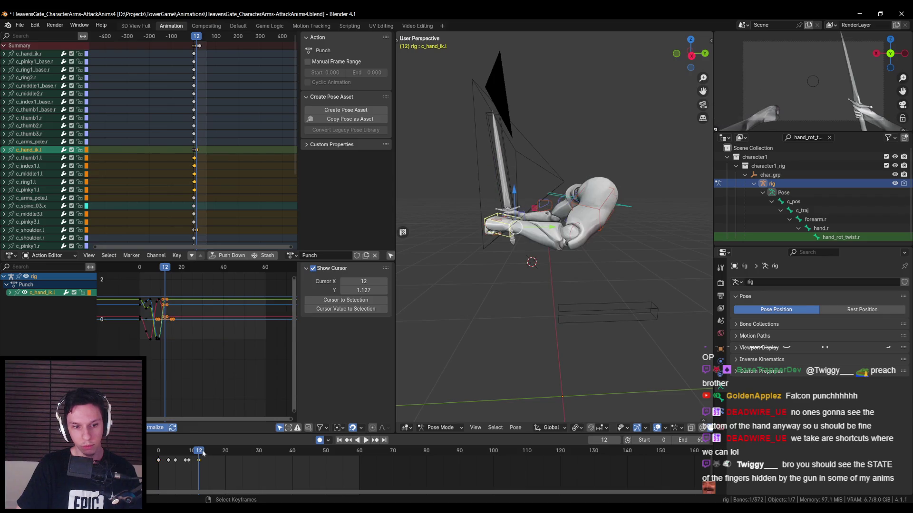
{"action": "key", "text": "shift+Left"}
{"action": "left_click", "coordinate": [368, 442]}
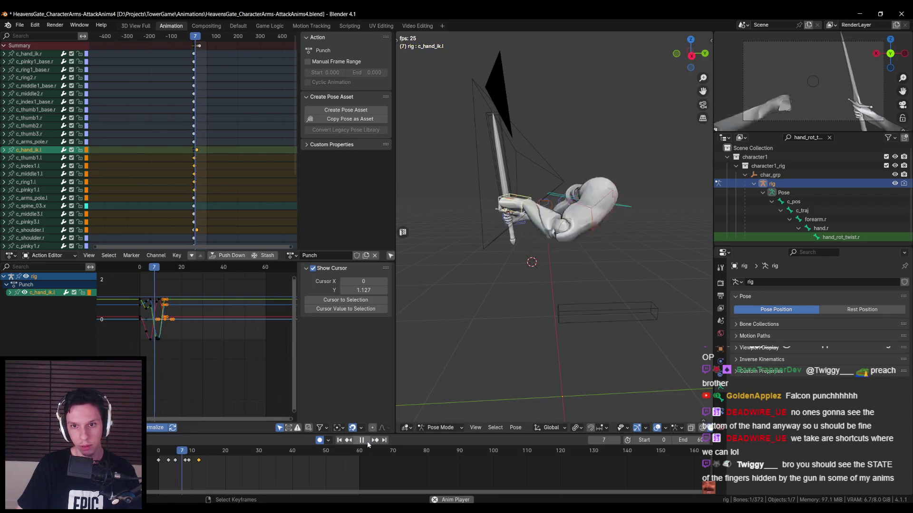
{"action": "key", "text": "Escape"}
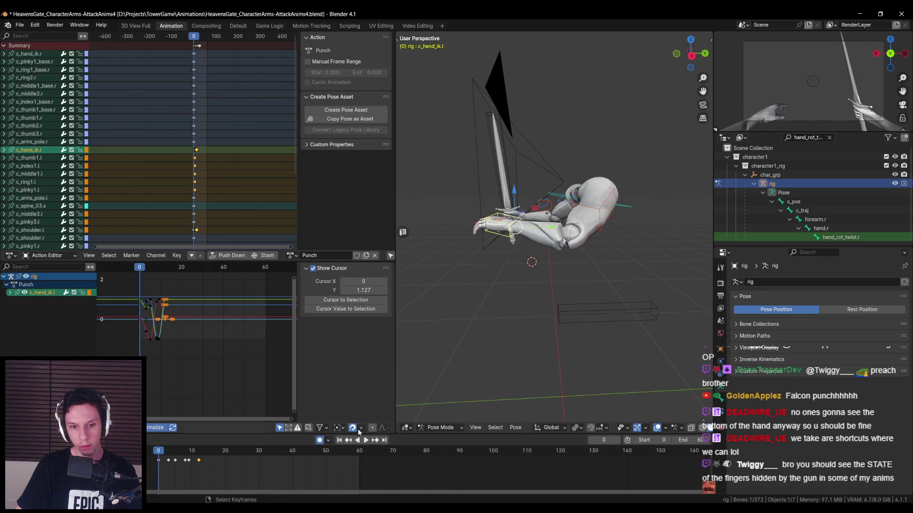
{"action": "left_click", "coordinate": [366, 442]}
{"action": "key", "text": "Escape"}
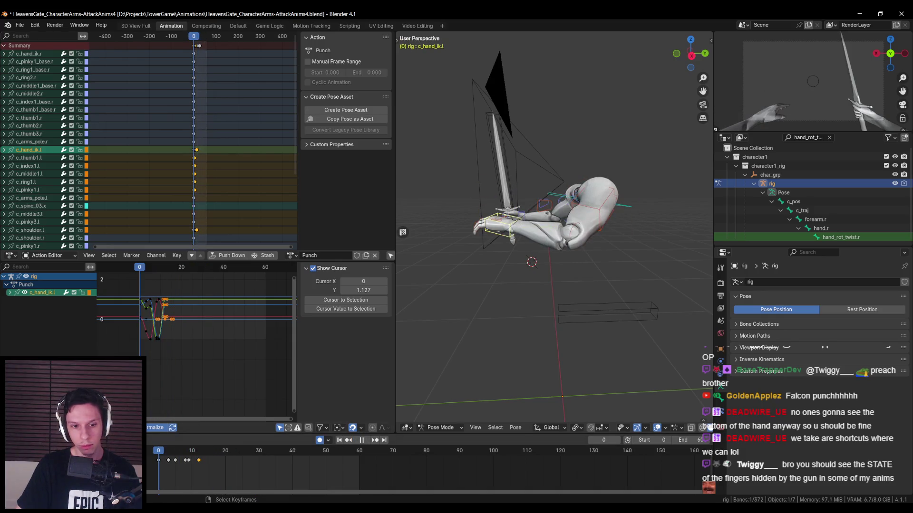
Key the left hand IK pose at frame 10 so the punch holds.
{"action": "key", "text": "space"}
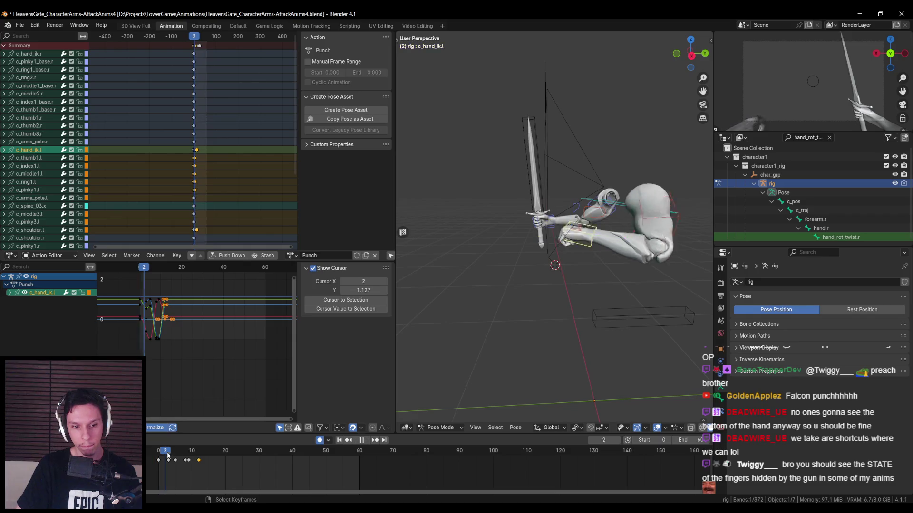
{"action": "left_click", "coordinate": [186, 453]}
{"action": "left_click_drag", "start_coordinate": [186, 454], "coordinate": [190, 454]}
{"action": "left_click", "coordinate": [190, 454]}
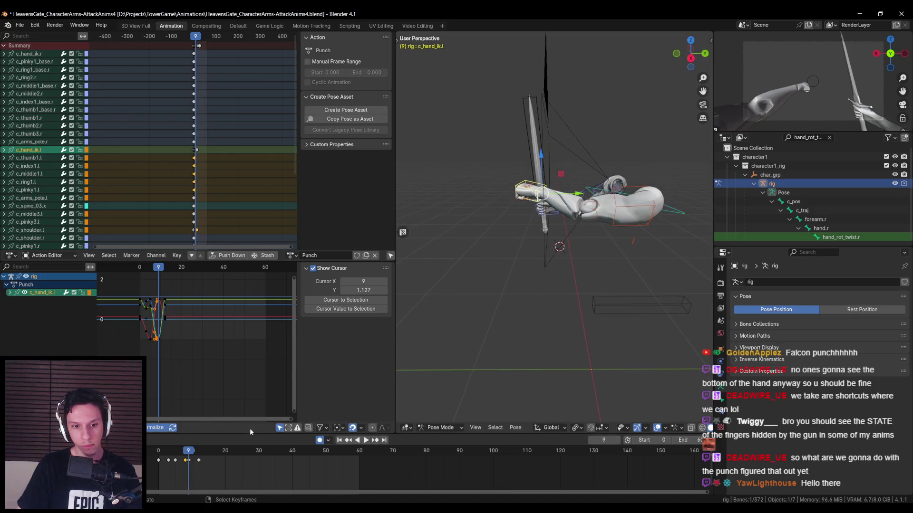
{"action": "left_click_drag", "start_coordinate": [189, 455], "coordinate": [199, 451]}
{"action": "key", "text": "ctrl+v"}
Key c_shoulder.l around frame 12 to settle the shoulder after the strike.
{"action": "left_click", "coordinate": [199, 460]}
{"action": "key", "text": "ctrl+z"}
{"action": "key", "text": "ctrl+z"}
{"action": "key", "text": "ctrl+z"}
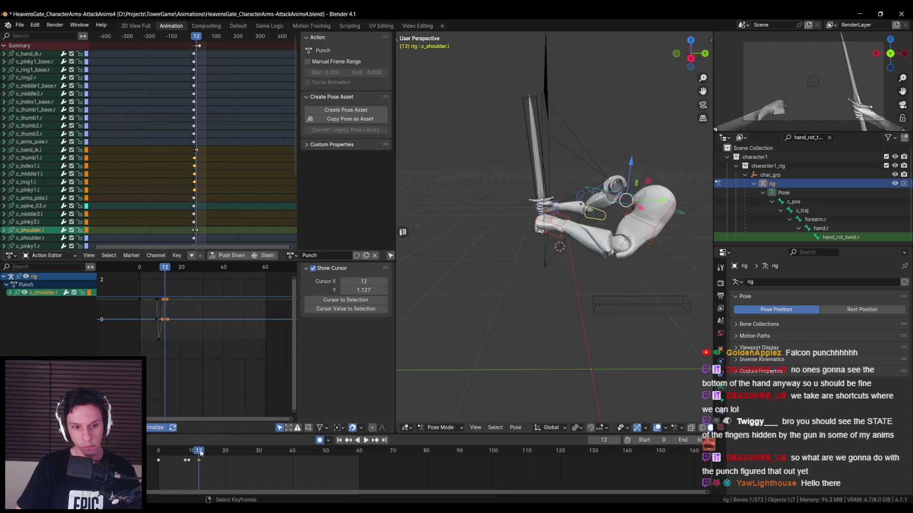
{"action": "left_click", "coordinate": [554, 239]}
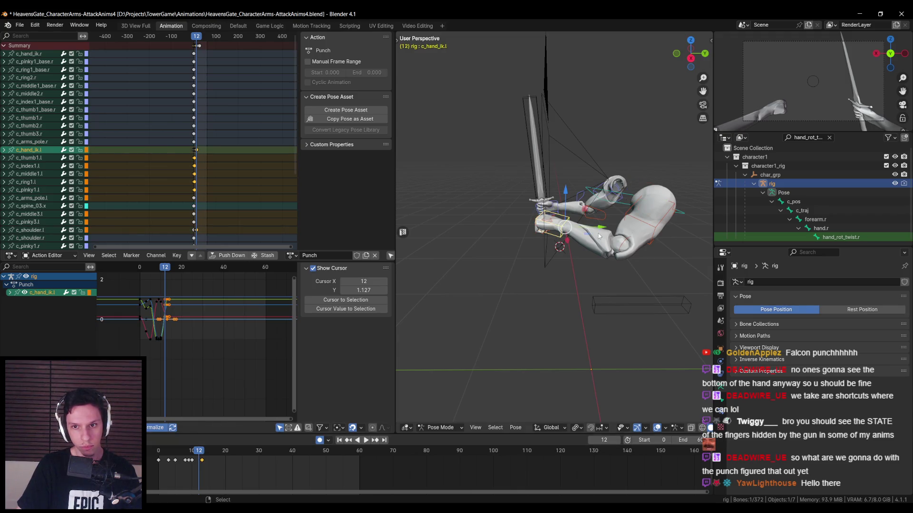
{"action": "key", "text": "ctrl+z"}
Play the action back and scrub frames 6 to 11 to review the punch.
{"action": "key", "text": "space"}
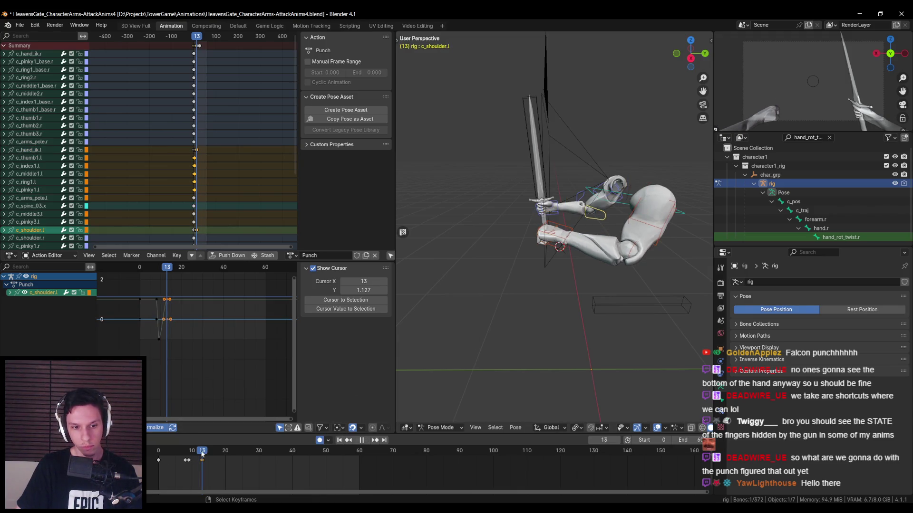
{"action": "key", "text": "space"}
{"action": "key", "text": "shift+Left"}
{"action": "left_click", "coordinate": [366, 441]}
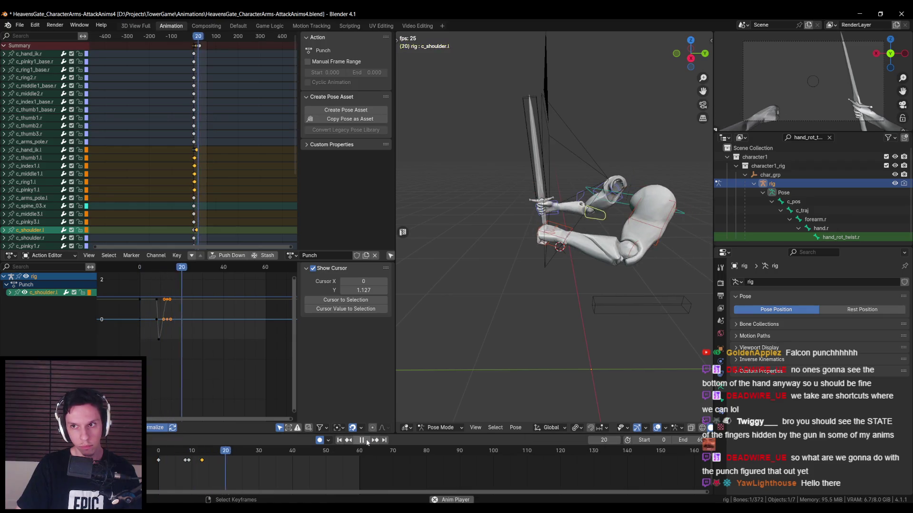
{"action": "key", "text": "space"}
{"action": "key", "text": "shift+Left"}
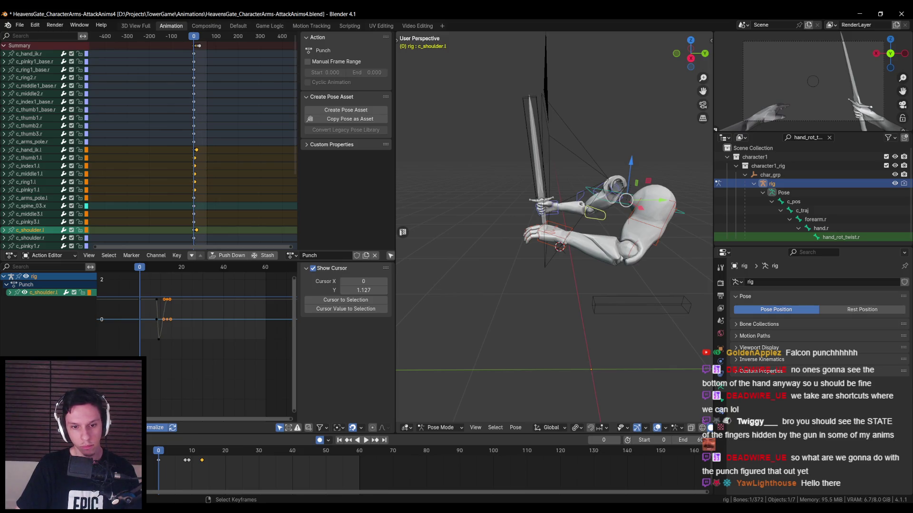
{"action": "key", "text": "space"}
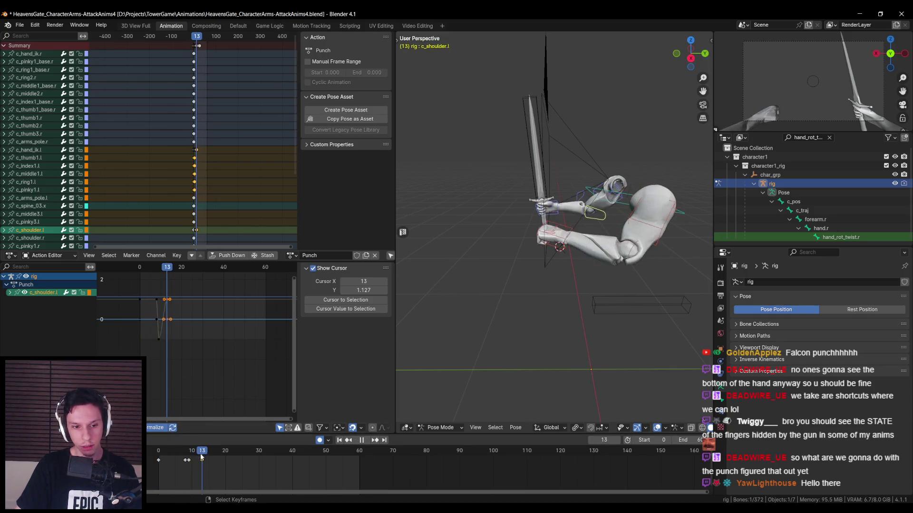
{"action": "left_click_drag", "start_coordinate": [180, 457], "coordinate": [202, 454]}
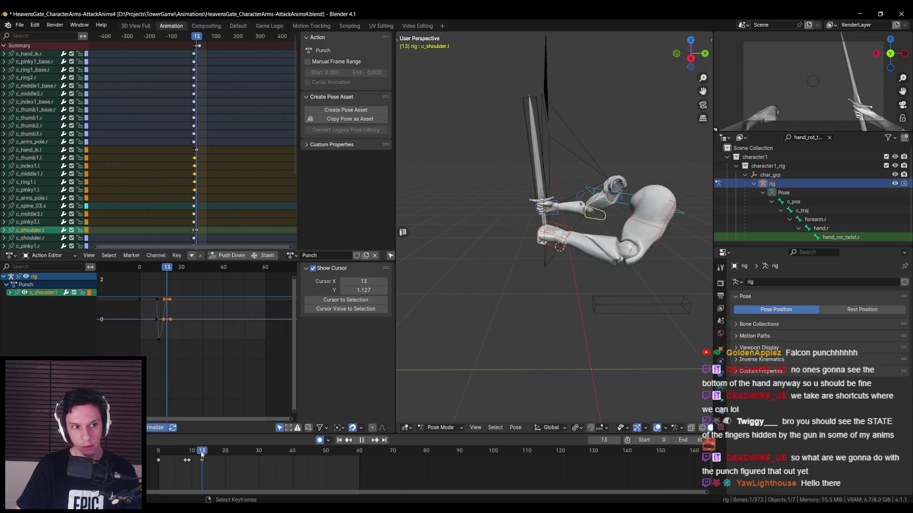
{"action": "left_click", "coordinate": [202, 460]}
{"action": "key", "text": "shift+Left"}
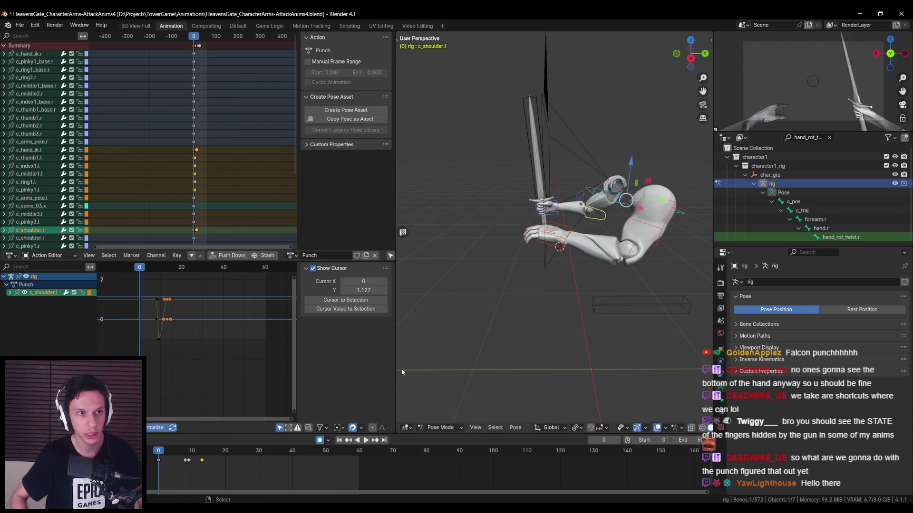
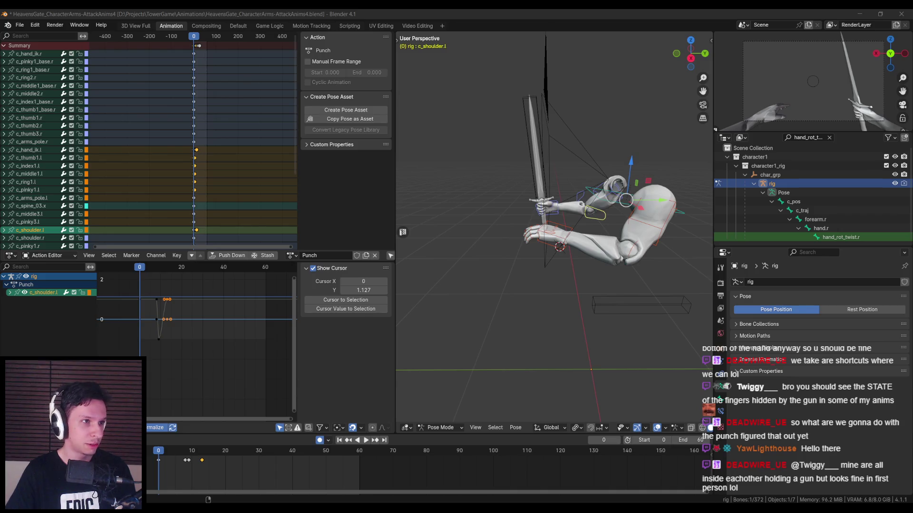
Play and stop the Punch animation to review the arm motion.
{"action": "key", "text": "space"}
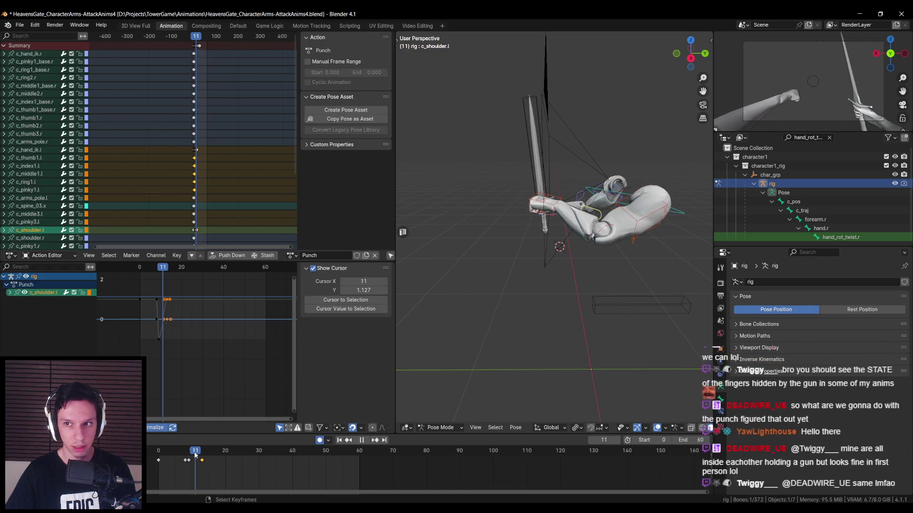
{"action": "key", "text": "space"}
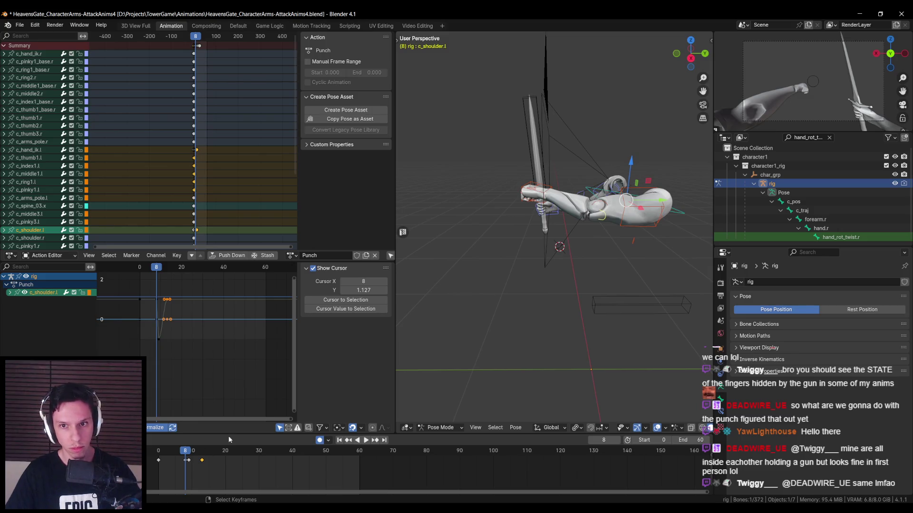
{"action": "key", "text": "space"}
Scrub to frame 11, orbit around the arm and select the c_hand_ik.l control.
{"action": "left_click", "coordinate": [154, 450]}
{"action": "mouse_move", "coordinate": [154, 450]}
{"action": "left_mouse_down"}
{"action": "mouse_move", "coordinate": [195, 449]}
{"action": "mouse_move", "coordinate": [185, 450]}
{"action": "left_mouse_up"}
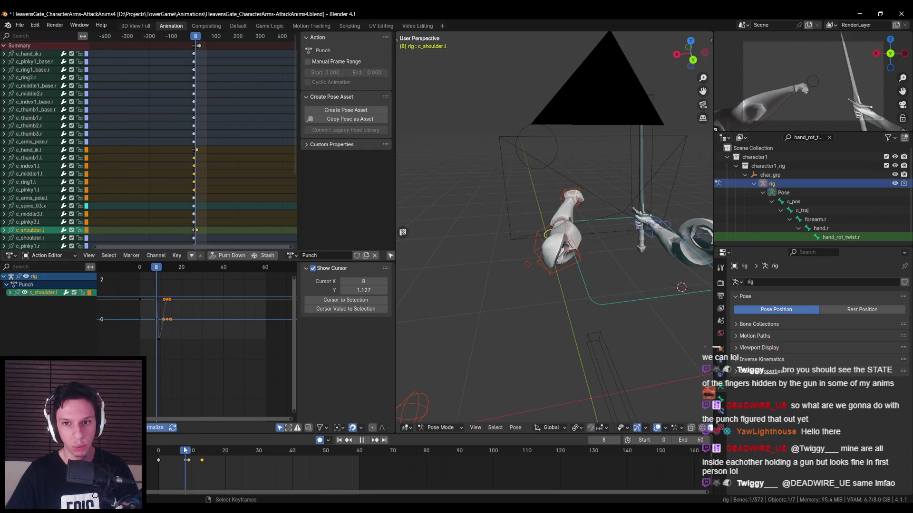
{"action": "middle_click_drag", "start_coordinate": [504, 244], "coordinate": [611, 247]}
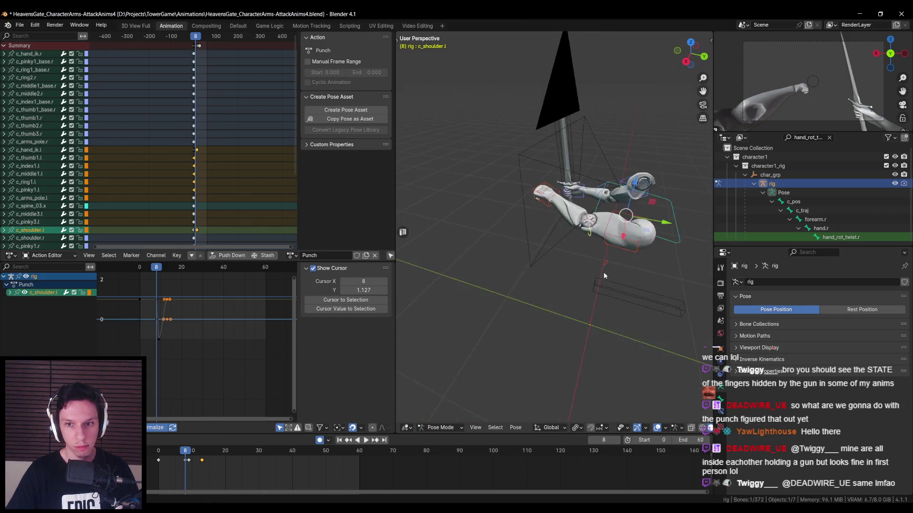
{"action": "left_click", "coordinate": [544, 193]}
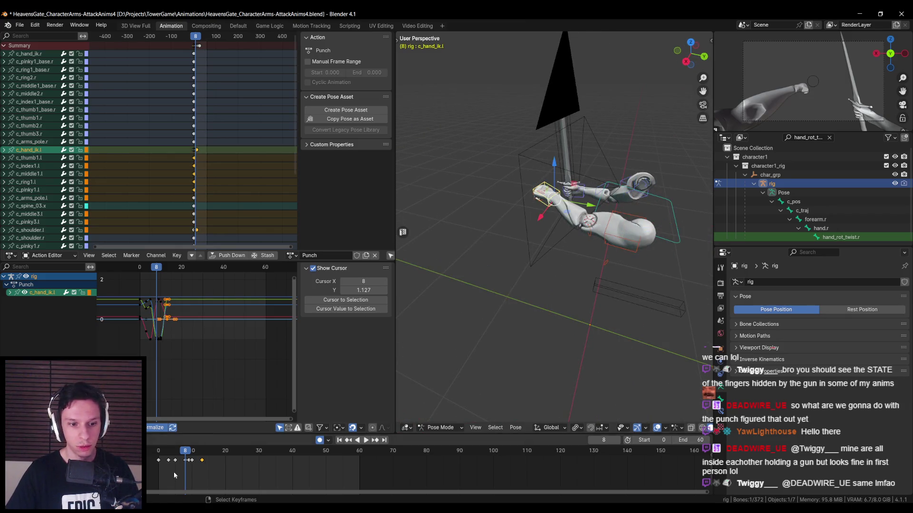
At frame 3, key a local Y rotation on the left hand IK control.
{"action": "left_click_drag", "start_coordinate": [173, 452], "coordinate": [168, 456]}
{"action": "scroll", "coordinate": [617, 237], "scroll_direction": "up", "scroll_amount": 4}
{"action": "middle_click_drag", "start_coordinate": [618, 238], "coordinate": [636, 236]}
{"action": "key", "text": "r"}
{"action": "key", "text": "Escape"}
{"action": "key", "text": "r"}
{"action": "key", "text": "Escape"}
{"action": "key", "text": "r"}
{"action": "key", "text": "y"}
{"action": "key", "text": "y"}
{"action": "left_click", "coordinate": [571, 198]}
At frame 8, key a local Y rotation of the hand IK for the strike.
{"action": "left_click_drag", "start_coordinate": [168, 452], "coordinate": [185, 450]}
{"action": "middle_click_drag", "start_coordinate": [568, 185], "coordinate": [619, 202]}
{"action": "key", "text": "r"}
{"action": "key", "text": "x"}
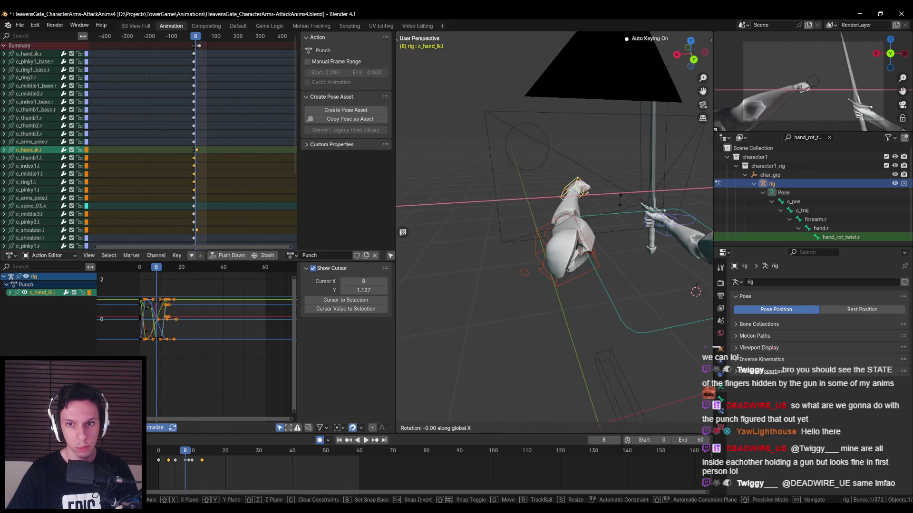
{"action": "key", "text": "Escape"}
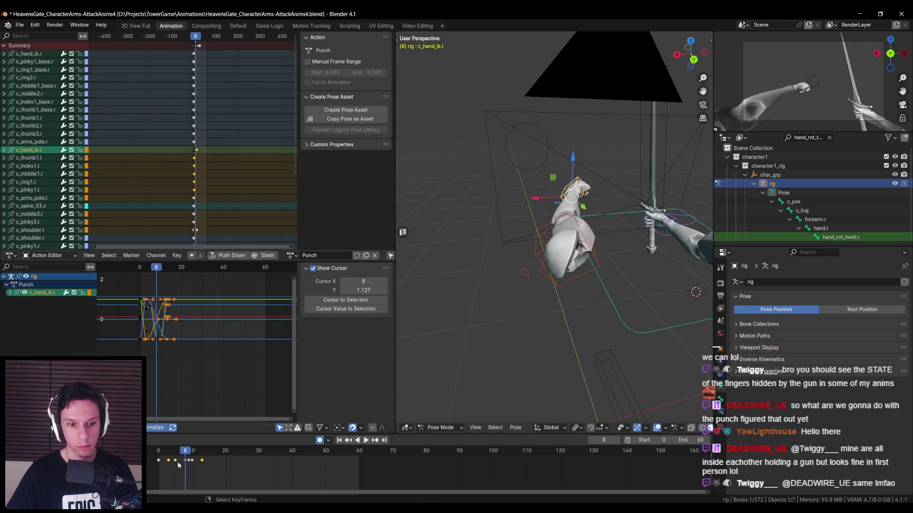
{"action": "key", "text": "space"}
{"action": "key", "text": "Escape"}
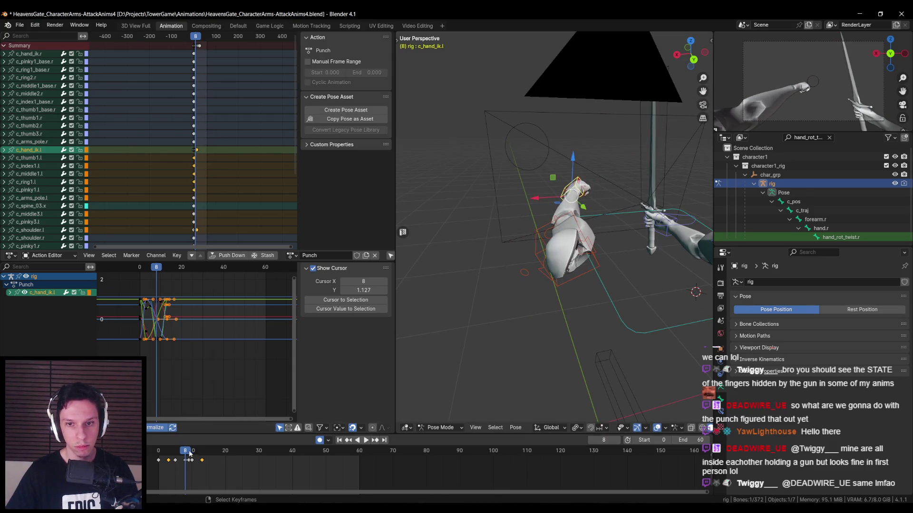
{"action": "key", "text": "r"}
{"action": "key", "text": "y"}
{"action": "key", "text": "y"}
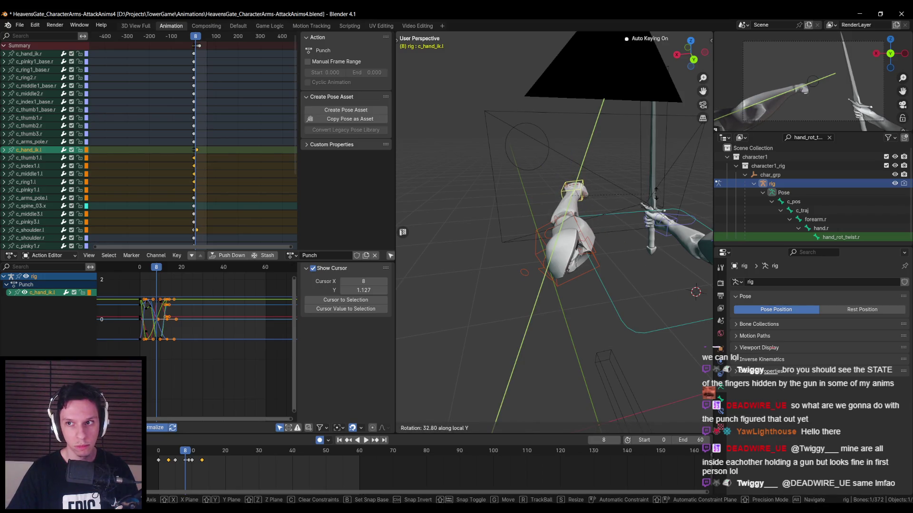
{"action": "key", "text": "Return"}
{"action": "key", "text": "space"}
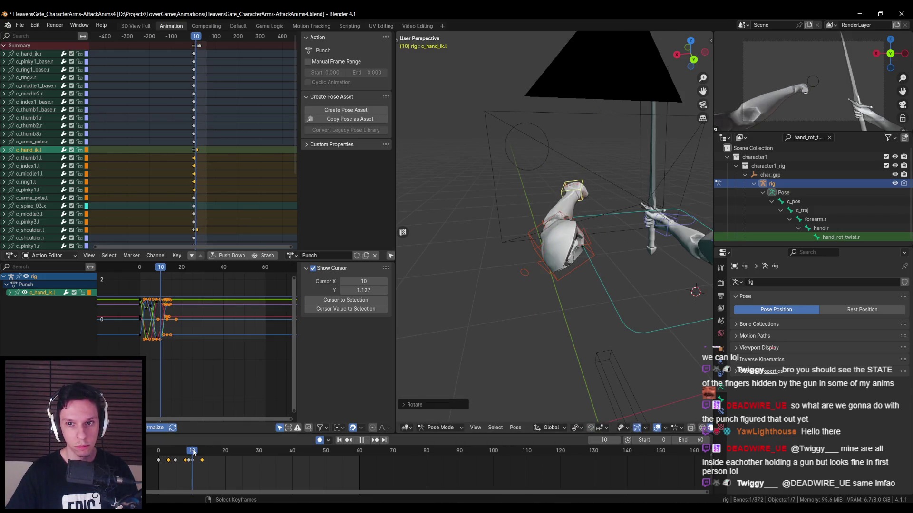
Key a global X rotation of the hand IK at frame 5, then preview through frame 15.
{"action": "left_click_drag", "start_coordinate": [193, 452], "coordinate": [155, 449]}
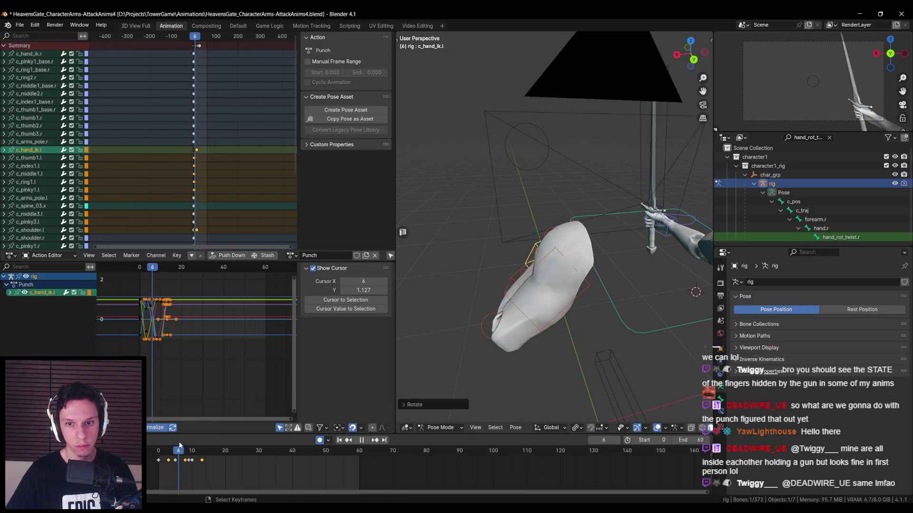
{"action": "mouse_move", "coordinate": [171, 449]}
{"action": "left_mouse_down"}
{"action": "mouse_move", "coordinate": [198, 445]}
{"action": "mouse_move", "coordinate": [175, 448]}
{"action": "left_mouse_up"}
{"action": "middle_click_drag", "start_coordinate": [475, 342], "coordinate": [621, 256]}
{"action": "key", "text": "r"}
{"action": "key", "text": "x"}
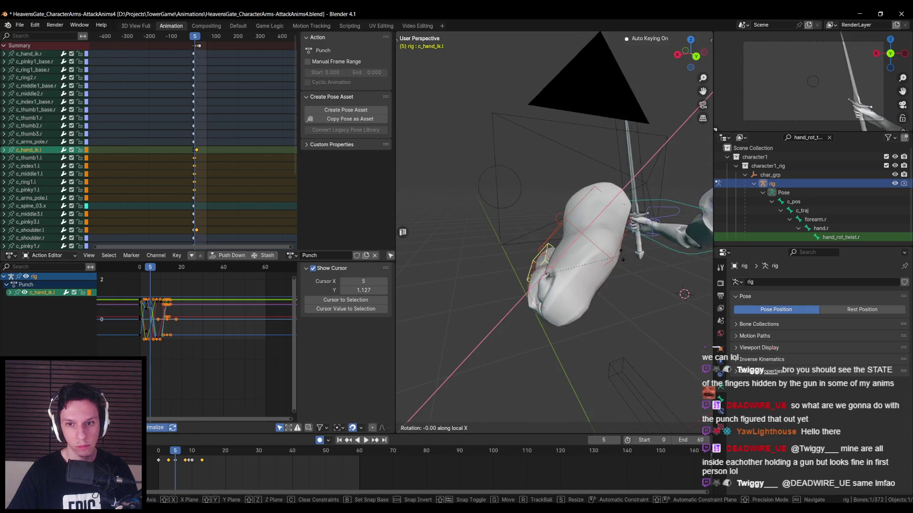
{"action": "left_click", "coordinate": [371, 355]}
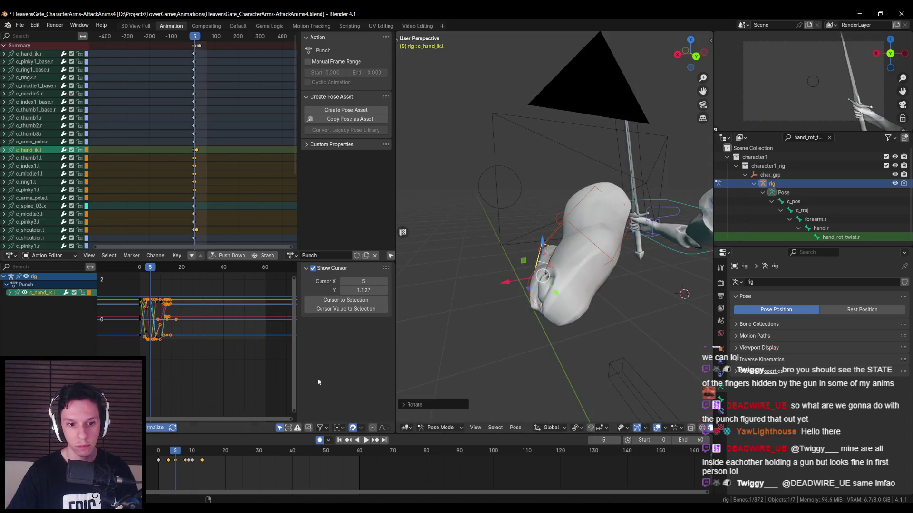
{"action": "key", "text": "space"}
{"action": "mouse_move", "coordinate": [182, 453]}
{"action": "left_mouse_down"}
{"action": "mouse_move", "coordinate": [202, 453]}
{"action": "mouse_move", "coordinate": [202, 462]}
{"action": "left_mouse_up"}
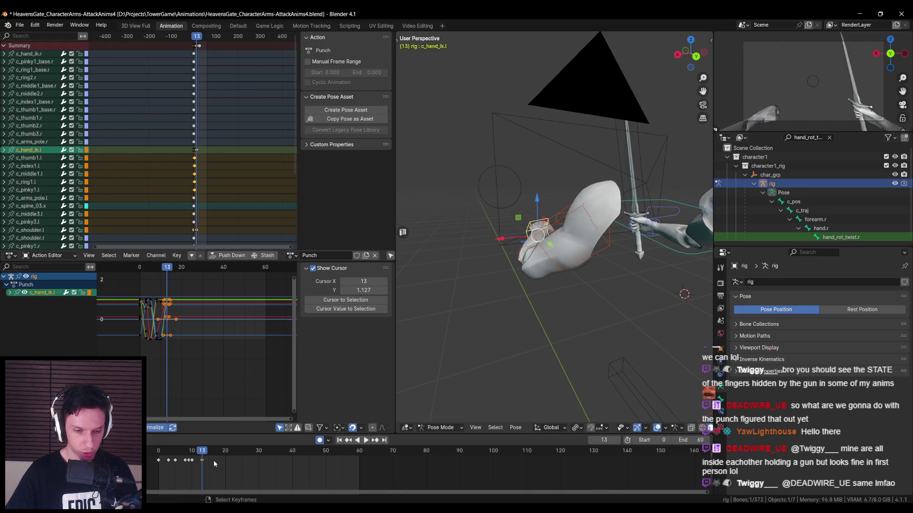
{"action": "key", "text": "Right"}
{"action": "key", "text": "Right"}
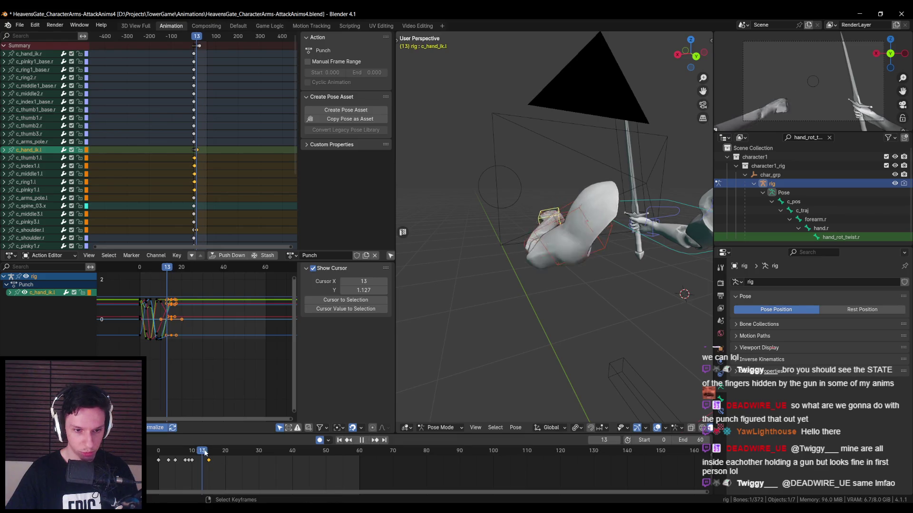
Slide the left shoulder control's keyframe to frame 15 and play back the punch.
{"action": "middle_click_drag", "start_coordinate": [499, 292], "coordinate": [604, 295]}
{"action": "left_click", "coordinate": [630, 190]}
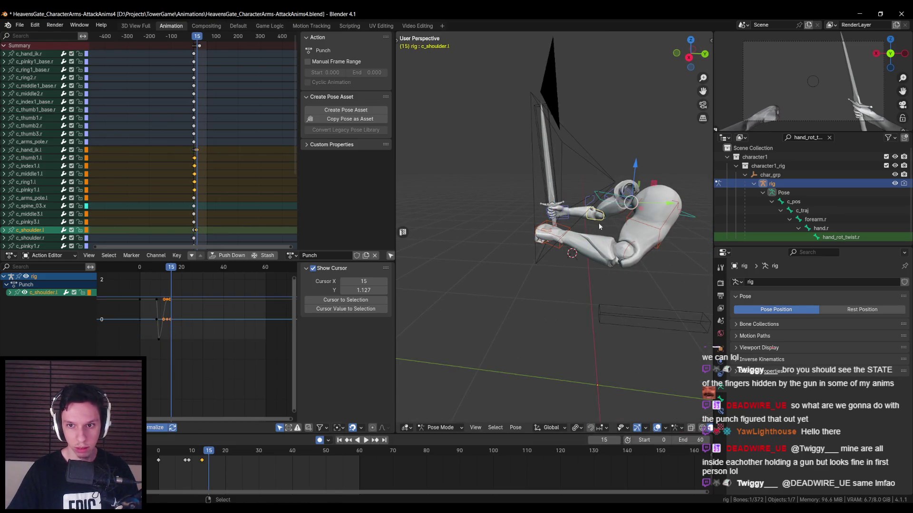
{"action": "key", "text": "g"}
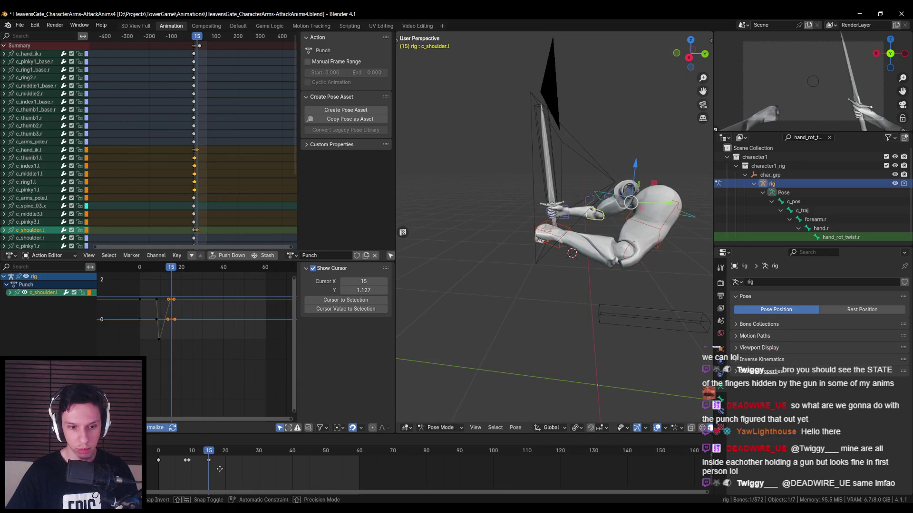
{"action": "left_click", "coordinate": [219, 469]}
{"action": "key", "text": "space"}
{"action": "left_click", "coordinate": [154, 453]}
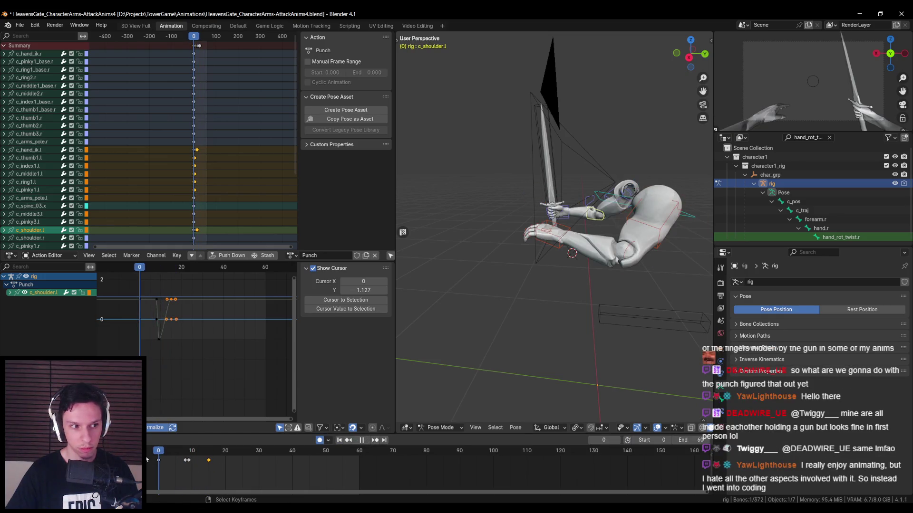
{"action": "left_click_drag", "start_coordinate": [156, 456], "coordinate": [195, 463]}
{"action": "key", "text": "Escape"}
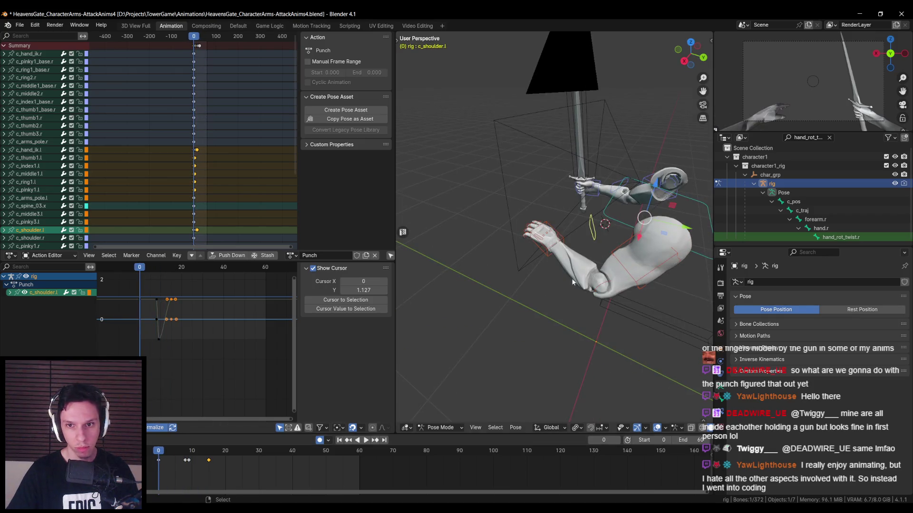
Select the hand IK's frame-10 keyframe and replay the full punch from the start.
{"action": "left_click", "coordinate": [563, 232]}
{"action": "key", "text": "space"}
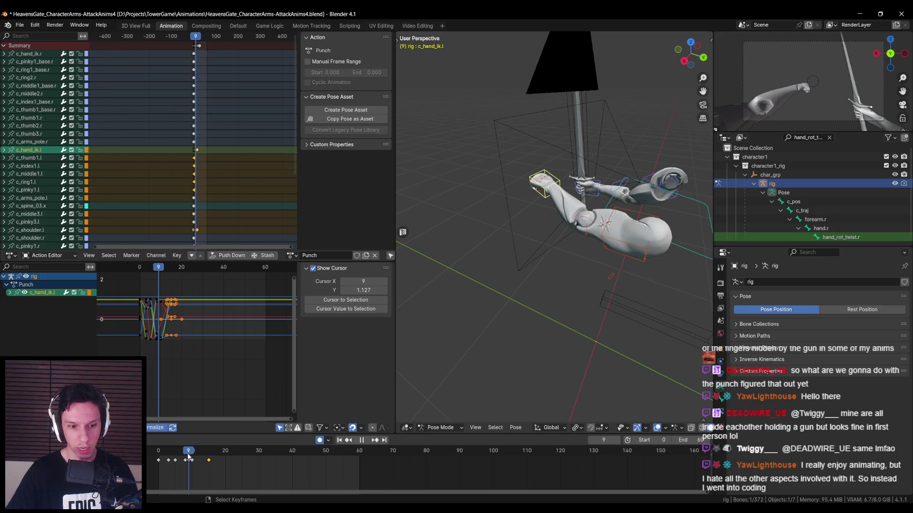
{"action": "left_click", "coordinate": [193, 455]}
{"action": "left_click", "coordinate": [195, 460]}
{"action": "key", "text": "Escape"}
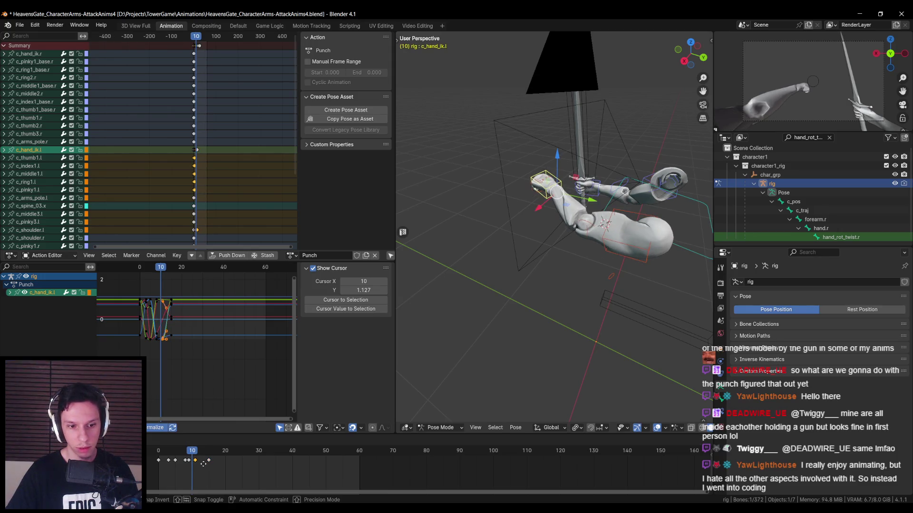
{"action": "key", "text": "space"}
{"action": "key", "text": "shift+Left"}
{"action": "left_click", "coordinate": [364, 443]}
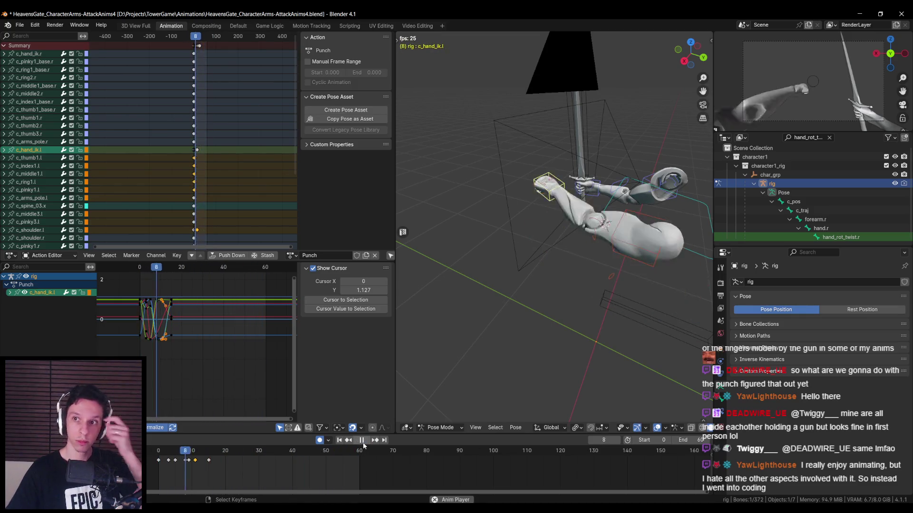
{"action": "key", "text": "space"}
Slide the keyframe near frame 15 later, to around frame 18.
{"action": "left_click", "coordinate": [209, 460]}
{"action": "key", "text": "g"}
{"action": "left_click", "coordinate": [238, 467]}
{"action": "key", "text": "Down"}
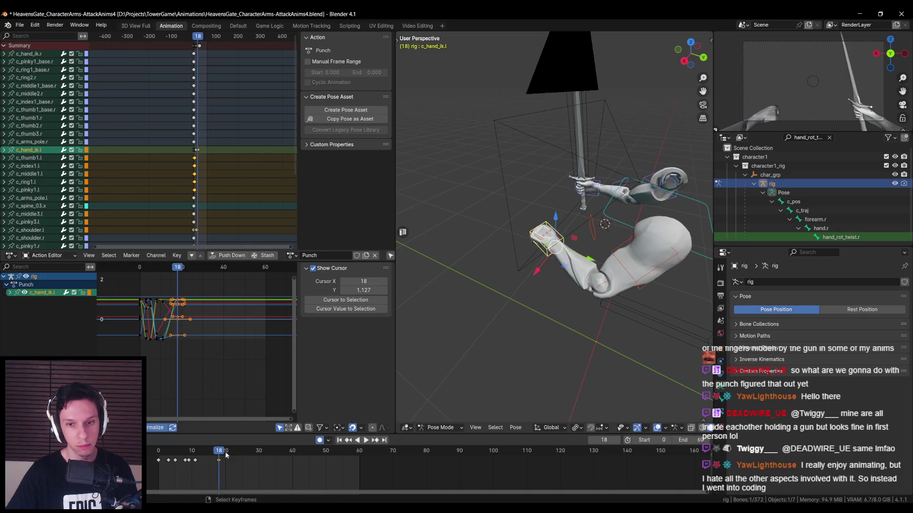
Replay the punch with the shoulder and hand IK controls selected to check the new timing.
{"action": "left_click", "coordinate": [595, 233]}
{"action": "key", "text": "shift+Left"}
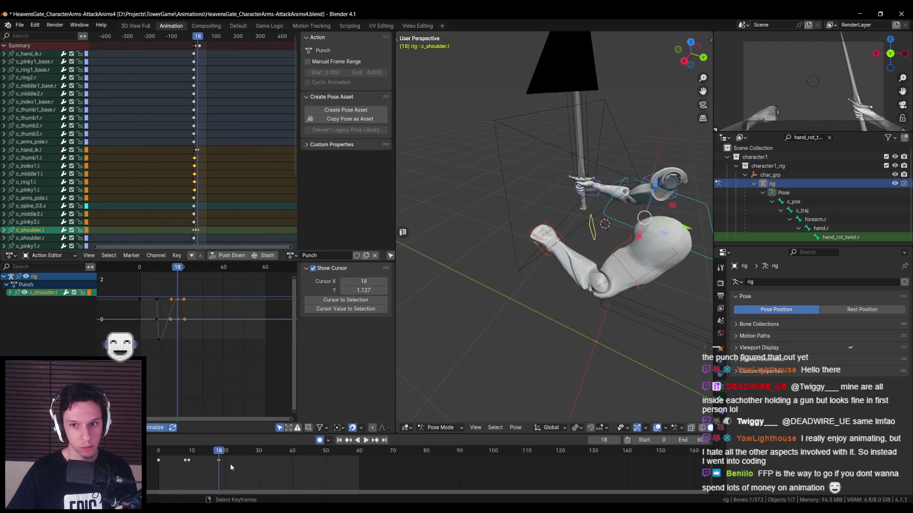
{"action": "left_click", "coordinate": [366, 440]}
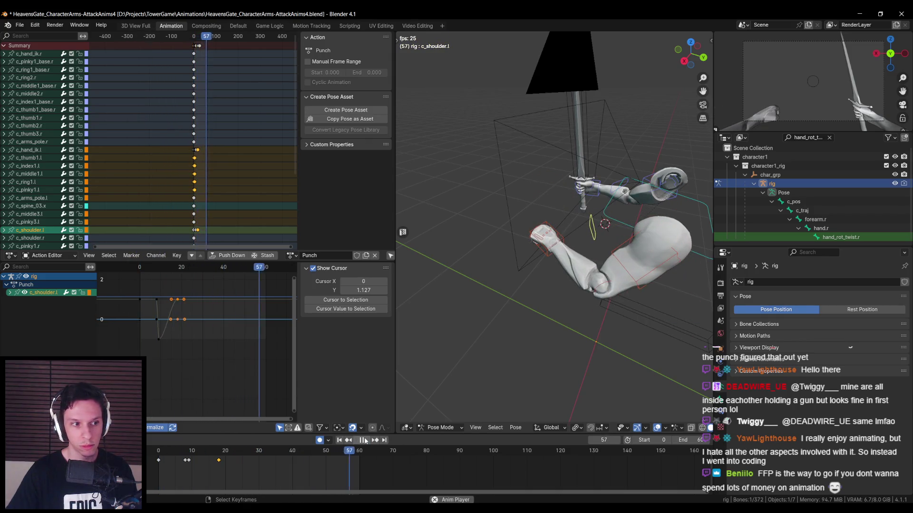
{"action": "key", "text": "space"}
{"action": "left_click", "coordinate": [558, 202]}
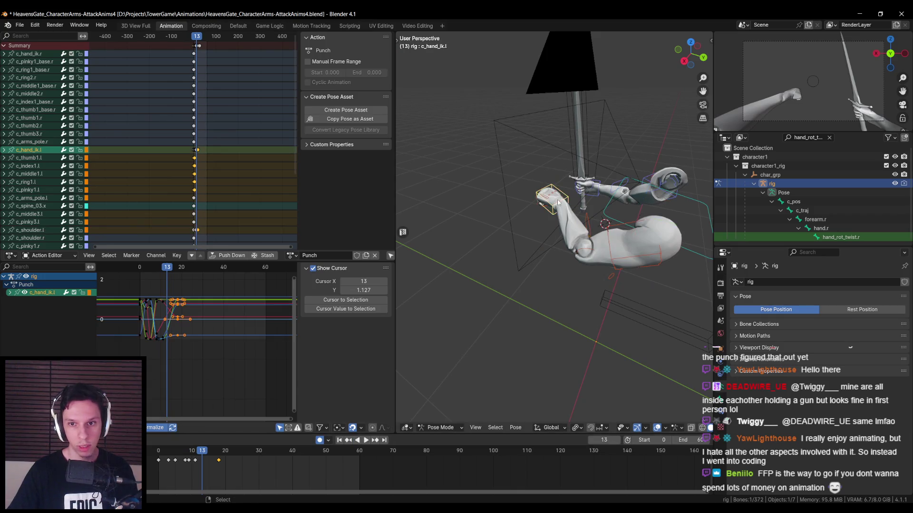
{"action": "key", "text": "space"}
{"action": "left_click", "coordinate": [195, 452]}
{"action": "scroll", "coordinate": [169, 300], "scroll_direction": "up", "scroll_amount": 6}
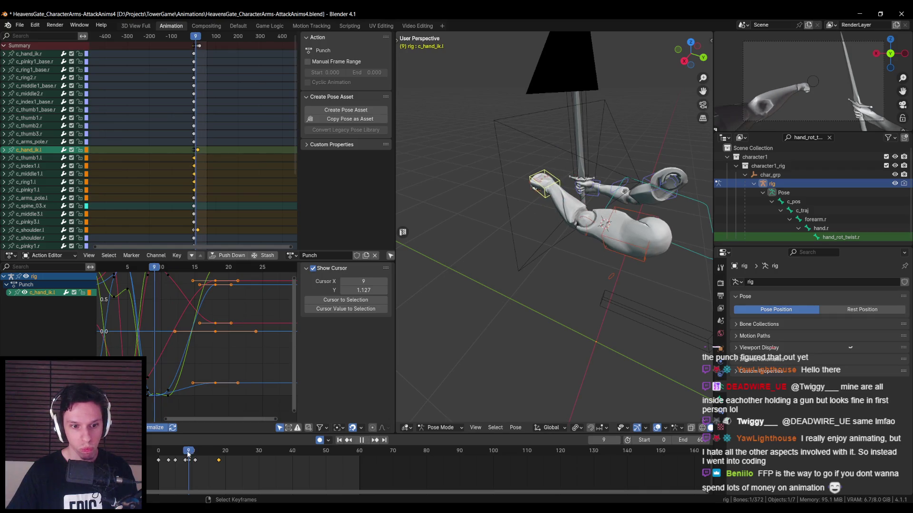
Fit all curves in the Graph Editor and select c_hand_ik.l's red F-curve with the sidebar shown.
{"action": "key", "text": "Escape"}
{"action": "scroll", "coordinate": [204, 383], "scroll_direction": "down", "scroll_amount": 1}
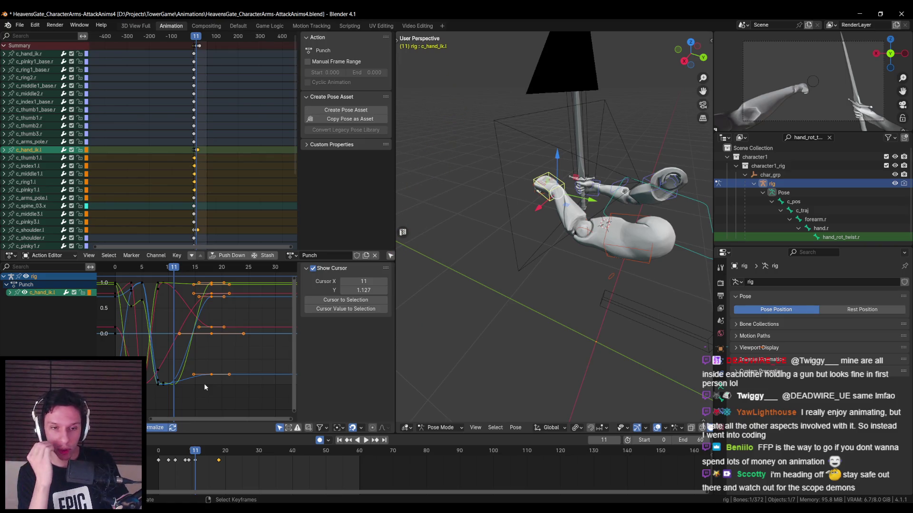
{"action": "key", "text": "n"}
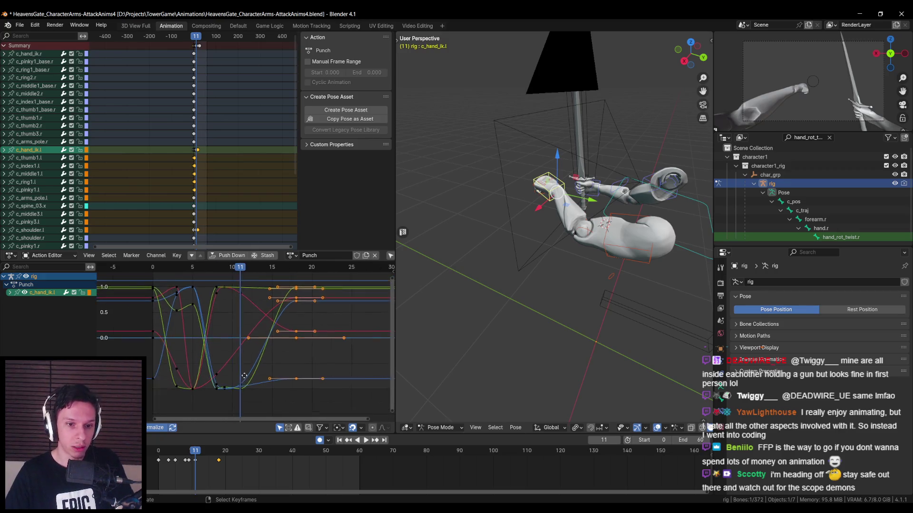
{"action": "key", "text": "Home"}
{"action": "key", "text": "Right"}
{"action": "left_click", "coordinate": [244, 389], "text": "alt"}
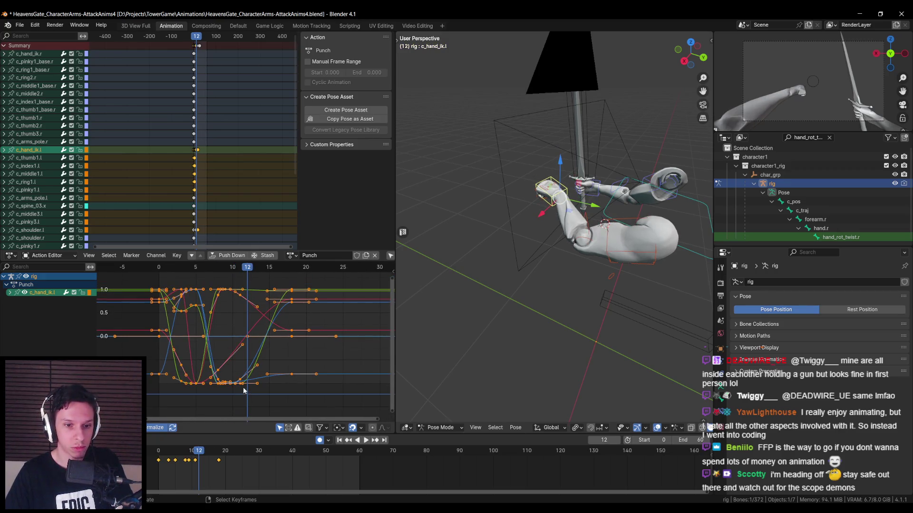
{"action": "key", "text": "n"}
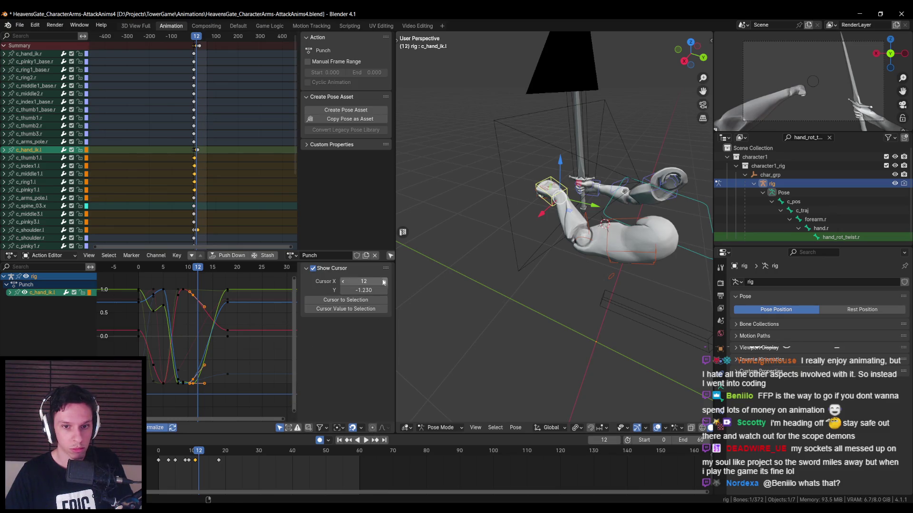
{"action": "middle_click_drag", "start_coordinate": [181, 335], "coordinate": [188, 336]}
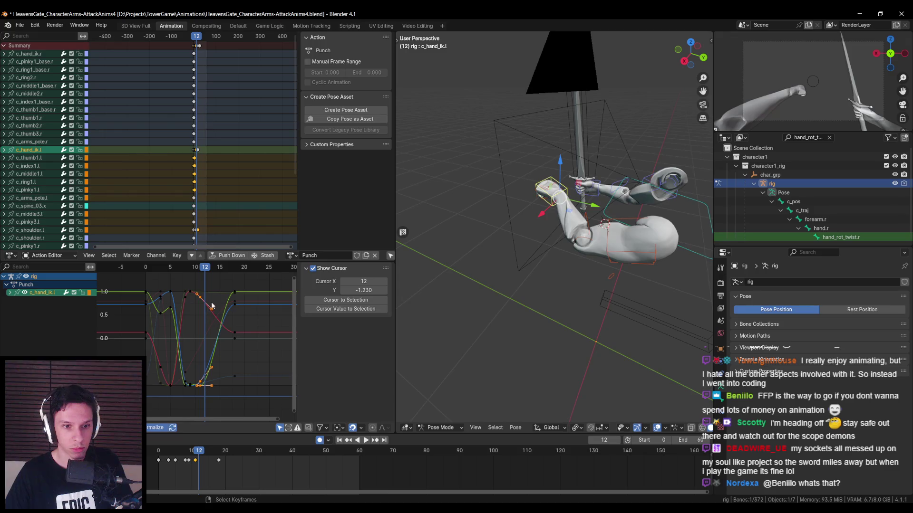
{"action": "left_click", "coordinate": [202, 303]}
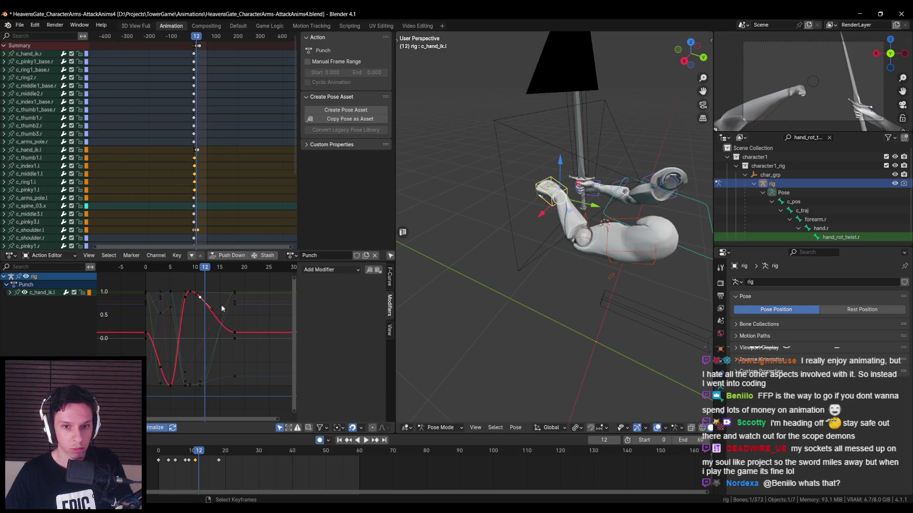
{"action": "left_click", "coordinate": [201, 387]}
{"action": "left_click", "coordinate": [201, 387]}
{"action": "scroll", "coordinate": [209, 374], "scroll_direction": "up", "scroll_amount": 1}
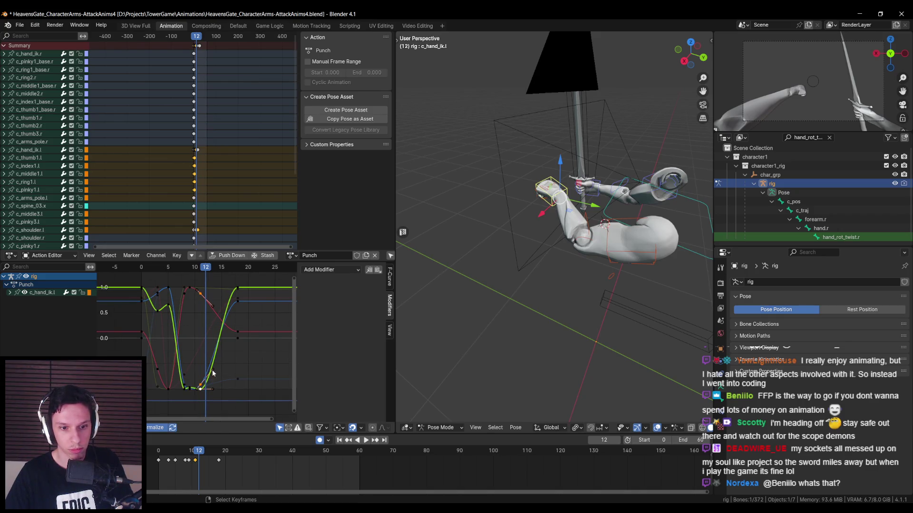
{"action": "left_click", "coordinate": [389, 275]}
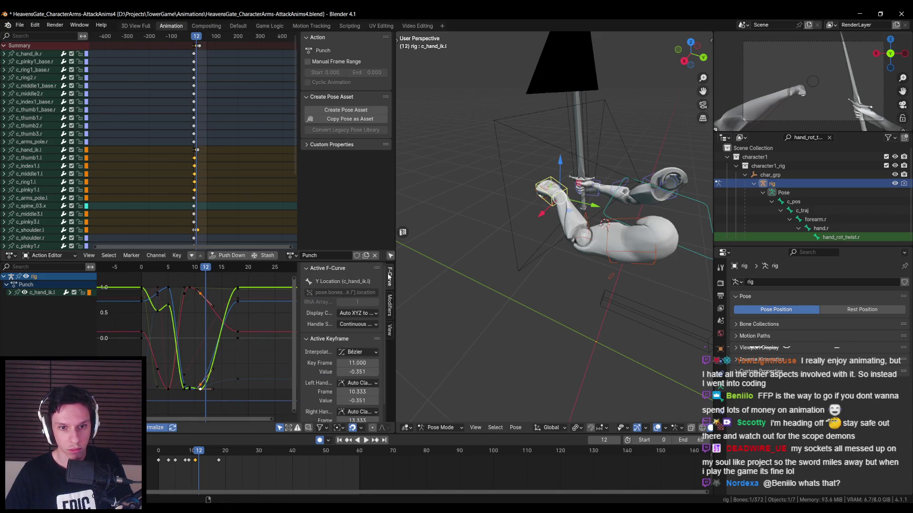
{"action": "left_click", "coordinate": [389, 306]}
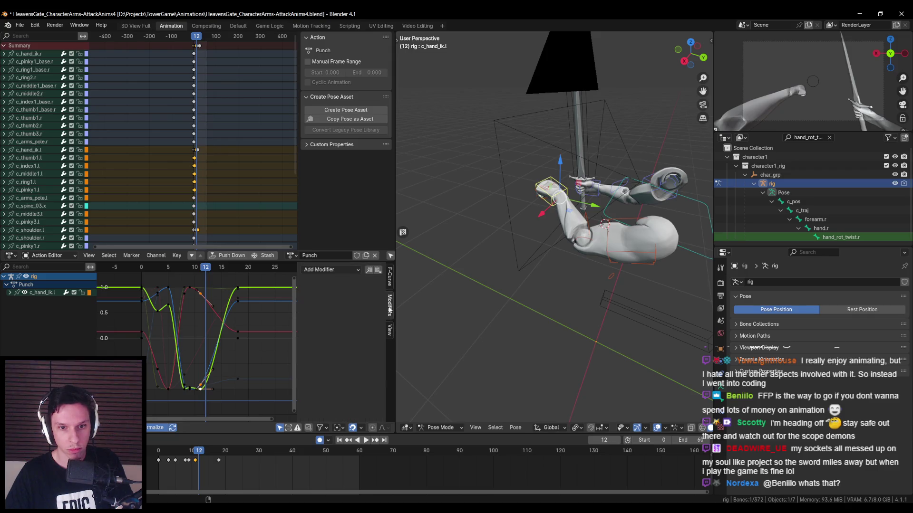
{"action": "left_click", "coordinate": [341, 270]}
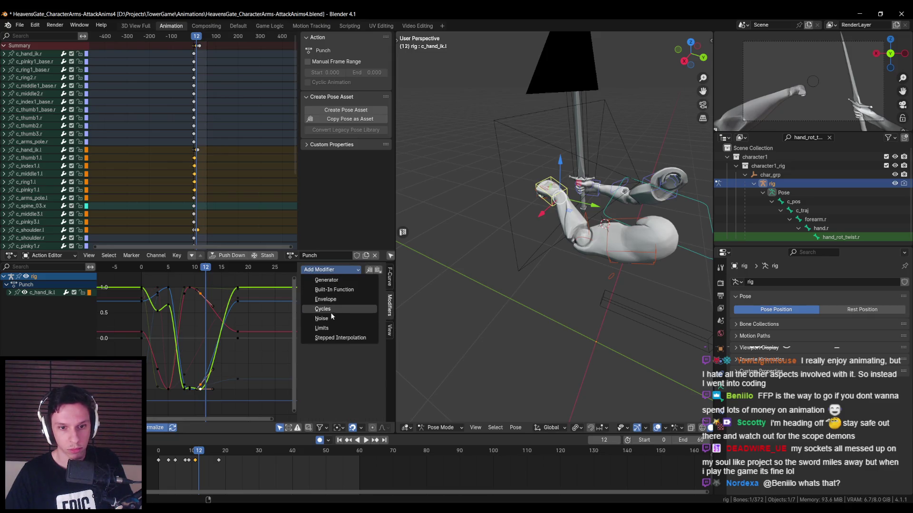
{"action": "left_click", "coordinate": [326, 280]}
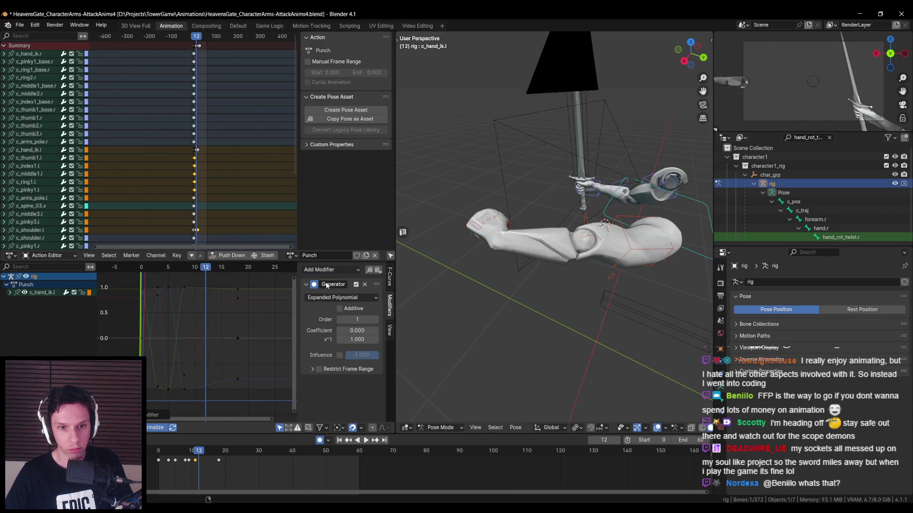
{"action": "middle_click_drag", "start_coordinate": [260, 321], "coordinate": [245, 327]}
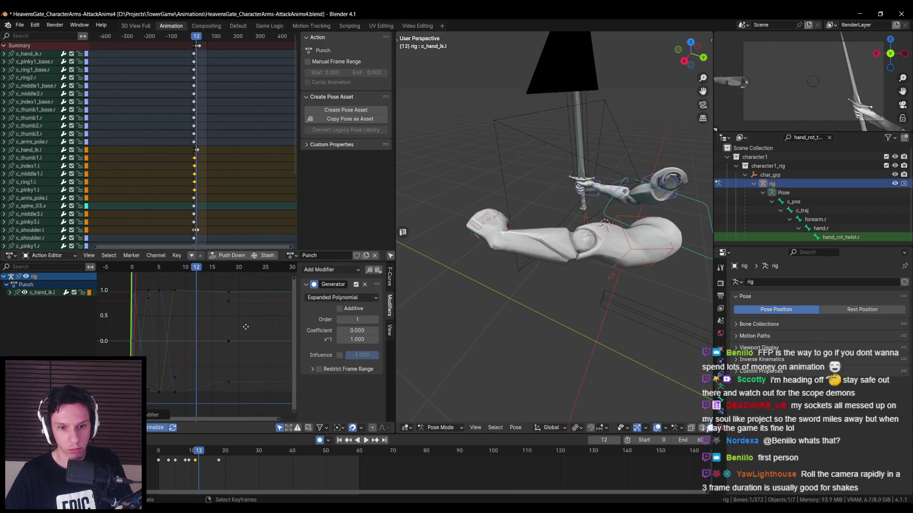
{"action": "key", "text": "ctrl+z"}
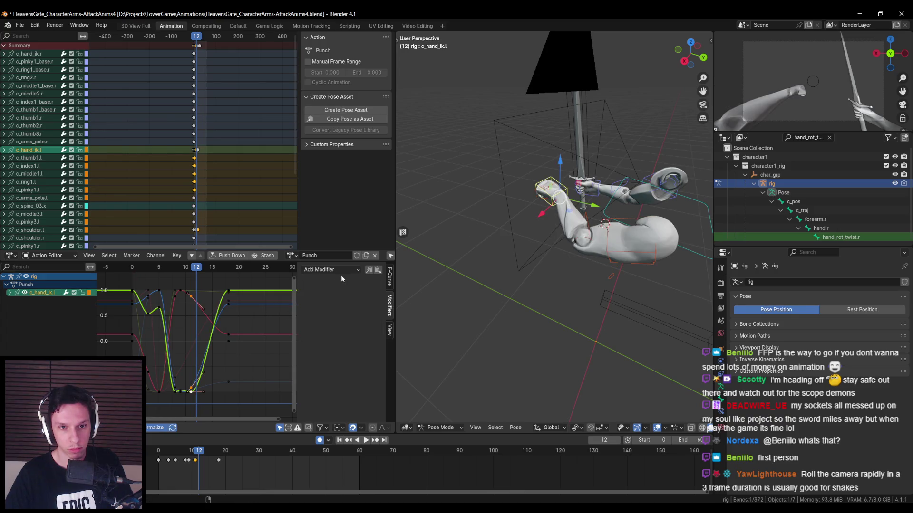
{"action": "left_click", "coordinate": [335, 270]}
{"action": "left_click", "coordinate": [326, 318]}
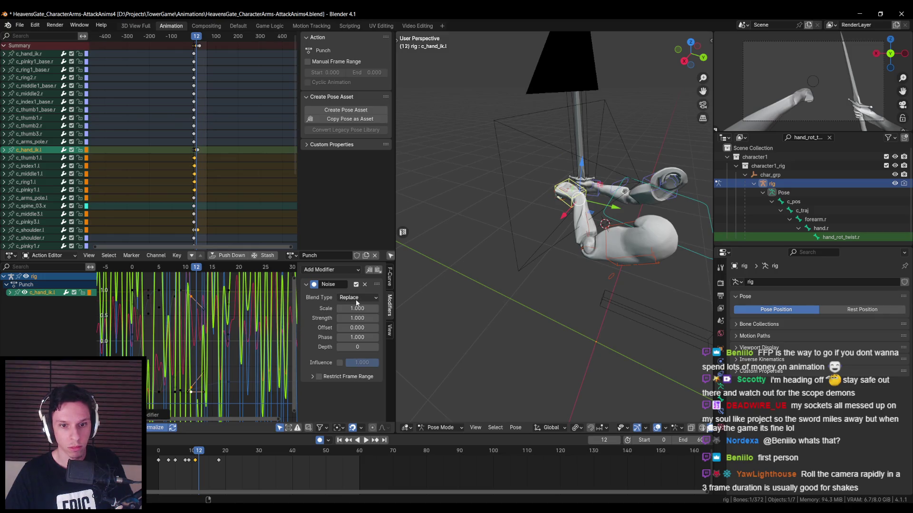
{"action": "scroll", "coordinate": [243, 336], "scroll_direction": "down", "scroll_amount": 3}
{"action": "scroll", "coordinate": [243, 336], "scroll_direction": "up", "scroll_amount": 2}
{"action": "left_click", "coordinate": [318, 376]}
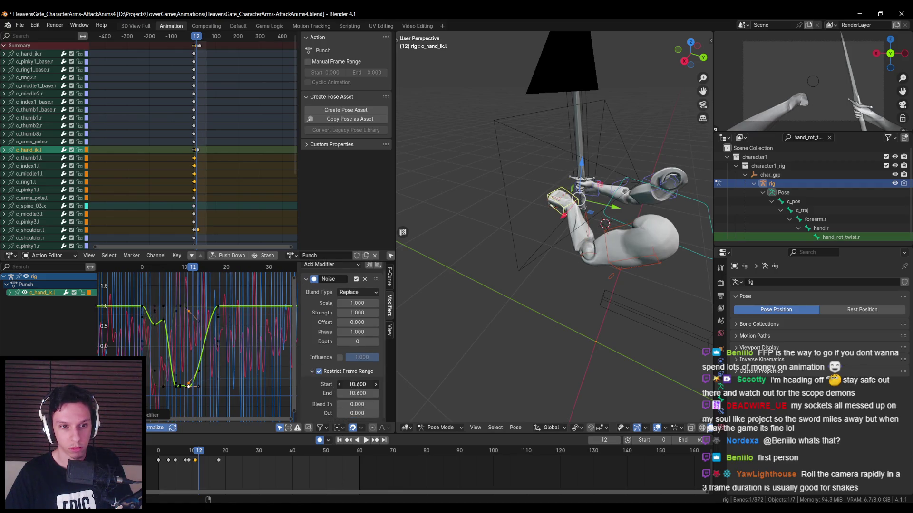
{"action": "mouse_move", "coordinate": [357, 384]}
{"action": "left_mouse_down"}
{"action": "mouse_move", "coordinate": [325, 385]}
{"action": "mouse_move", "coordinate": [373, 384]}
{"action": "mouse_move", "coordinate": [302, 393]}
{"action": "left_mouse_up"}
{"action": "scroll", "coordinate": [220, 366], "scroll_direction": "down", "scroll_amount": 3}
{"action": "scroll", "coordinate": [220, 365], "scroll_direction": "down", "scroll_amount": 5}
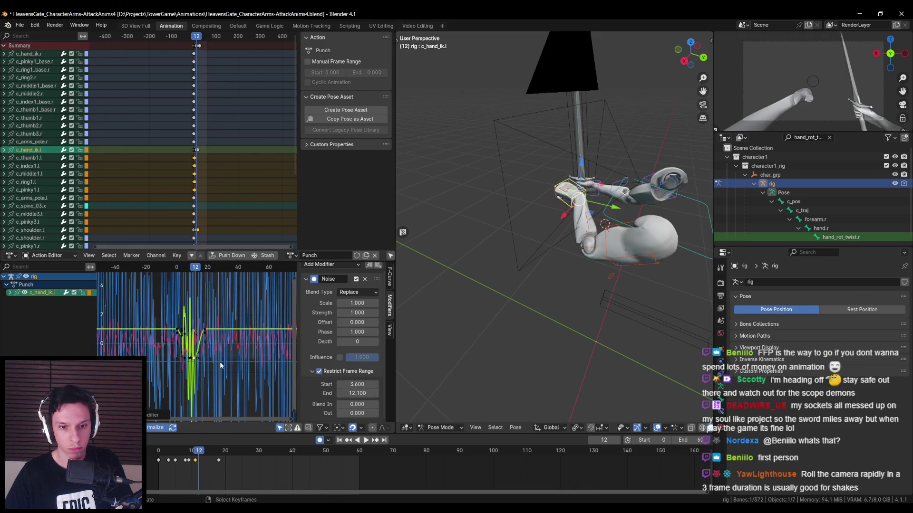
{"action": "scroll", "coordinate": [220, 364], "scroll_direction": "up", "scroll_amount": 8}
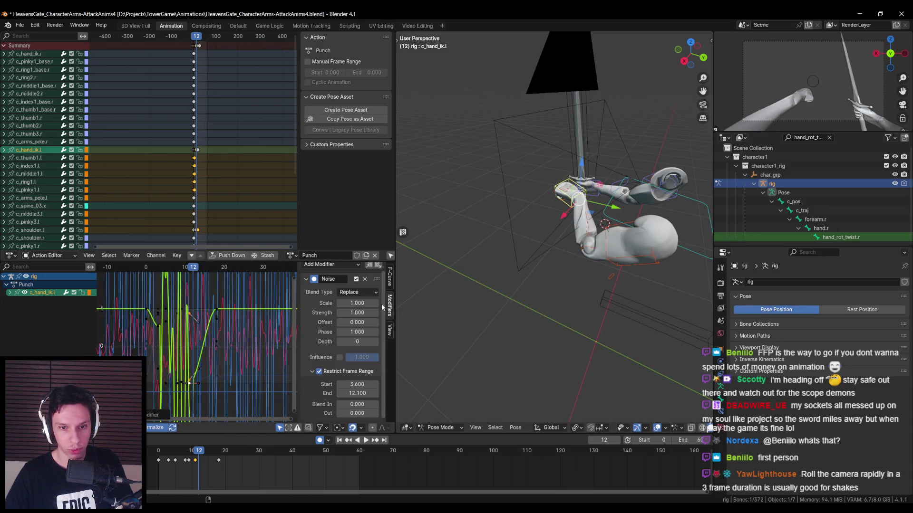
{"action": "mouse_move", "coordinate": [358, 303]}
{"action": "left_mouse_down"}
{"action": "mouse_move", "coordinate": [330, 303]}
{"action": "mouse_move", "coordinate": [361, 309]}
{"action": "mouse_move", "coordinate": [335, 310]}
{"action": "left_mouse_up"}
{"action": "key", "text": "ctrl+z"}
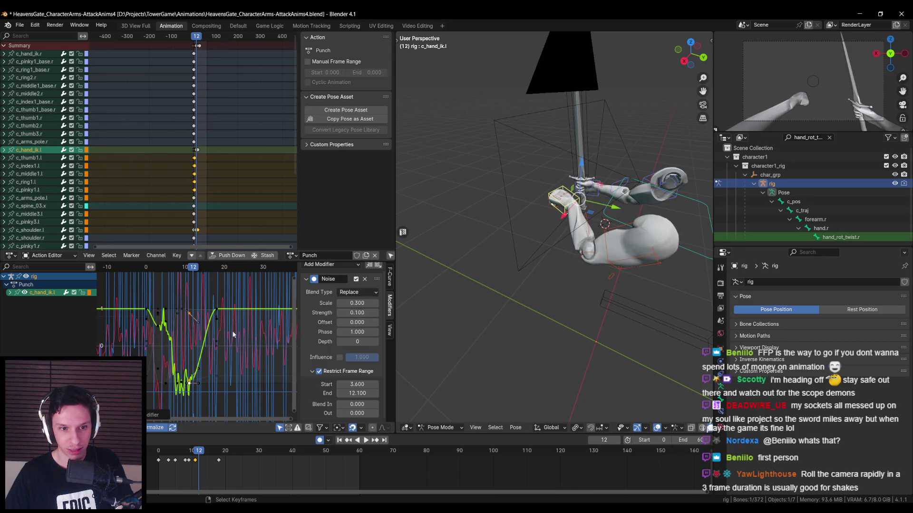
{"action": "scroll", "coordinate": [221, 333], "scroll_direction": "down", "scroll_amount": 3}
{"action": "key", "text": "ctrl+z"}
{"action": "key", "text": "ctrl+z"}
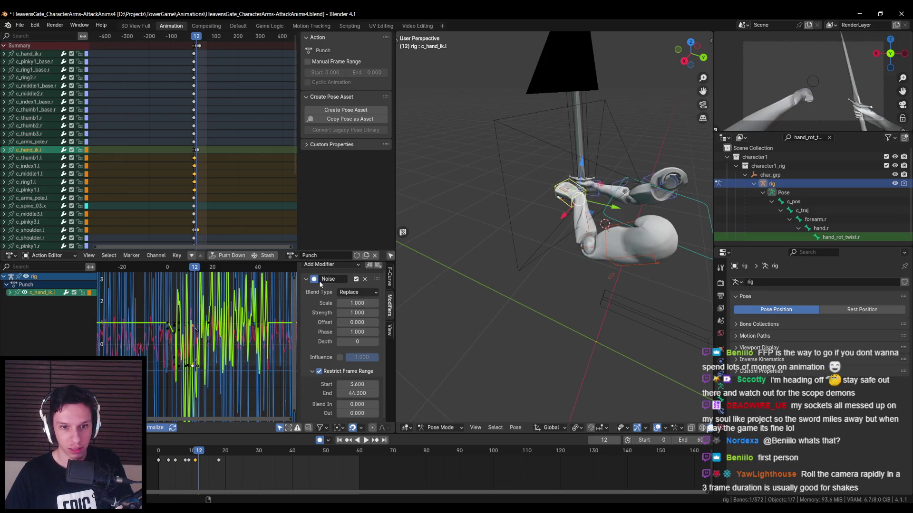
{"action": "key", "text": "ctrl+z"}
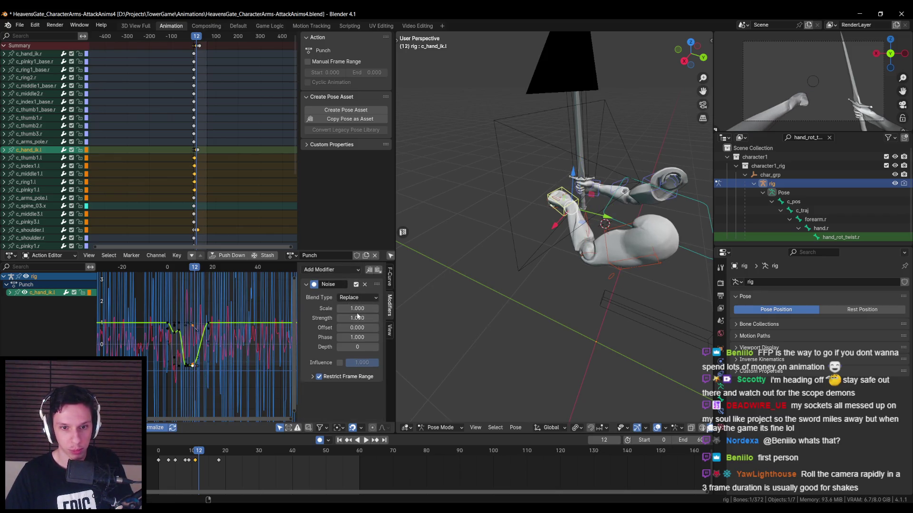
{"action": "left_click", "coordinate": [319, 381]}
{"action": "scroll", "coordinate": [320, 380], "scroll_direction": "down", "scroll_amount": 1}
{"action": "right_click", "coordinate": [355, 382]}
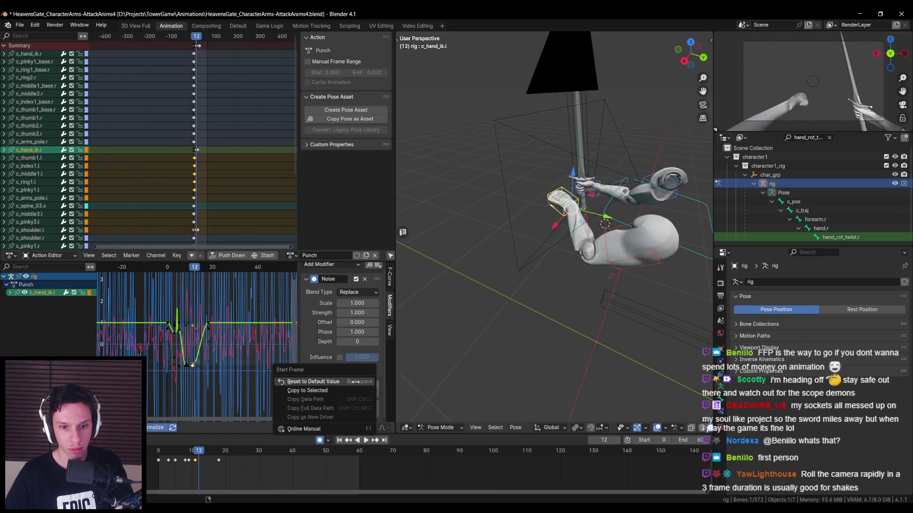
{"action": "key", "text": "Escape"}
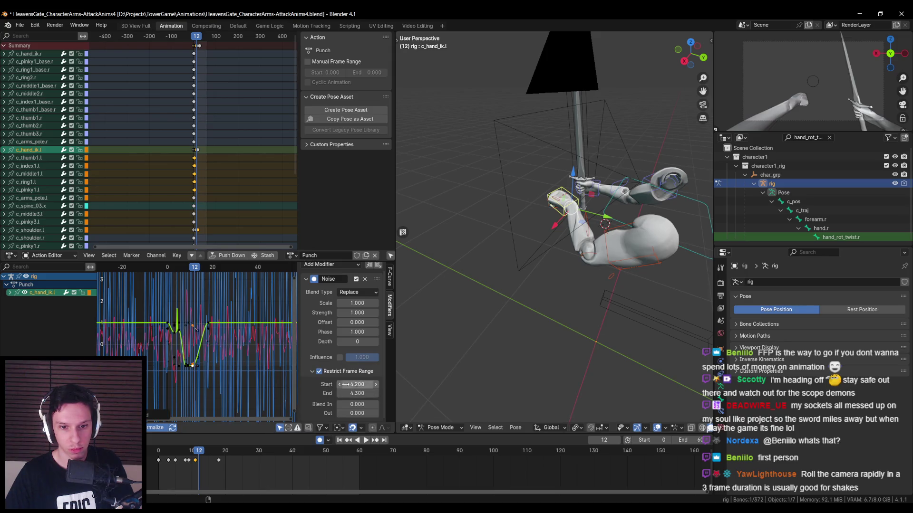
{"action": "right_click", "coordinate": [342, 387]}
{"action": "left_click", "coordinate": [347, 381]}
{"action": "left_click", "coordinate": [355, 385]}
{"action": "type", "text": "6.1"}
{"action": "key", "text": "Return"}
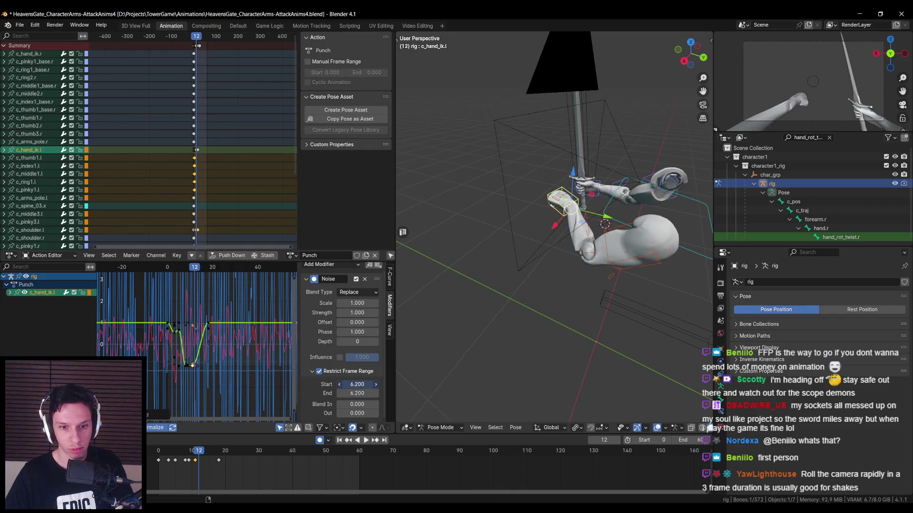
{"action": "left_click", "coordinate": [365, 280]}
{"action": "key", "text": "ctrl+z"}
{"action": "key", "text": "ctrl+z"}
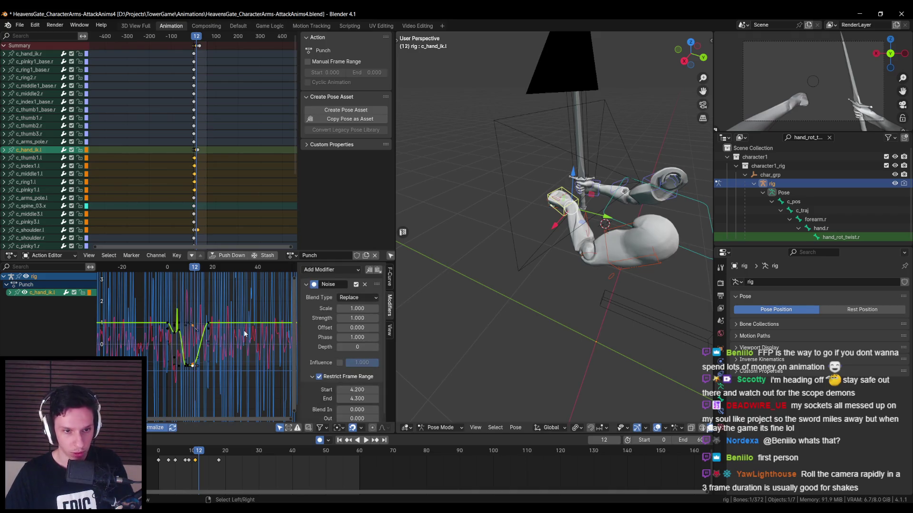
{"action": "key", "text": "ctrl+z"}
{"action": "key", "text": "ctrl+z"}
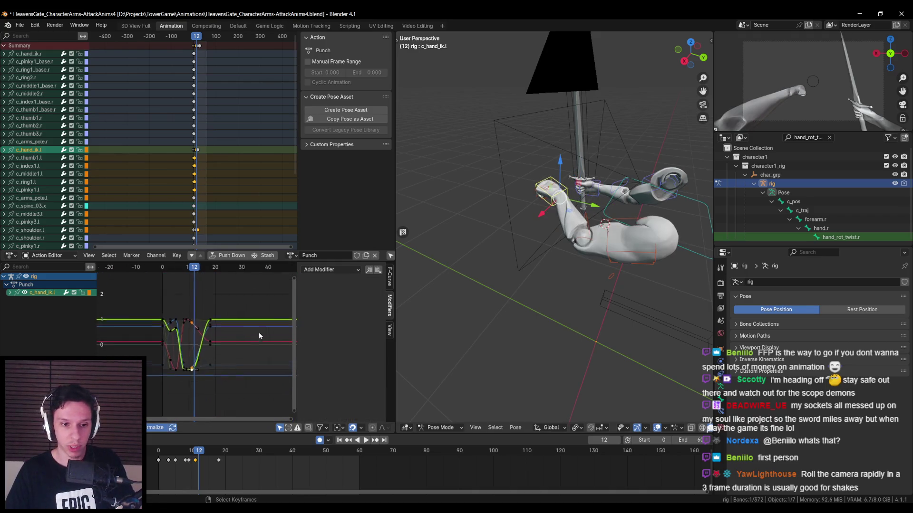
{"action": "key", "text": "Home"}
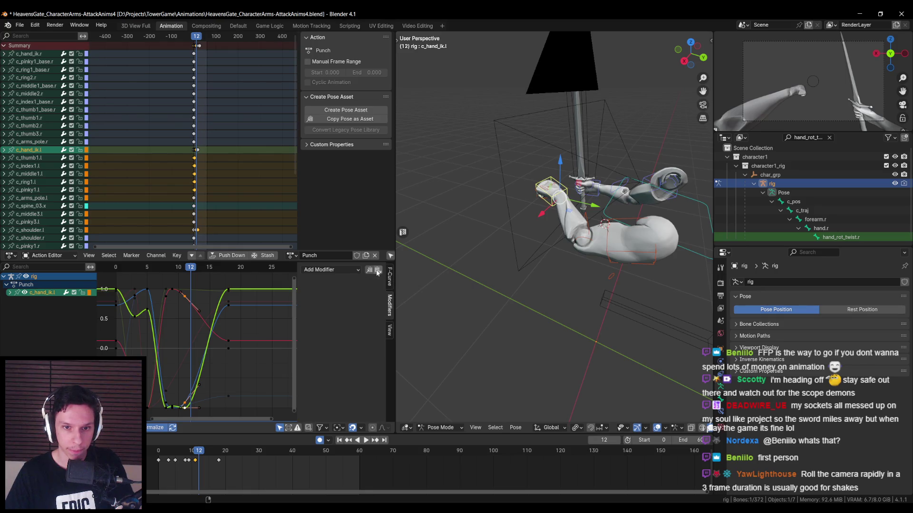
{"action": "left_click", "coordinate": [355, 270]}
{"action": "left_click", "coordinate": [328, 317]}
{"action": "mouse_move", "coordinate": [357, 308]}
{"action": "left_mouse_down"}
{"action": "mouse_move", "coordinate": [328, 308]}
{"action": "mouse_move", "coordinate": [361, 308]}
{"action": "left_mouse_up"}
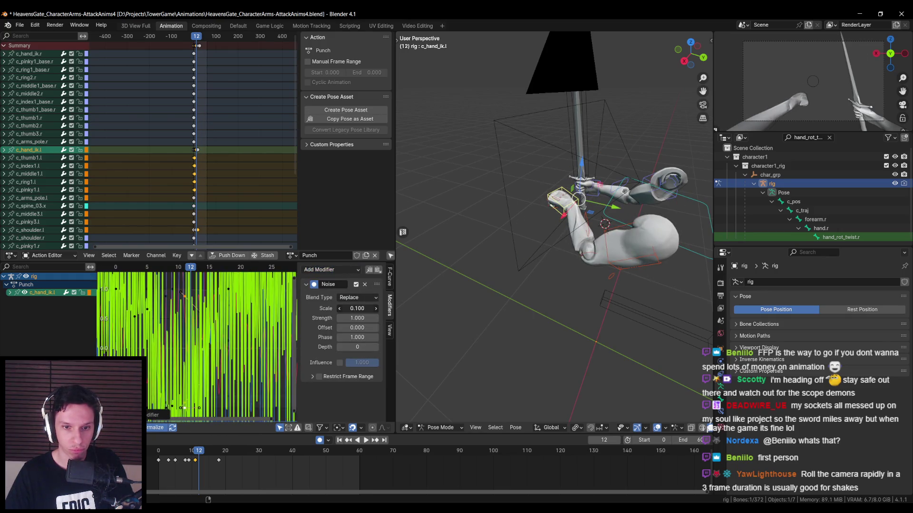
{"action": "key", "text": "space"}
{"action": "left_click", "coordinate": [369, 270]}
{"action": "left_click", "coordinate": [378, 270]}
{"action": "key", "text": "Home"}
{"action": "scroll", "coordinate": [241, 336], "scroll_direction": "down", "scroll_amount": 3}
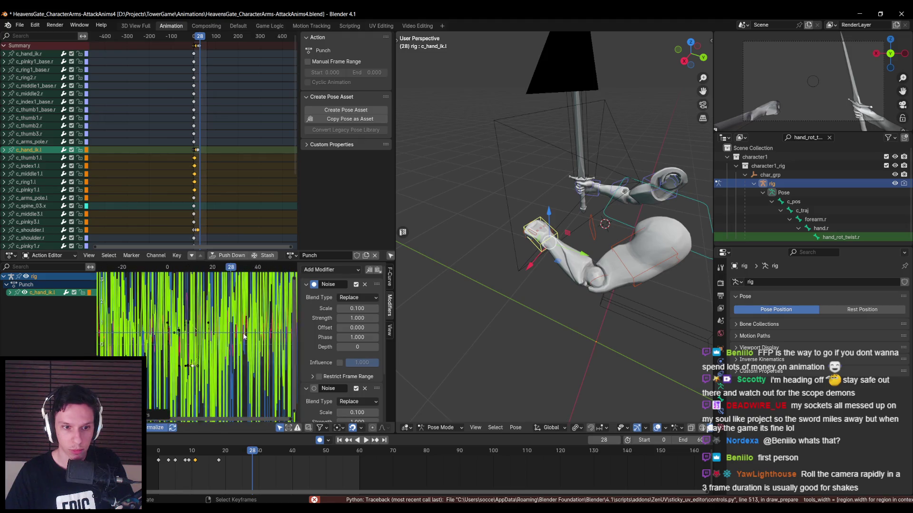
{"action": "key", "text": "ctrl+z"}
{"action": "double_click", "coordinate": [358, 318]}
{"action": "type", "text": "0.1"}
{"action": "key", "text": "Return"}
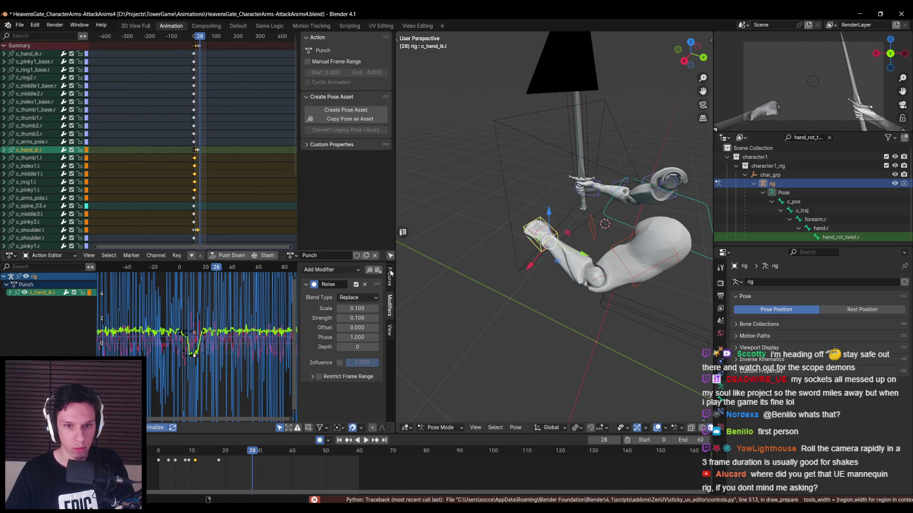
{"action": "left_click", "coordinate": [377, 271]}
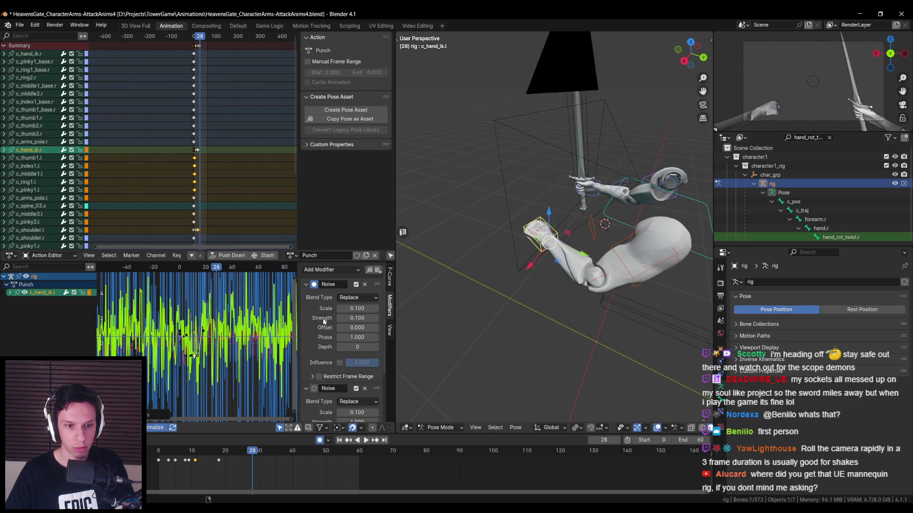
{"action": "left_click", "coordinate": [368, 273]}
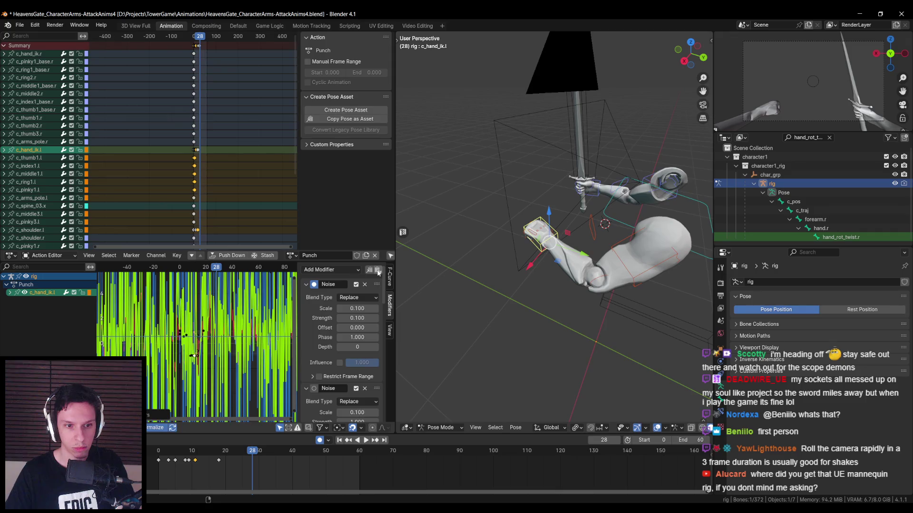
{"action": "key", "text": "ctrl+z"}
{"action": "scroll", "coordinate": [362, 338], "scroll_direction": "down", "scroll_amount": 3}
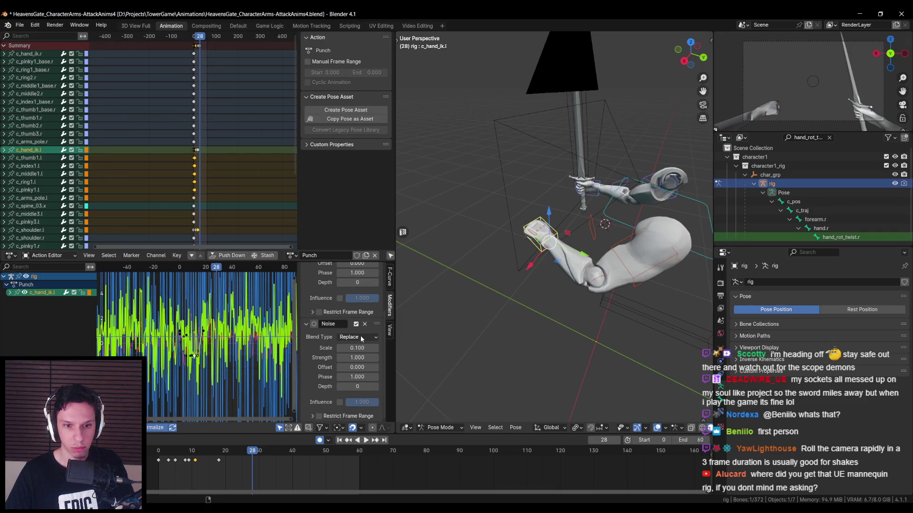
{"action": "key", "text": "ctrl+z"}
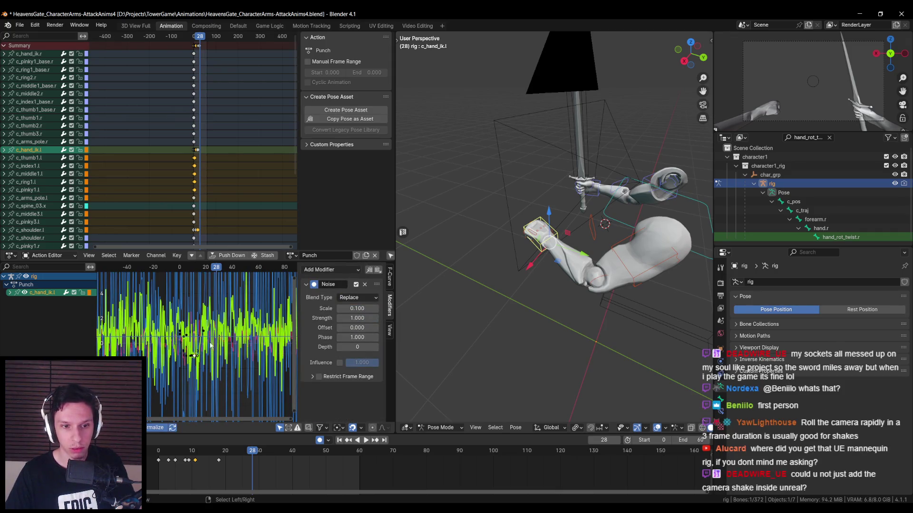
{"action": "key", "text": "ctrl+z"}
{"action": "key", "text": "ctrl+z"}
{"action": "key", "text": "ctrl+z"}
{"action": "scroll", "coordinate": [192, 344], "scroll_direction": "up", "scroll_amount": 6}
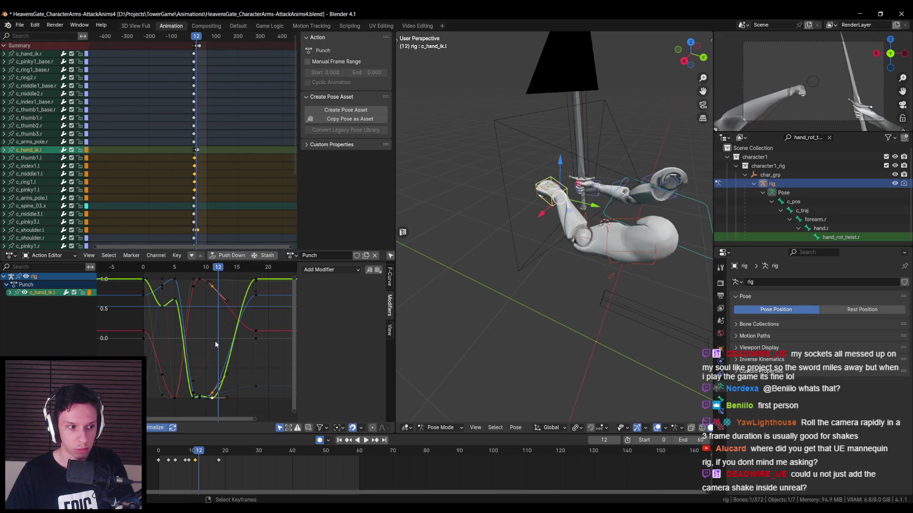
Save the file, then play and scrub through the punch to review it.
{"action": "mouse_move", "coordinate": [554, 289]}
{"action": "middle_mouse_down"}
{"action": "mouse_move", "coordinate": [610, 291]}
{"action": "mouse_move", "coordinate": [513, 296]}
{"action": "middle_mouse_up"}
{"action": "key", "text": "ctrl+s"}
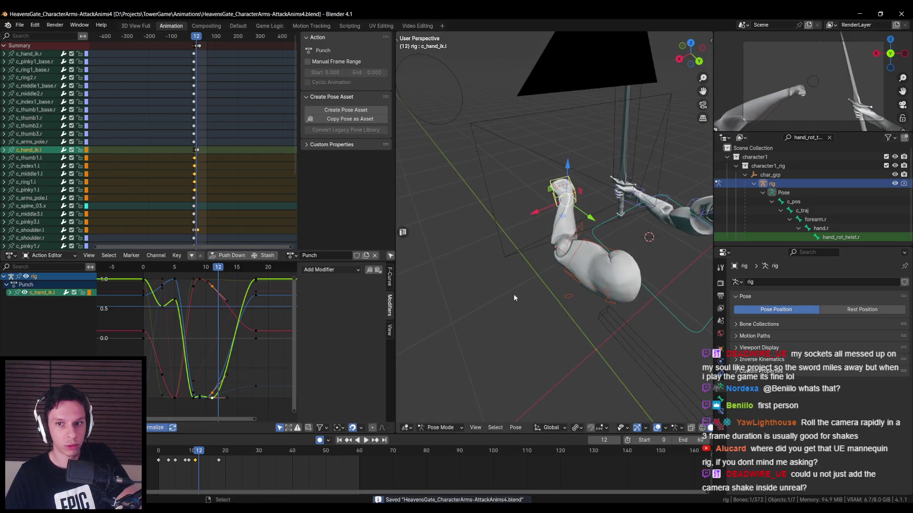
{"action": "key", "text": "space"}
{"action": "mouse_move", "coordinate": [157, 455]}
{"action": "left_mouse_down"}
{"action": "mouse_move", "coordinate": [198, 452]}
{"action": "mouse_move", "coordinate": [186, 451]}
{"action": "left_mouse_up"}
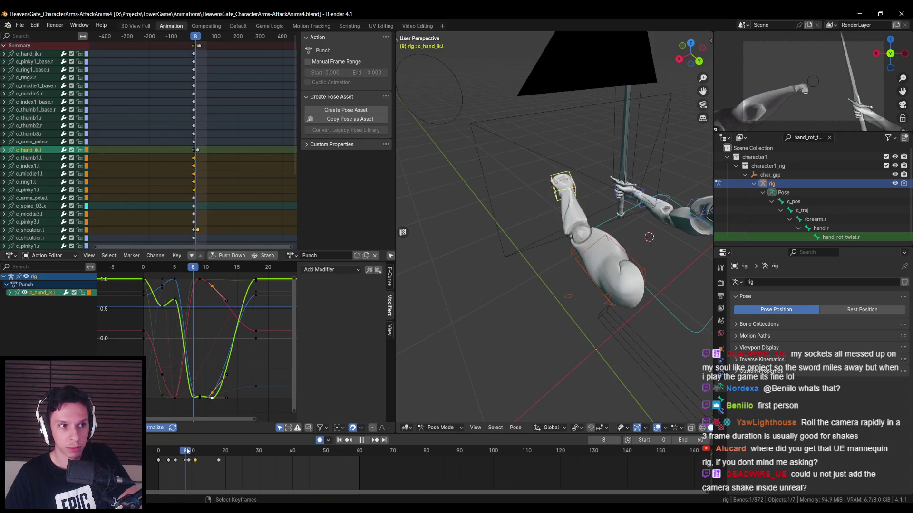
{"action": "left_click_drag", "start_coordinate": [187, 451], "coordinate": [196, 451]}
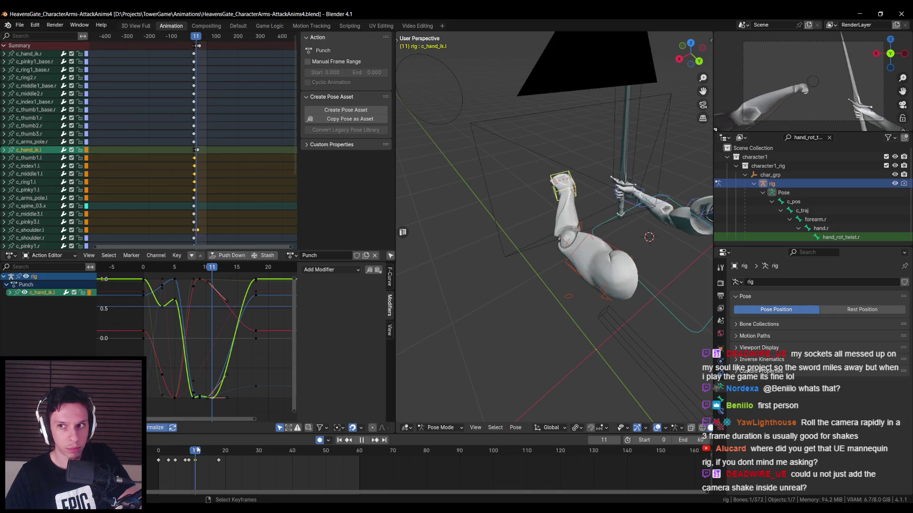
{"action": "left_click", "coordinate": [363, 440]}
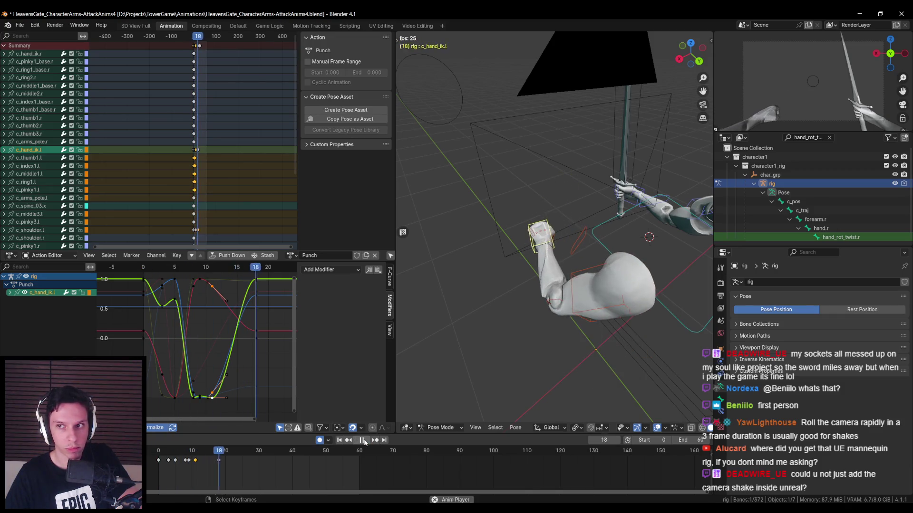
{"action": "mouse_move", "coordinate": [224, 453]}
{"action": "left_mouse_down"}
{"action": "mouse_move", "coordinate": [176, 457]}
{"action": "mouse_move", "coordinate": [225, 460]}
{"action": "left_mouse_up"}
Move the hand's frame-18 key to frame 20 and select c_shoulder.l.
{"action": "left_click", "coordinate": [219, 460]}
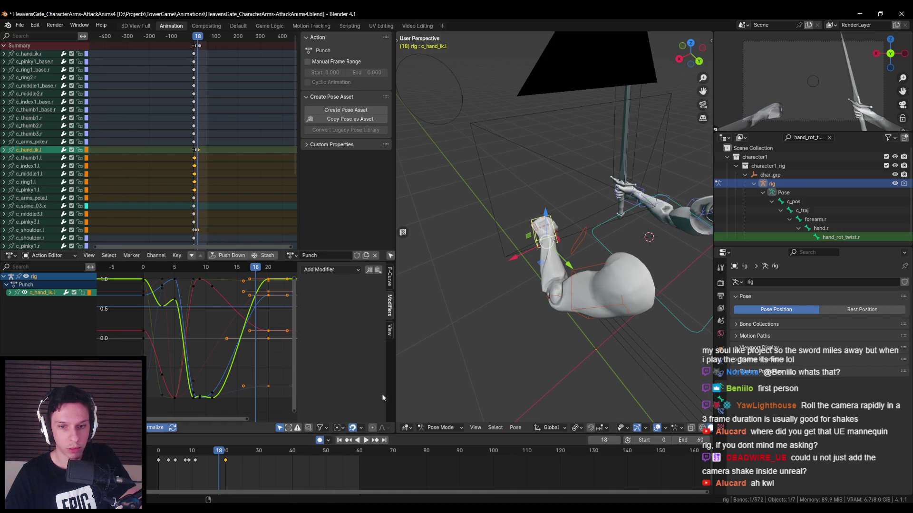
{"action": "left_click", "coordinate": [572, 246]}
{"action": "key", "text": "space"}
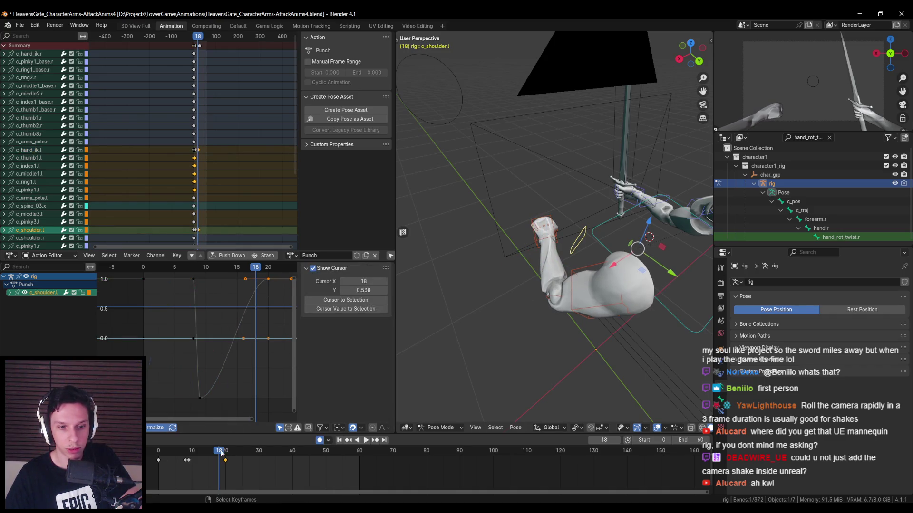
Key the left shoulder control moved along global Y, driving it into the punch.
{"action": "left_click_drag", "start_coordinate": [170, 457], "coordinate": [195, 457]}
{"action": "middle_click_drag", "start_coordinate": [571, 266], "coordinate": [588, 272]}
{"action": "key", "text": "g"}
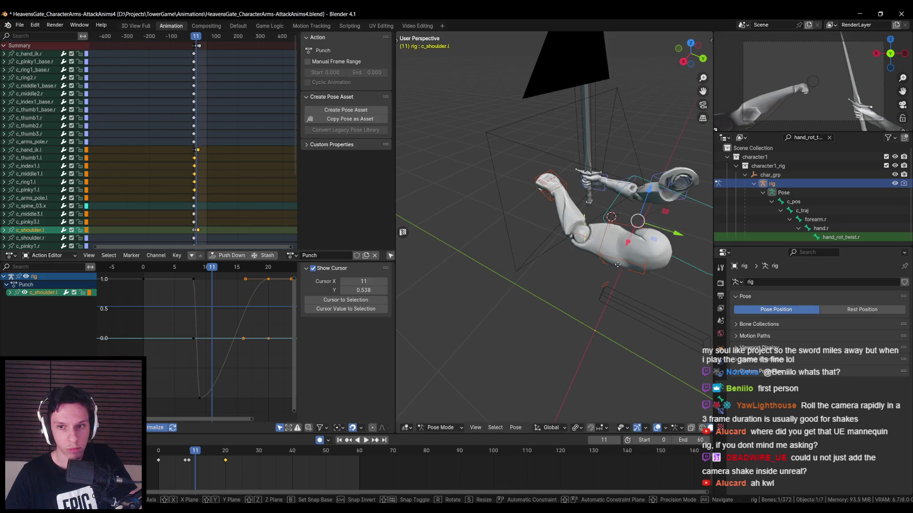
{"action": "key", "text": "y"}
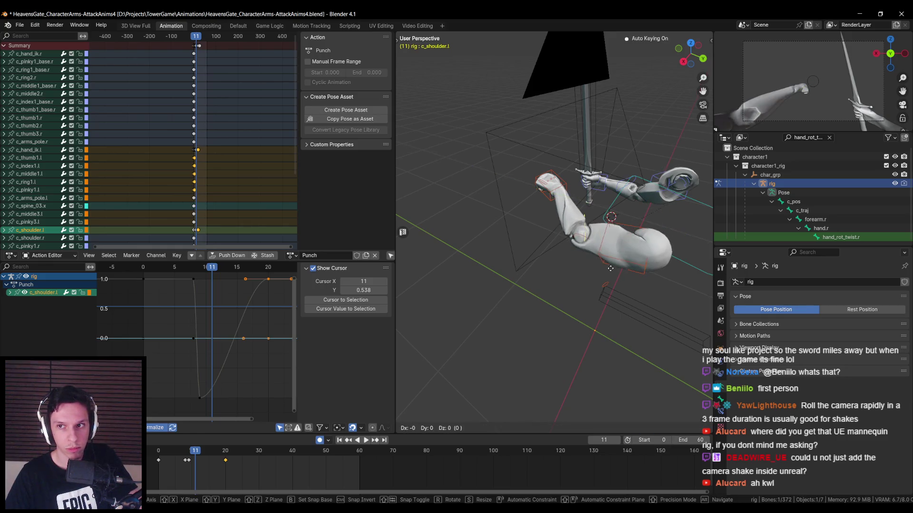
{"action": "left_click", "coordinate": [595, 262]}
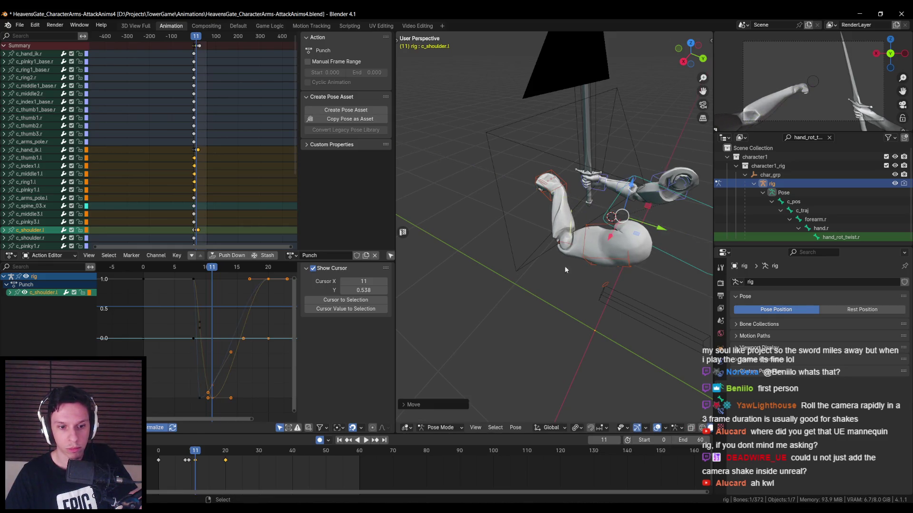
{"action": "key", "text": "space"}
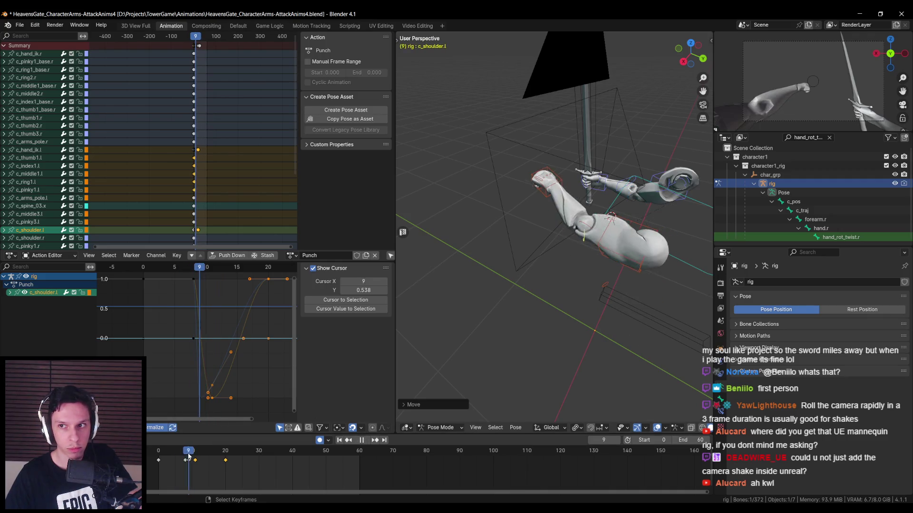
Review the shoulder motion from several angles, then select the left hand IK control.
{"action": "mouse_move", "coordinate": [197, 455]}
{"action": "left_mouse_down"}
{"action": "mouse_move", "coordinate": [254, 453]}
{"action": "mouse_move", "coordinate": [156, 456]}
{"action": "left_mouse_up"}
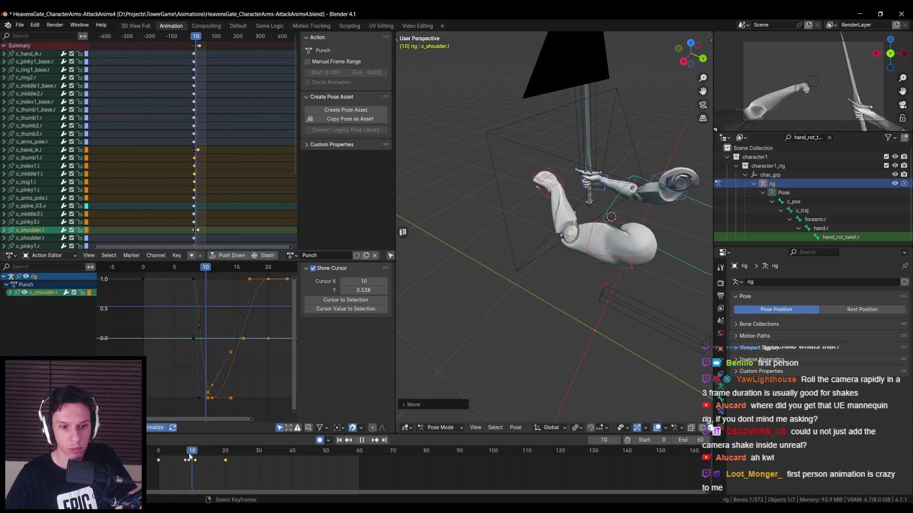
{"action": "key", "text": "space"}
{"action": "mouse_move", "coordinate": [475, 285]}
{"action": "middle_mouse_down"}
{"action": "mouse_move", "coordinate": [540, 272]}
{"action": "mouse_move", "coordinate": [566, 284]}
{"action": "mouse_move", "coordinate": [537, 235]}
{"action": "middle_mouse_up"}
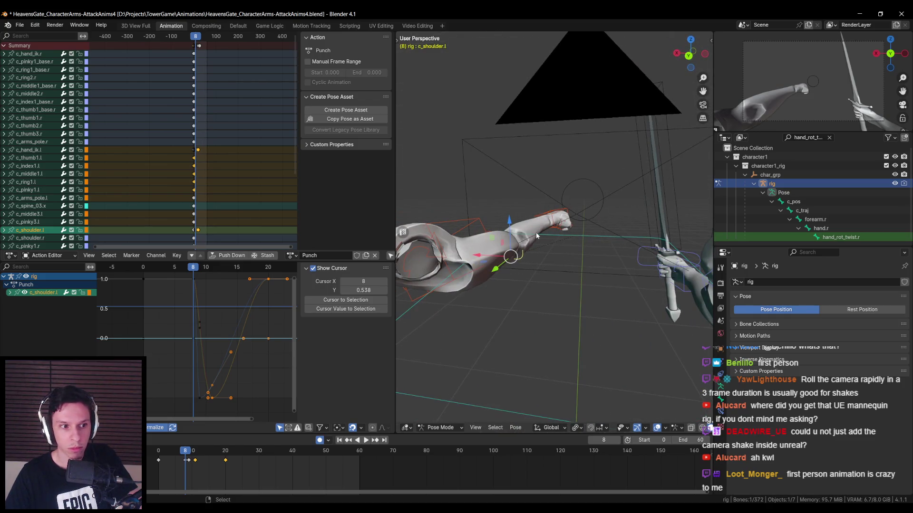
{"action": "left_click_drag", "start_coordinate": [190, 453], "coordinate": [182, 450]}
{"action": "left_click_drag", "start_coordinate": [203, 451], "coordinate": [196, 452]}
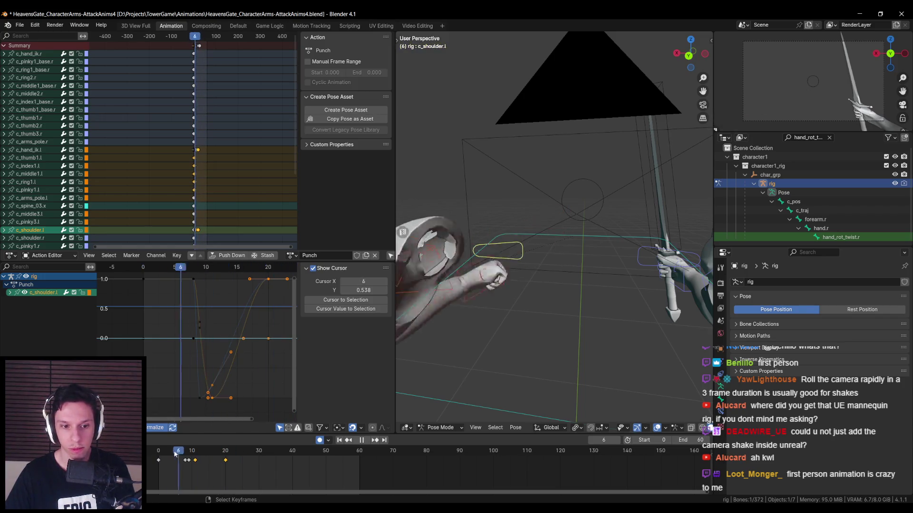
{"action": "key", "text": "Escape"}
{"action": "mouse_move", "coordinate": [492, 338]}
{"action": "middle_mouse_down"}
{"action": "mouse_move", "coordinate": [510, 270]}
{"action": "mouse_move", "coordinate": [577, 295]}
{"action": "middle_mouse_up"}
{"action": "left_click", "coordinate": [509, 267]}
In wireframe view, select c_index1.l, c_middle1.l, c_ring1.l, c_pinky1.l and c_thumb1.l.
{"action": "left_click", "coordinate": [489, 259]}
{"action": "key", "text": "alt+z"}
{"action": "left_click", "coordinate": [537, 316]}
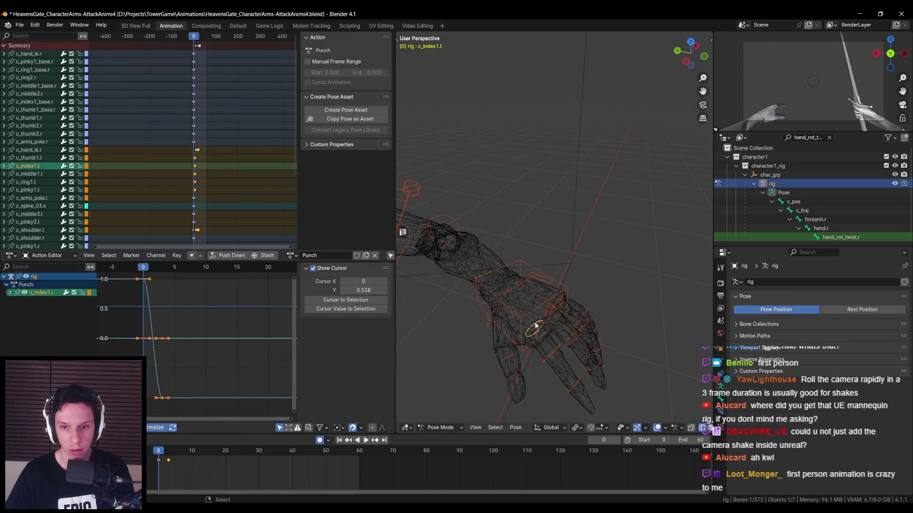
{"action": "left_click", "coordinate": [545, 309], "text": "shift"}
{"action": "left_click", "coordinate": [551, 305], "text": "shift"}
{"action": "left_click", "coordinate": [557, 303], "text": "shift"}
{"action": "left_click", "coordinate": [501, 314]}
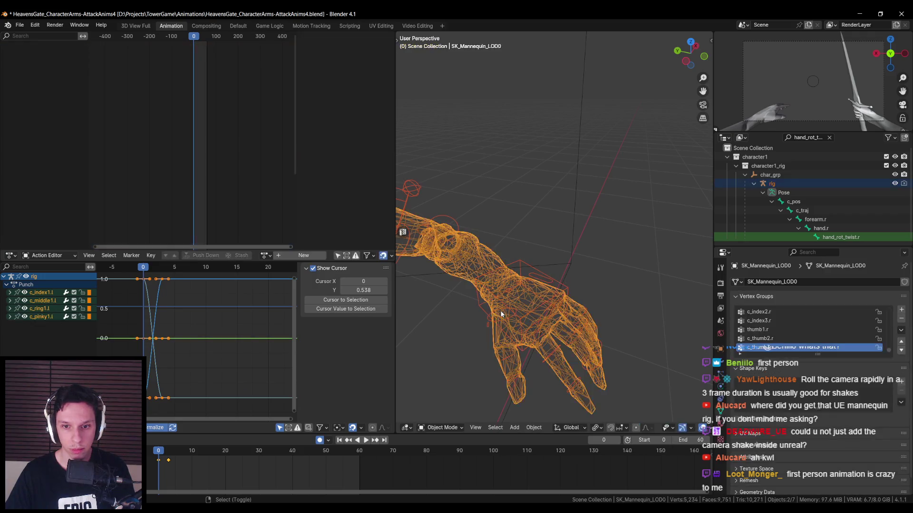
{"action": "key", "text": "ctrl+z"}
{"action": "left_click", "coordinate": [490, 316], "text": "shift"}
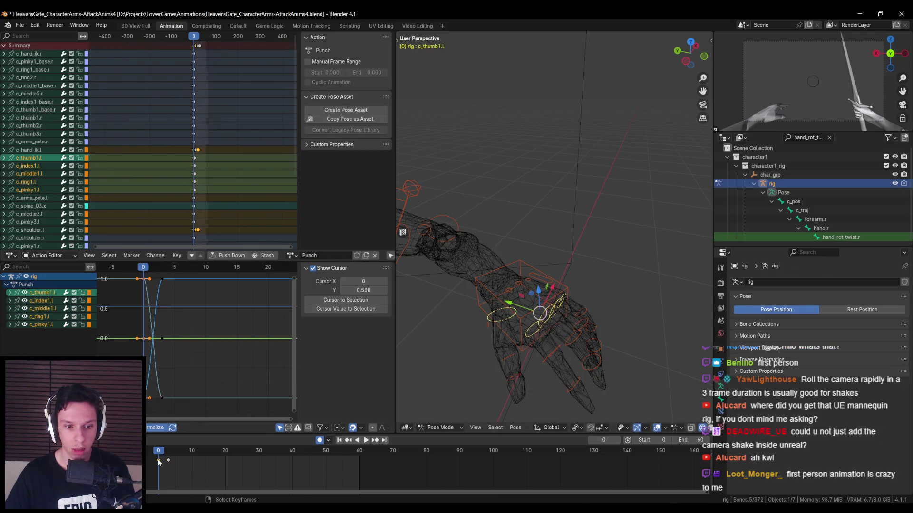
Key the finger controls at frame 20 and copy the frame-3 fist pose to frame 12.
{"action": "mouse_move", "coordinate": [159, 456]}
{"action": "left_mouse_down"}
{"action": "mouse_move", "coordinate": [226, 457]}
{"action": "mouse_move", "coordinate": [174, 452]}
{"action": "mouse_move", "coordinate": [198, 453]}
{"action": "left_mouse_up"}
{"action": "key", "text": "i"}
{"action": "left_click", "coordinate": [168, 461]}
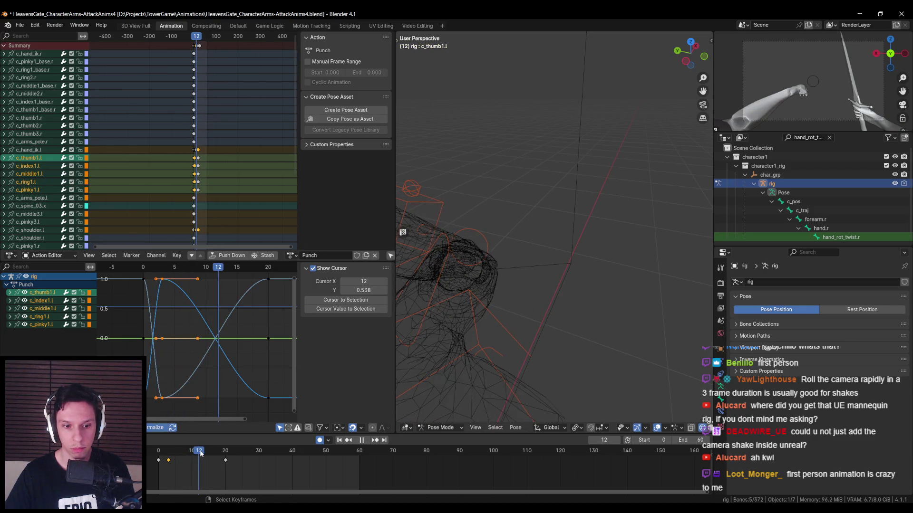
{"action": "key", "text": "i"}
Play the punch from a side angle to review the finger timing.
{"action": "mouse_move", "coordinate": [198, 454]}
{"action": "left_mouse_down"}
{"action": "mouse_move", "coordinate": [230, 454]}
{"action": "mouse_move", "coordinate": [157, 459]}
{"action": "left_mouse_up"}
{"action": "left_click", "coordinate": [362, 441]}
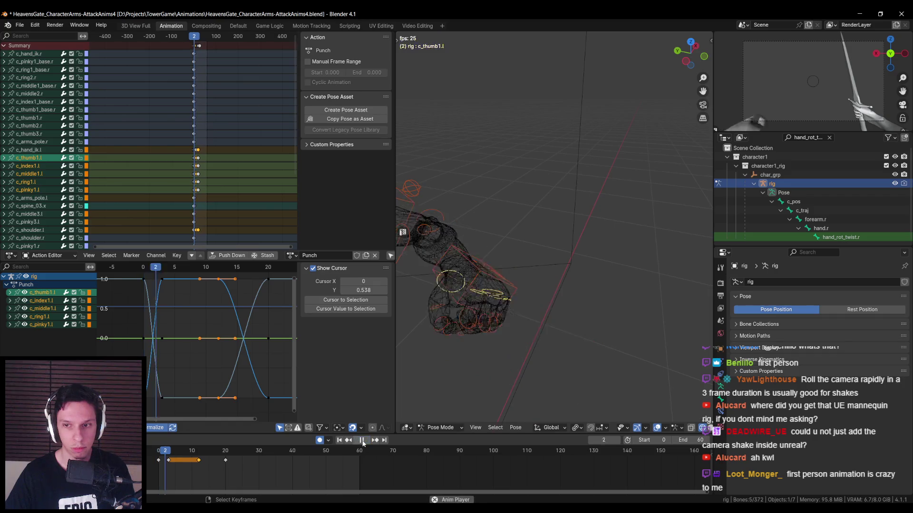
{"action": "mouse_move", "coordinate": [560, 290]}
{"action": "middle_mouse_down"}
{"action": "mouse_move", "coordinate": [533, 285]}
{"action": "mouse_move", "coordinate": [560, 290]}
{"action": "middle_mouse_up"}
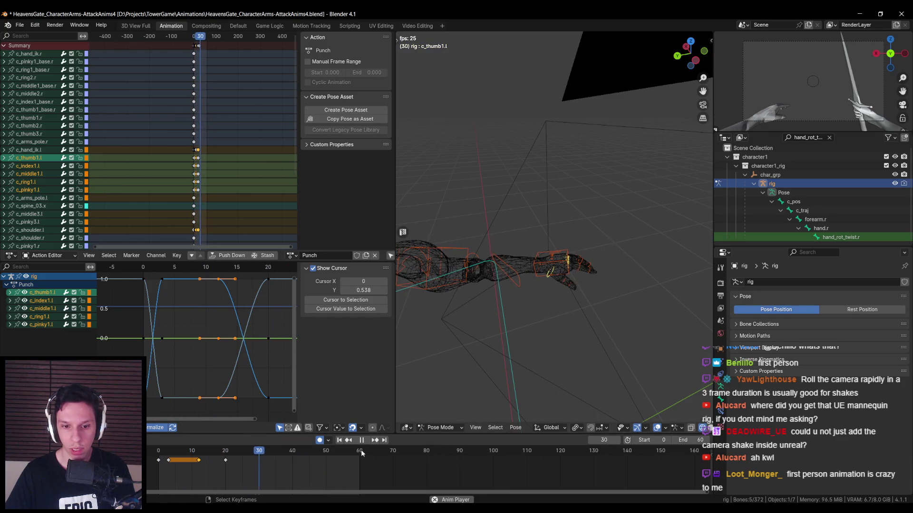
{"action": "key", "text": "space"}
{"action": "left_click", "coordinate": [538, 278]}
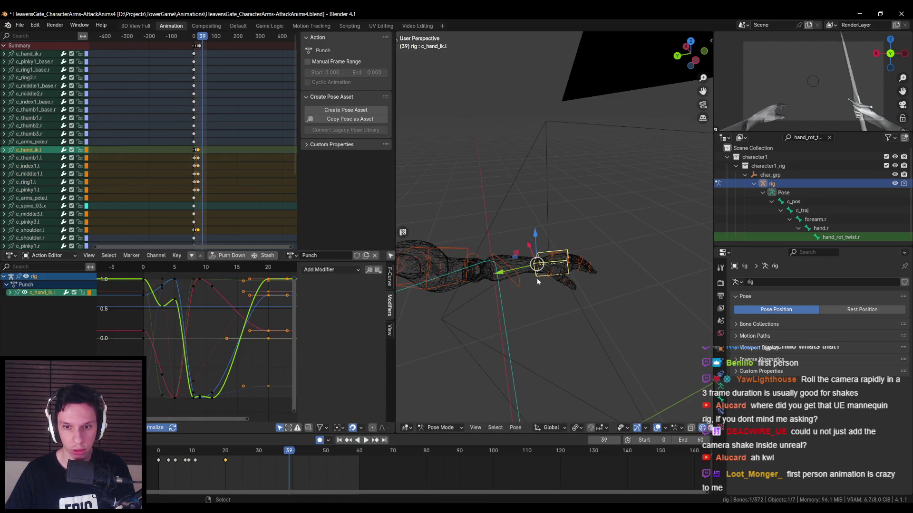
Shift the left hand IK keyframe from frame 11 to frame 13.
{"action": "key", "text": "space"}
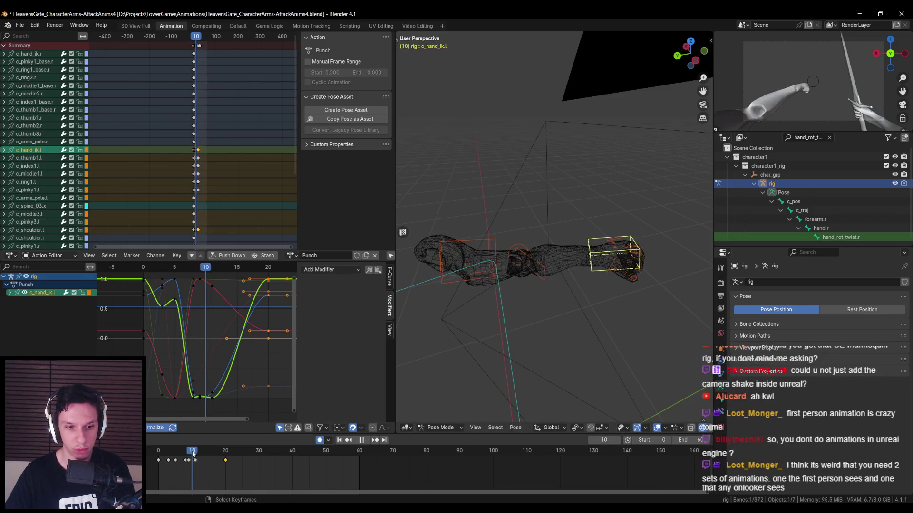
{"action": "mouse_move", "coordinate": [196, 454]}
{"action": "left_mouse_down"}
{"action": "mouse_move", "coordinate": [209, 454]}
{"action": "mouse_move", "coordinate": [190, 459]}
{"action": "left_mouse_up"}
{"action": "key", "text": "space"}
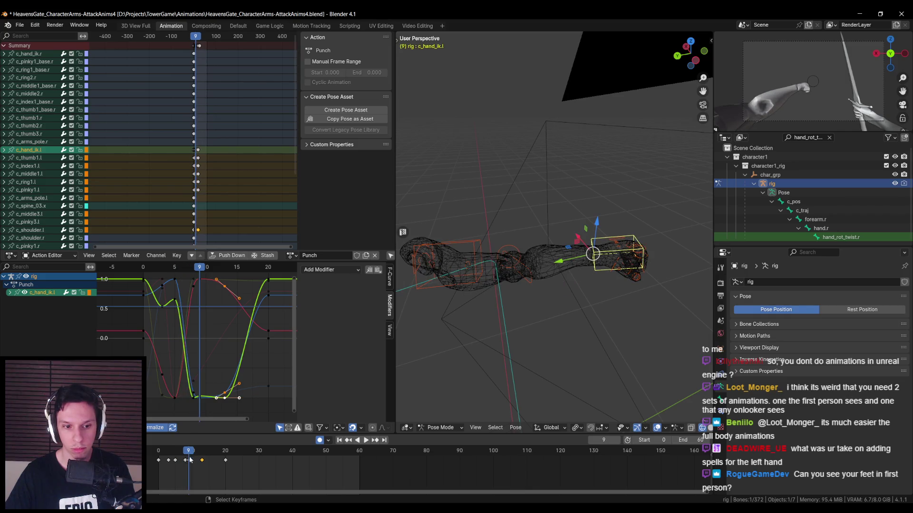
Add a Noise modifier to one isolated red F-curve of c_hand_ik.l.
{"action": "key", "text": "a"}
{"action": "scroll", "coordinate": [210, 335], "scroll_direction": "up", "scroll_amount": 1}
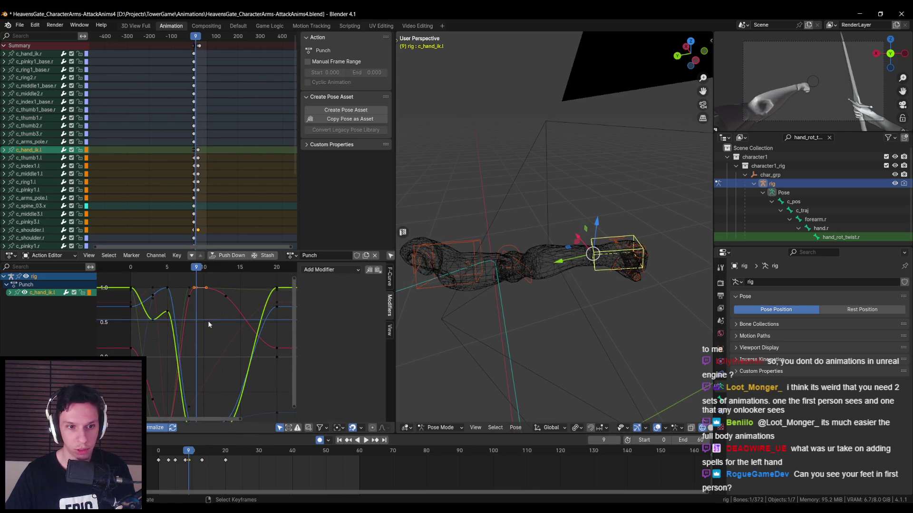
{"action": "left_click", "coordinate": [198, 289]}
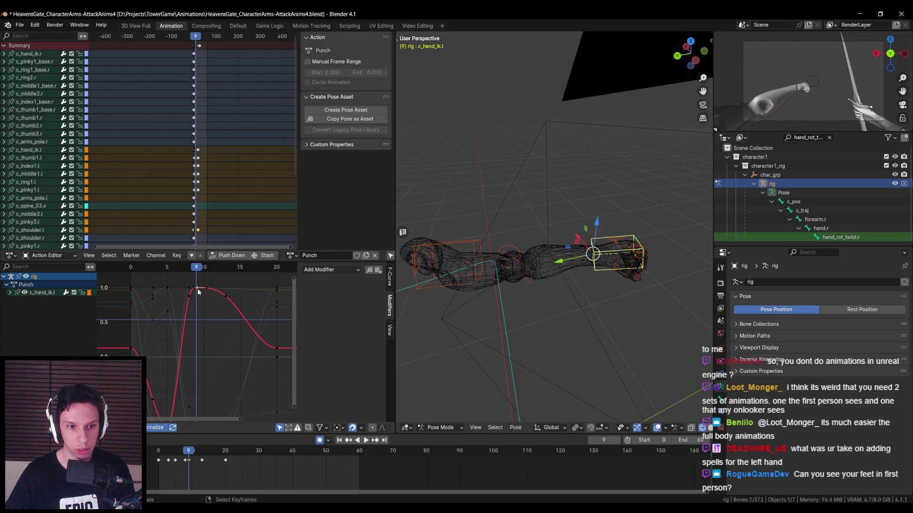
{"action": "left_click", "coordinate": [332, 270]}
{"action": "left_click", "coordinate": [329, 319]}
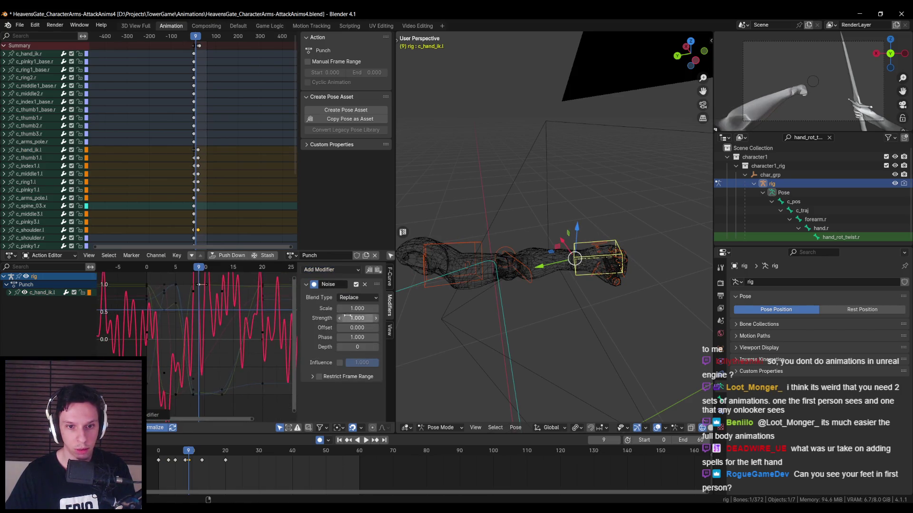
Restrict the noise to frames 8.5–11.1 and scrub the impact frames to check the shake.
{"action": "left_click", "coordinate": [313, 377]}
{"action": "left_click", "coordinate": [319, 377]}
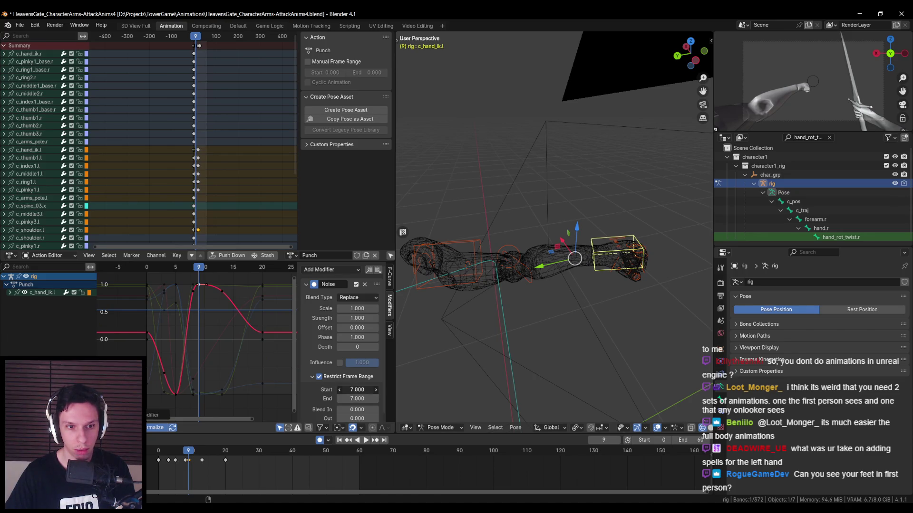
{"action": "left_click_drag", "start_coordinate": [359, 399], "coordinate": [380, 399]}
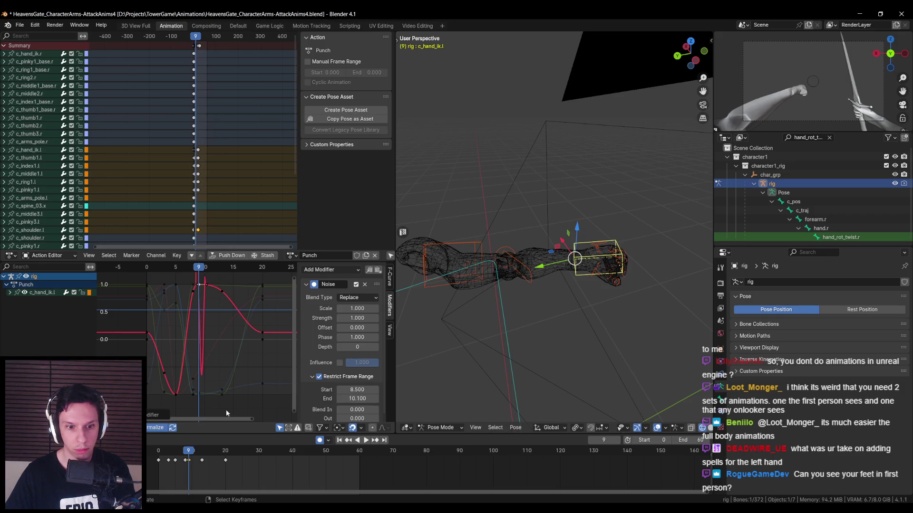
{"action": "left_click_drag", "start_coordinate": [188, 452], "coordinate": [189, 451]}
{"action": "mouse_move", "coordinate": [354, 309]}
{"action": "left_mouse_down"}
{"action": "mouse_move", "coordinate": [328, 309]}
{"action": "mouse_move", "coordinate": [350, 317]}
{"action": "mouse_move", "coordinate": [321, 318]}
{"action": "left_mouse_up"}
{"action": "left_click_drag", "start_coordinate": [192, 450], "coordinate": [192, 450]}
{"action": "key", "text": "KP_Decimal"}
{"action": "scroll", "coordinate": [205, 343], "scroll_direction": "up", "scroll_amount": 1}
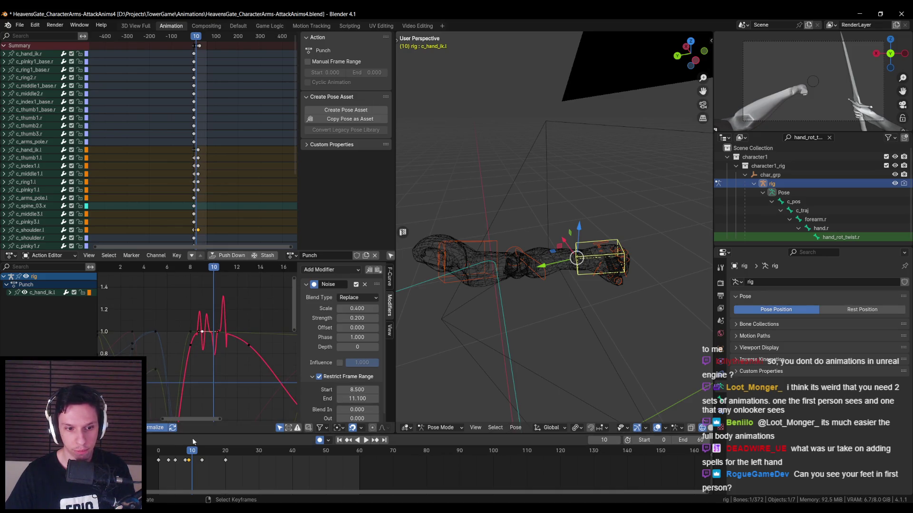
{"action": "left_click_drag", "start_coordinate": [192, 451], "coordinate": [185, 452]}
Set the noise Scale to 0.2 and Strength to 0.05.
{"action": "left_click", "coordinate": [359, 308]}
{"action": "type", "text": "2"}
{"action": "key", "text": "Return"}
{"action": "key", "text": "Return"}
{"action": "key", "text": "BackSpace"}
{"action": "type", "text": "05"}
{"action": "key", "text": "Return"}
{"action": "key", "text": "shift+Left"}
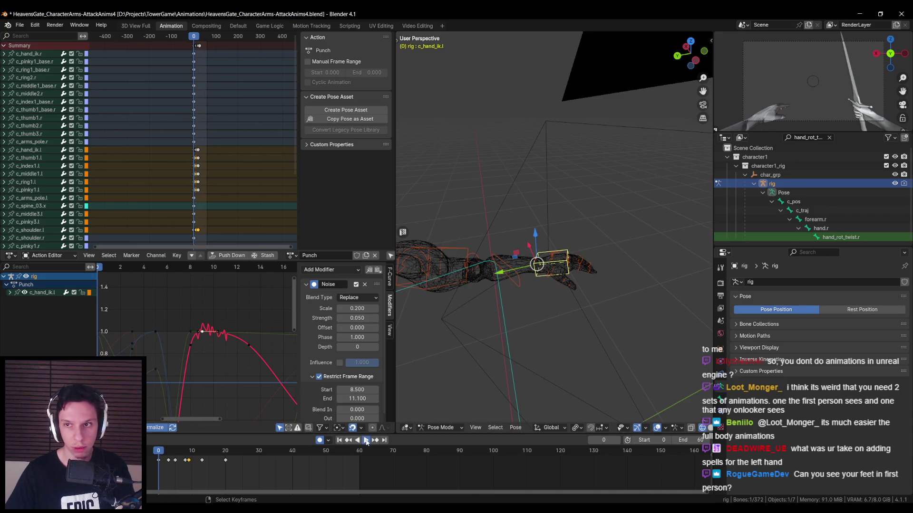
Play the punch from the start to preview the impact shake.
{"action": "left_click", "coordinate": [366, 440]}
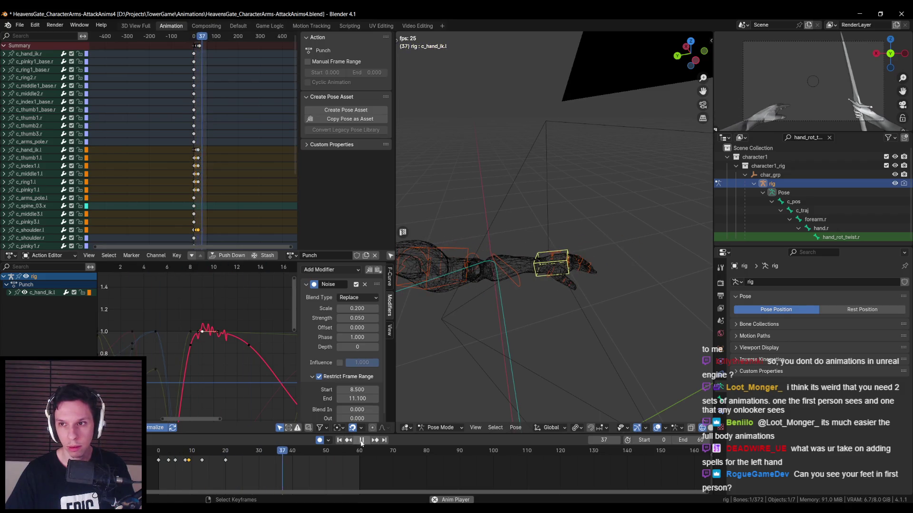
{"action": "left_click", "coordinate": [361, 442]}
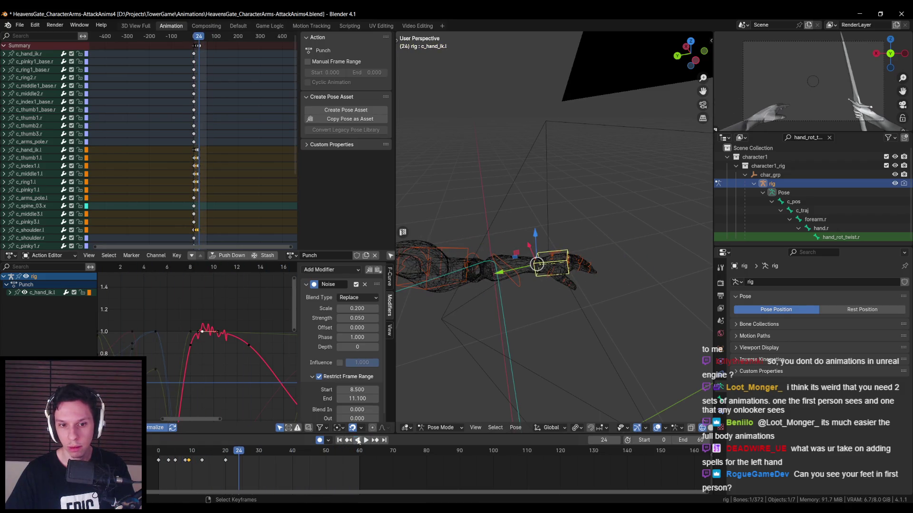
{"action": "scroll", "coordinate": [354, 396], "scroll_direction": "down", "scroll_amount": 1}
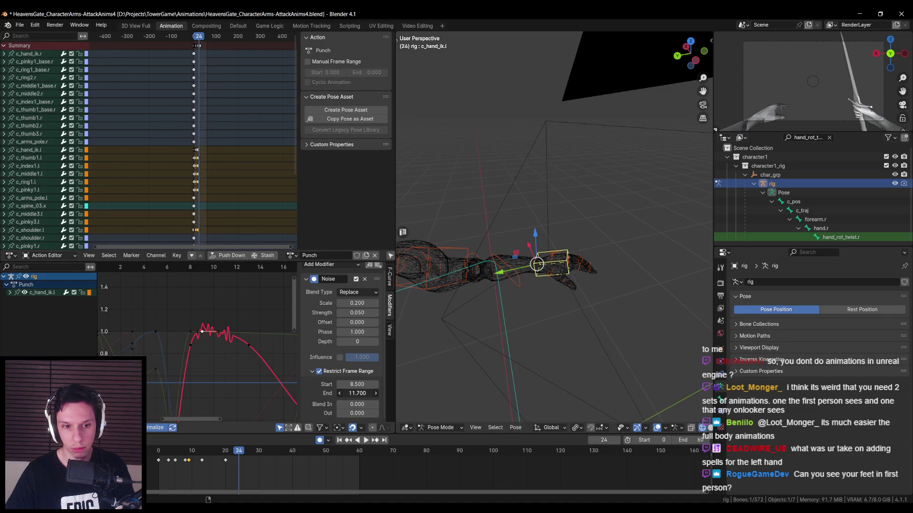
{"action": "key", "text": "shift+Left"}
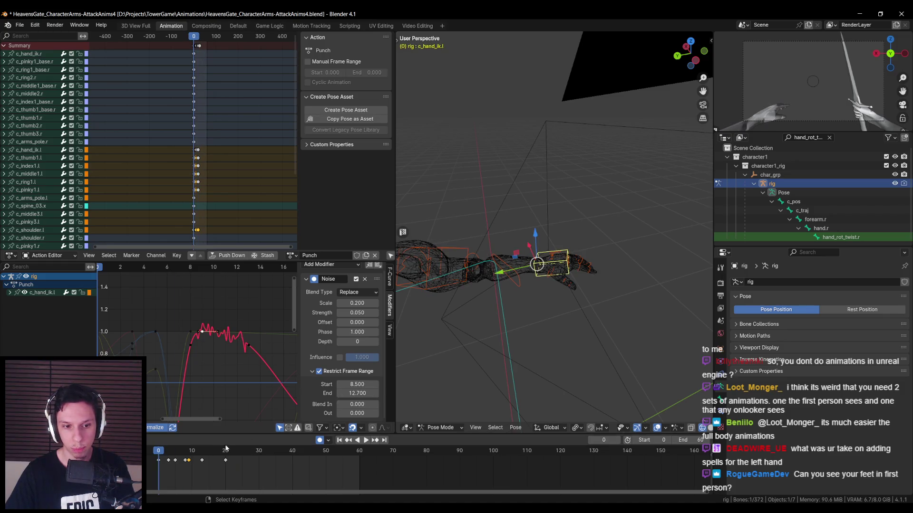
{"action": "left_click", "coordinate": [365, 440]}
{"action": "left_click", "coordinate": [365, 441]}
Raise the noise scale to 0.4, replay to frame 40, and frame the whole hand curve.
{"action": "left_click", "coordinate": [361, 303]}
{"action": "type", "text": "0.4"}
{"action": "key", "text": "Return"}
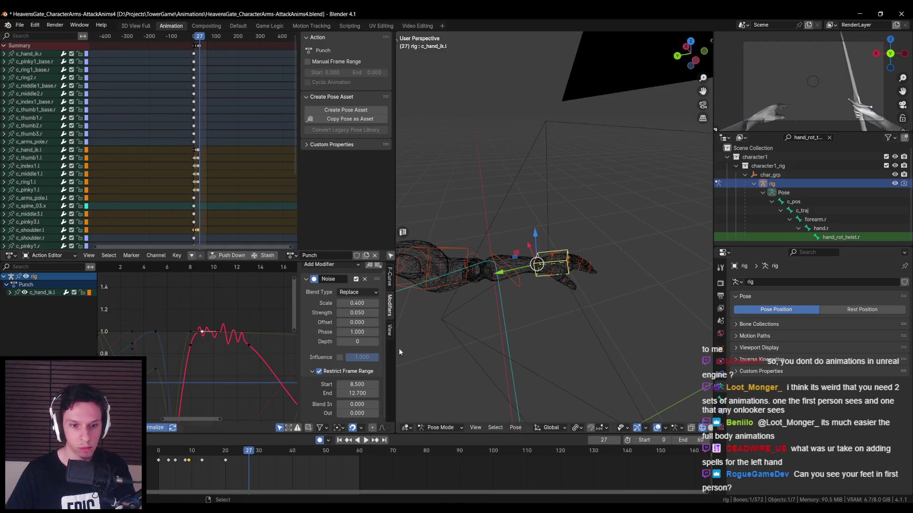
{"action": "left_click", "coordinate": [366, 440]}
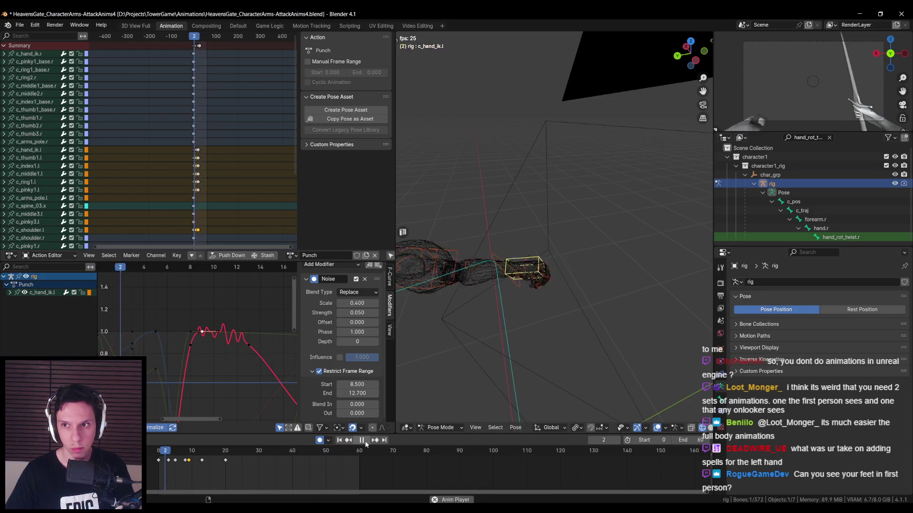
{"action": "left_click", "coordinate": [361, 440]}
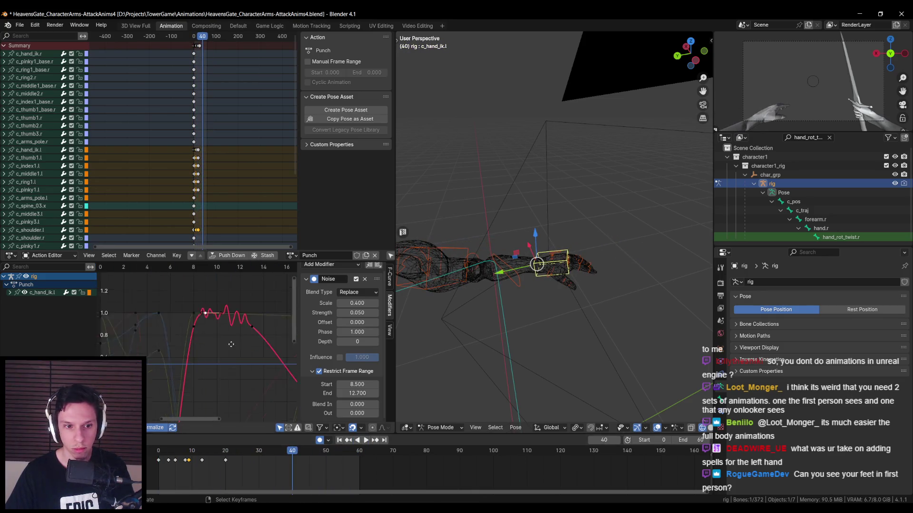
{"action": "key", "text": "Home"}
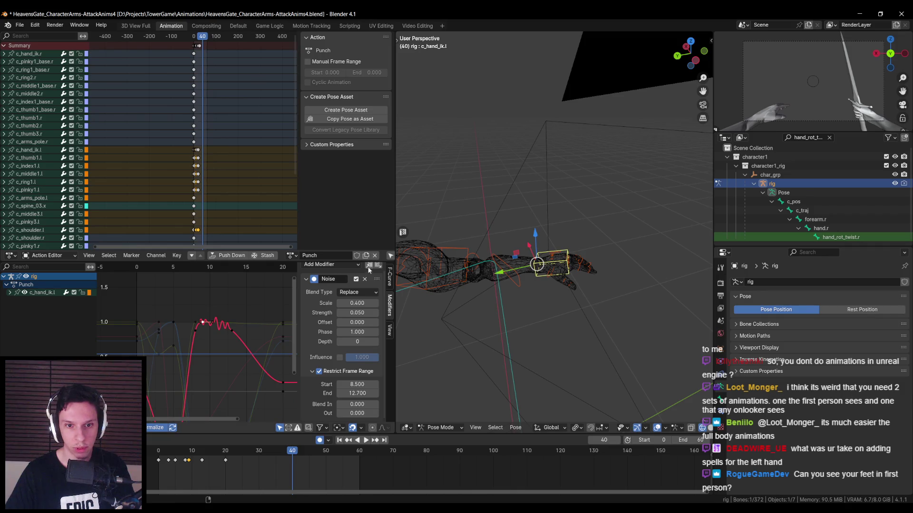
{"action": "key", "text": "Home"}
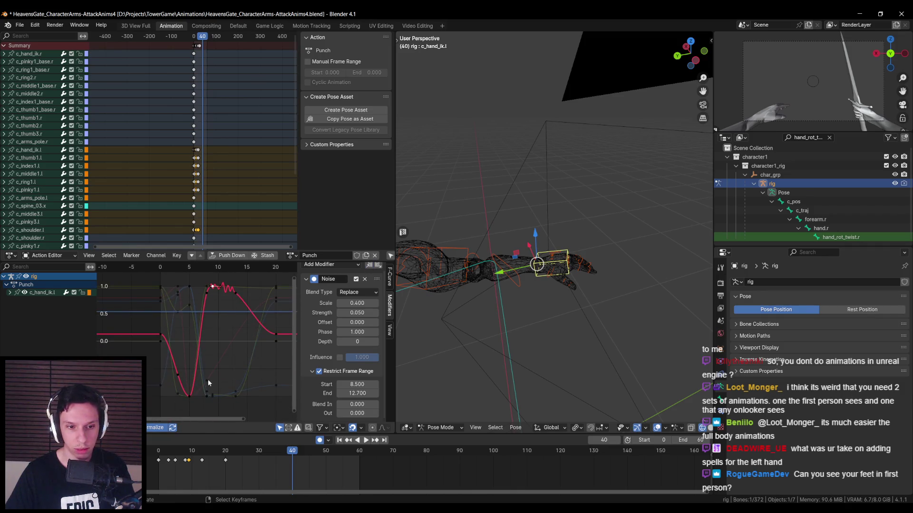
Add a Noise modifier to c_hand_ik.l's Y Location curve and preview the punch.
{"action": "left_click", "coordinate": [9, 293]}
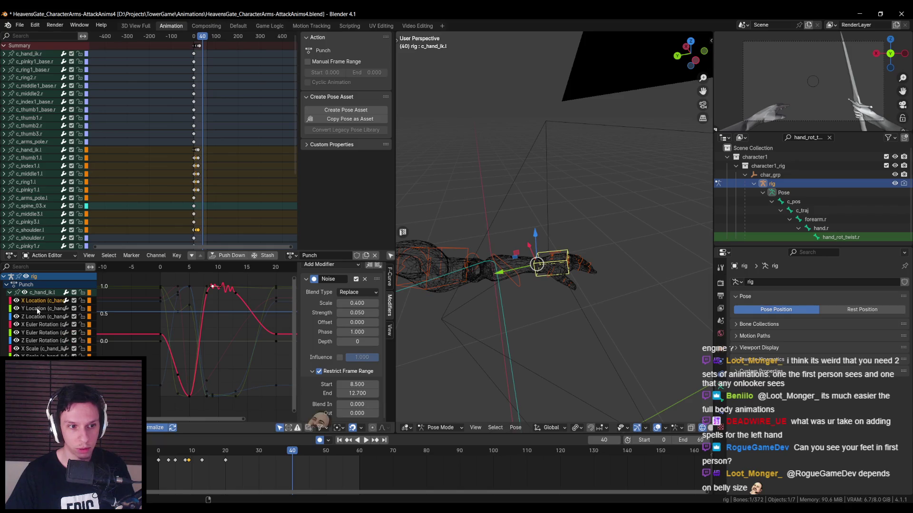
{"action": "left_click", "coordinate": [37, 309]}
{"action": "left_click_drag", "start_coordinate": [212, 397], "coordinate": [207, 400]}
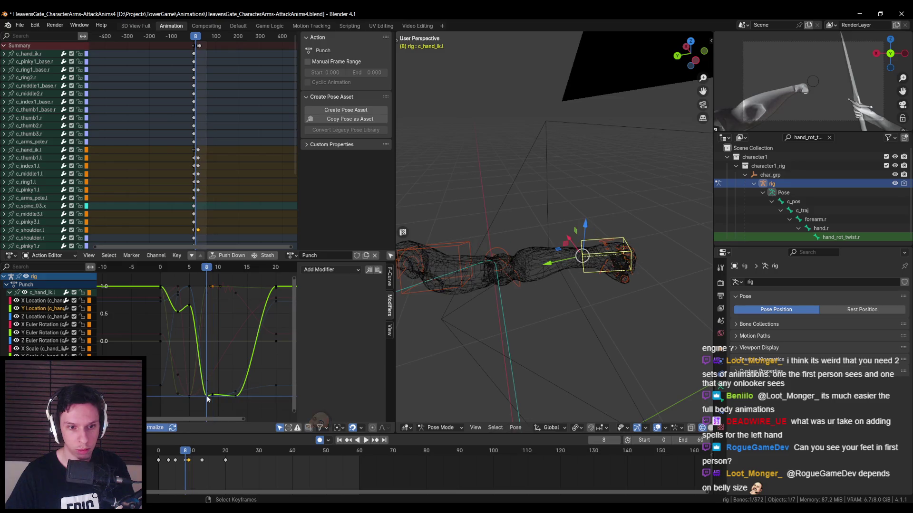
{"action": "left_click", "coordinate": [372, 271]}
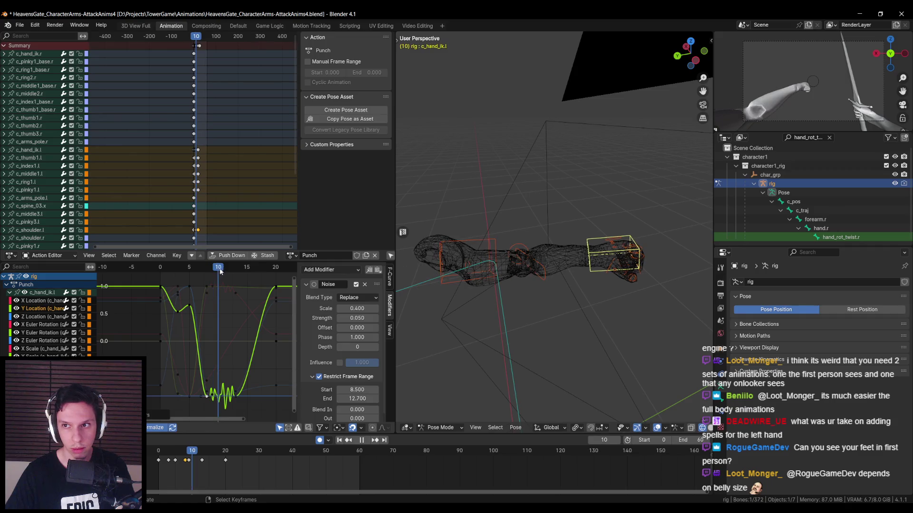
{"action": "key", "text": "space"}
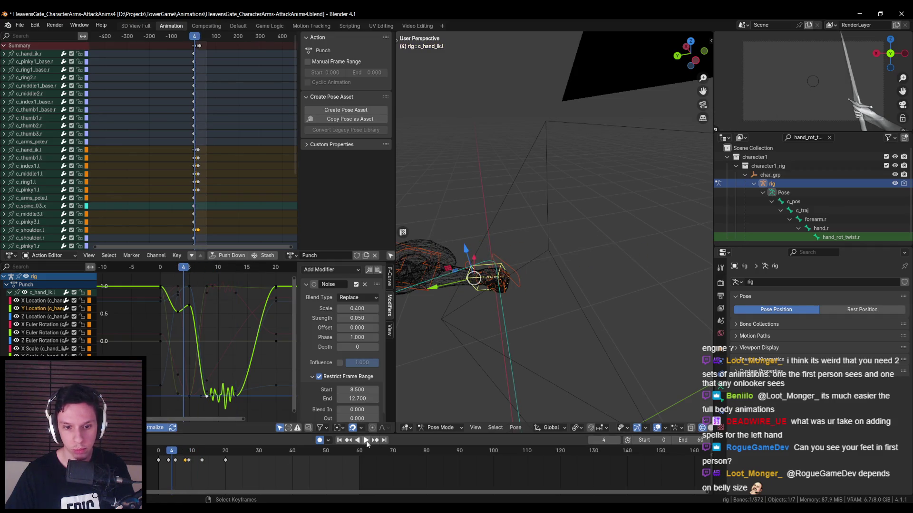
{"action": "left_click", "coordinate": [365, 441]}
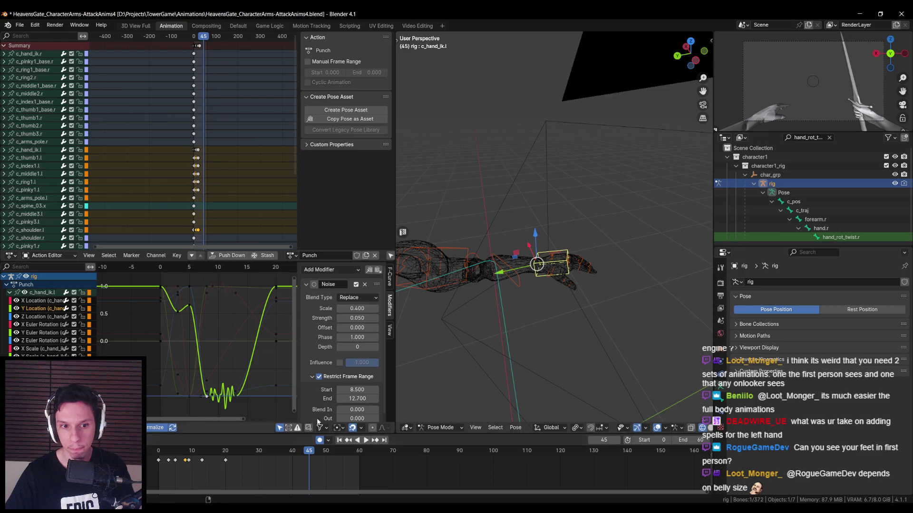
Add Noise to the Z Location curve with strength 0.02 and step through frames 7–14.
{"action": "left_click", "coordinate": [39, 317]}
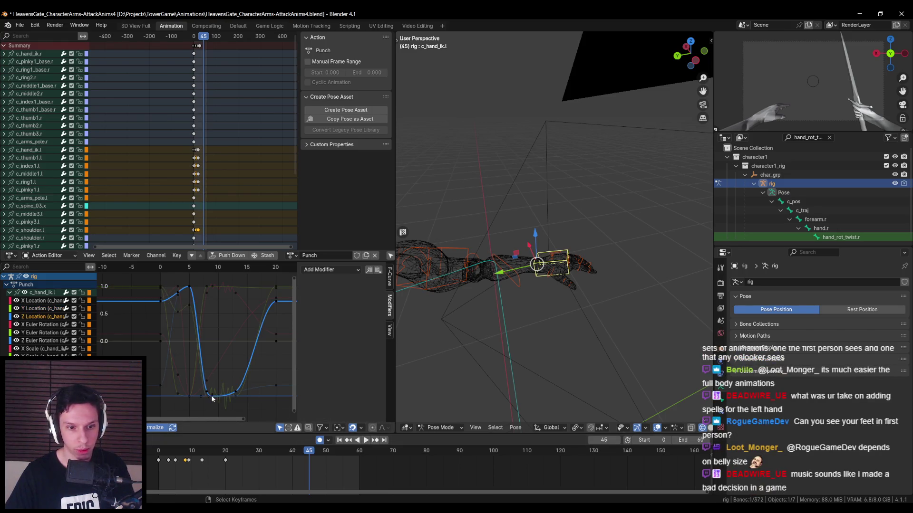
{"action": "left_click", "coordinate": [378, 270]}
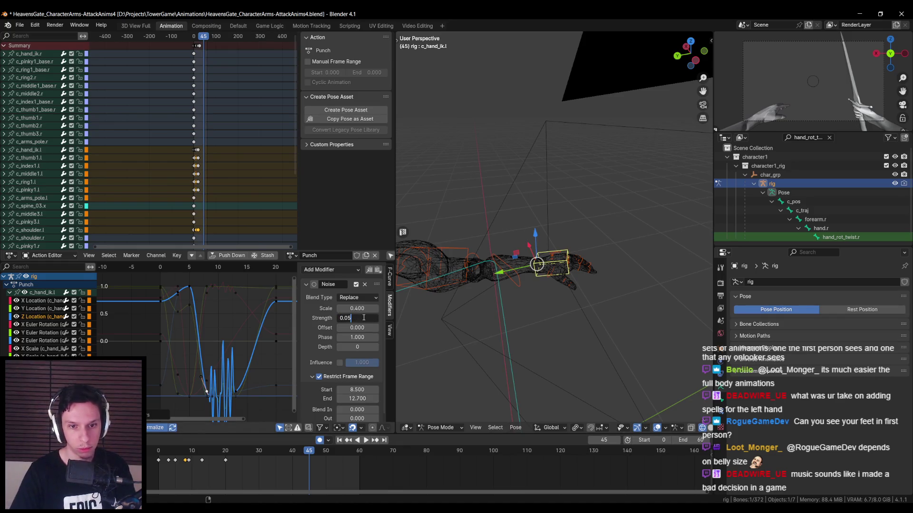
{"action": "key", "text": "Return"}
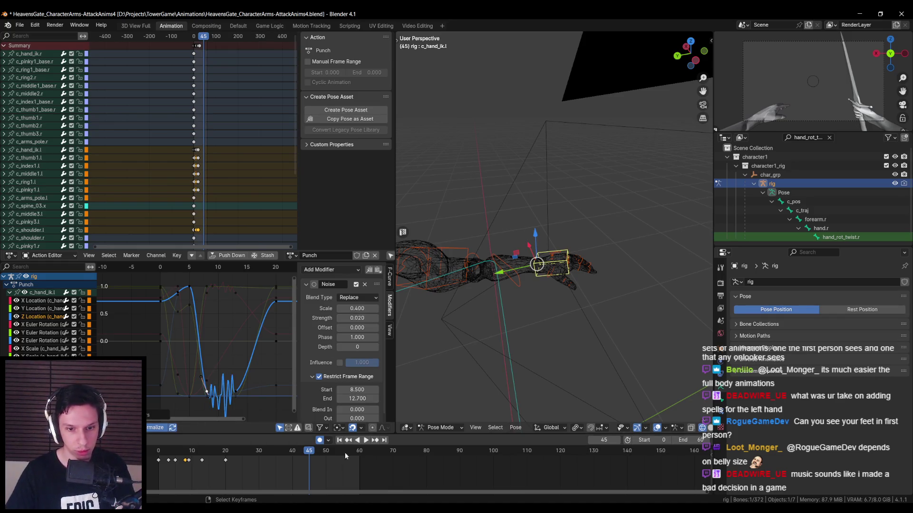
{"action": "left_click", "coordinate": [365, 440]}
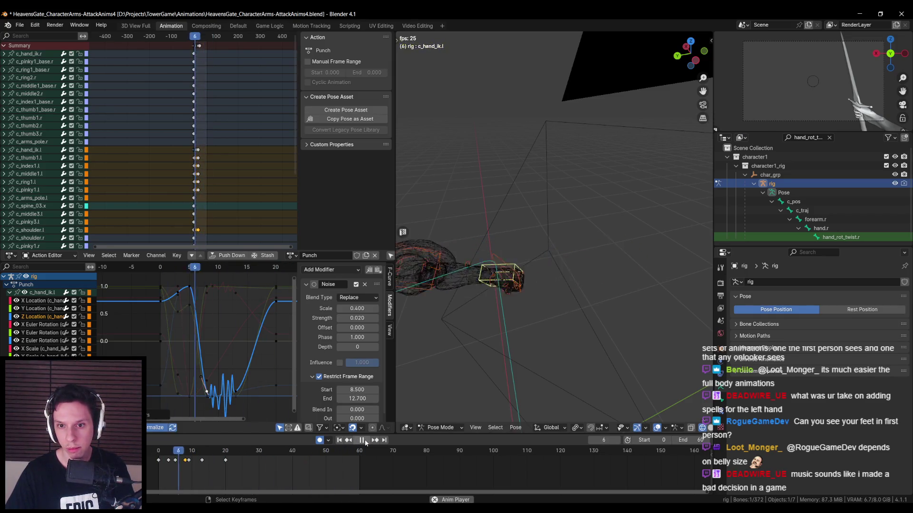
{"action": "left_click", "coordinate": [362, 440]}
{"action": "left_click", "coordinate": [182, 451]}
{"action": "left_click_drag", "start_coordinate": [183, 450], "coordinate": [207, 452]}
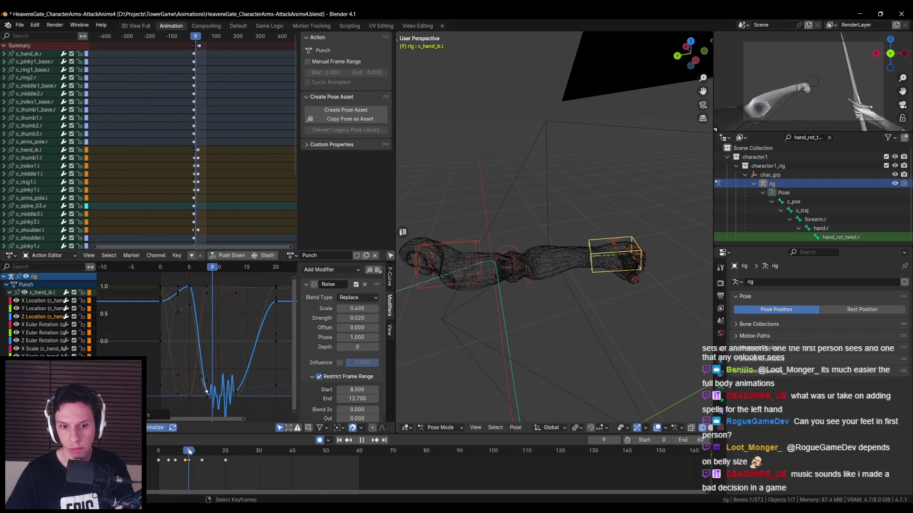
Compare the X and Y Location noise settings and replay the impact around frame 8.
{"action": "key", "text": "space"}
{"action": "scroll", "coordinate": [340, 406], "scroll_direction": "down", "scroll_amount": 1}
{"action": "left_click_drag", "start_coordinate": [209, 447], "coordinate": [186, 452]}
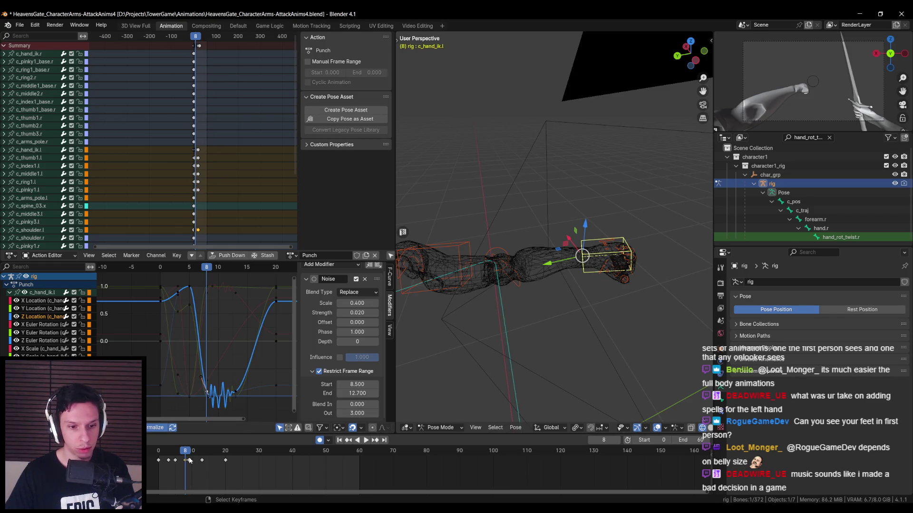
{"action": "left_click", "coordinate": [213, 288]}
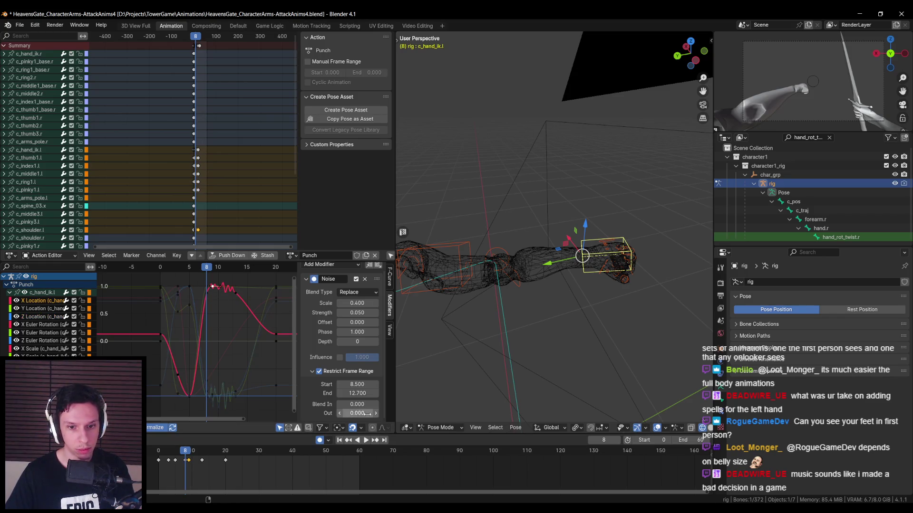
{"action": "left_click", "coordinate": [213, 396]}
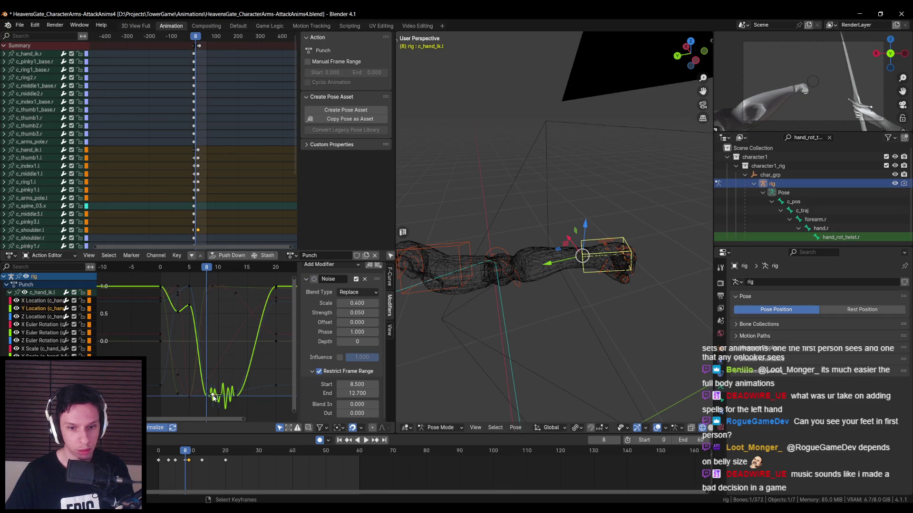
{"action": "key", "text": "shift+Left"}
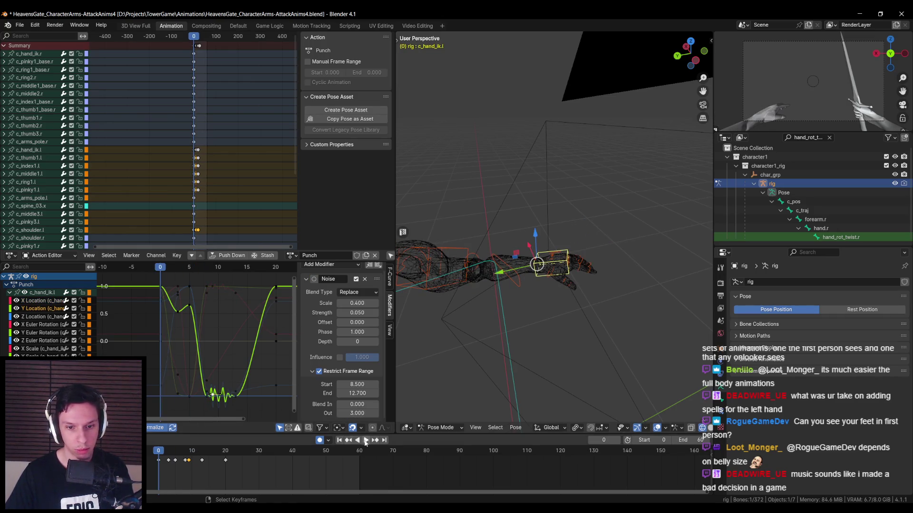
{"action": "left_click", "coordinate": [365, 440]}
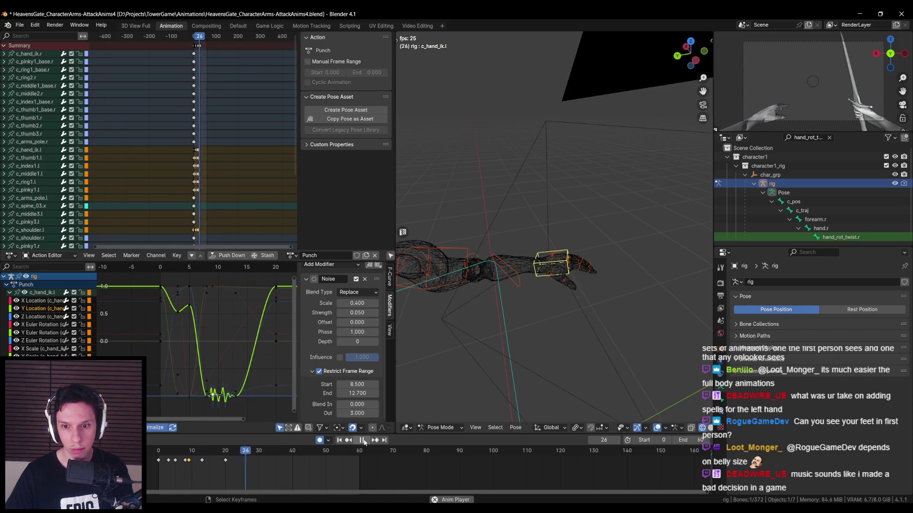
{"action": "left_click", "coordinate": [192, 451]}
{"action": "mouse_move", "coordinate": [192, 451]}
{"action": "left_mouse_down"}
{"action": "mouse_move", "coordinate": [201, 452]}
{"action": "mouse_move", "coordinate": [186, 454]}
{"action": "left_mouse_up"}
Try Y noise strength 0.2, settle on 0.1, and replay the punch from the start.
{"action": "scroll", "coordinate": [211, 396], "scroll_direction": "up", "scroll_amount": 7}
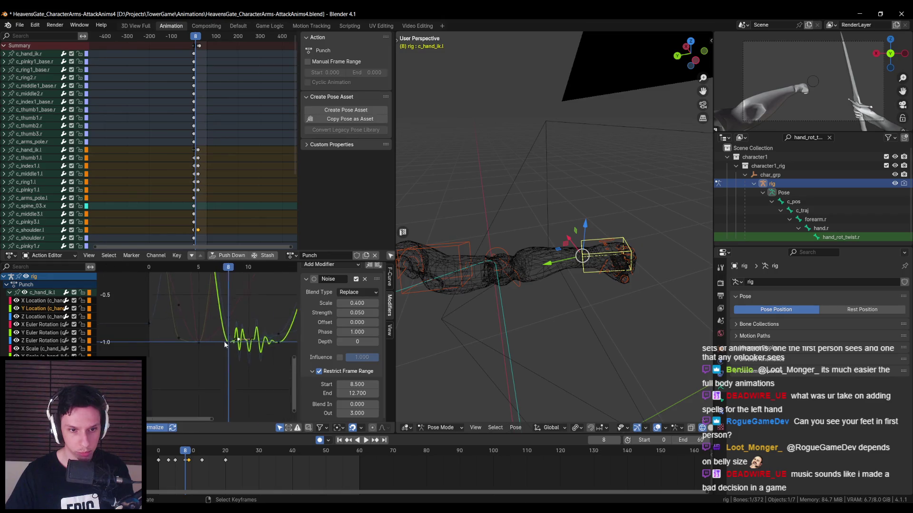
{"action": "left_click", "coordinate": [352, 314]}
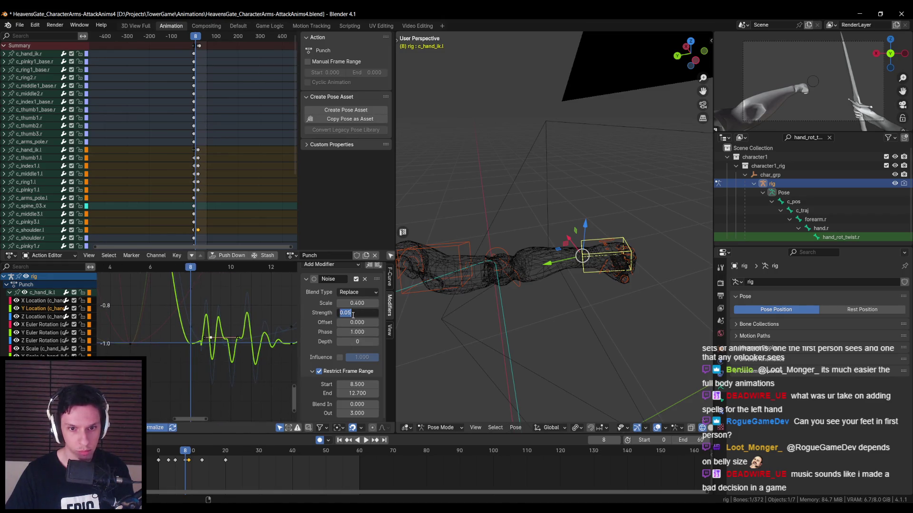
{"action": "type", "text": "0.2"}
{"action": "key", "text": "Return"}
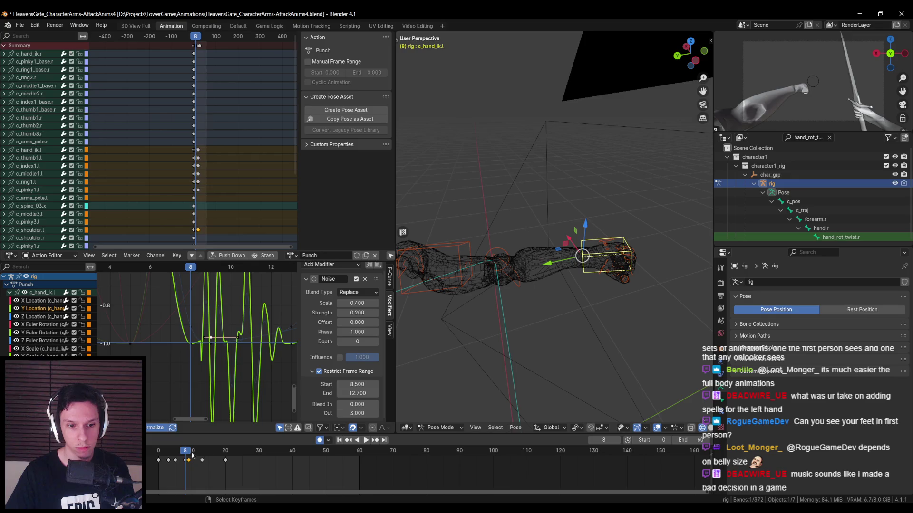
{"action": "key", "text": "space"}
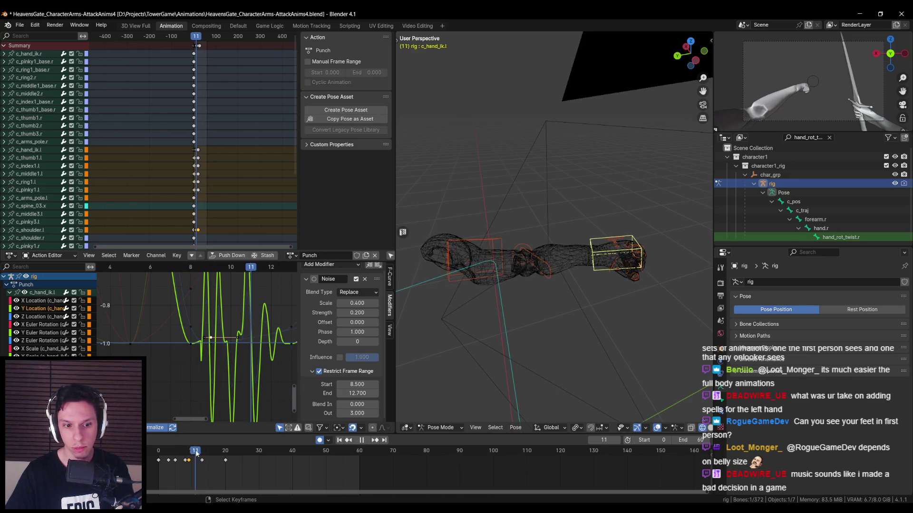
{"action": "left_click_drag", "start_coordinate": [198, 453], "coordinate": [186, 455]}
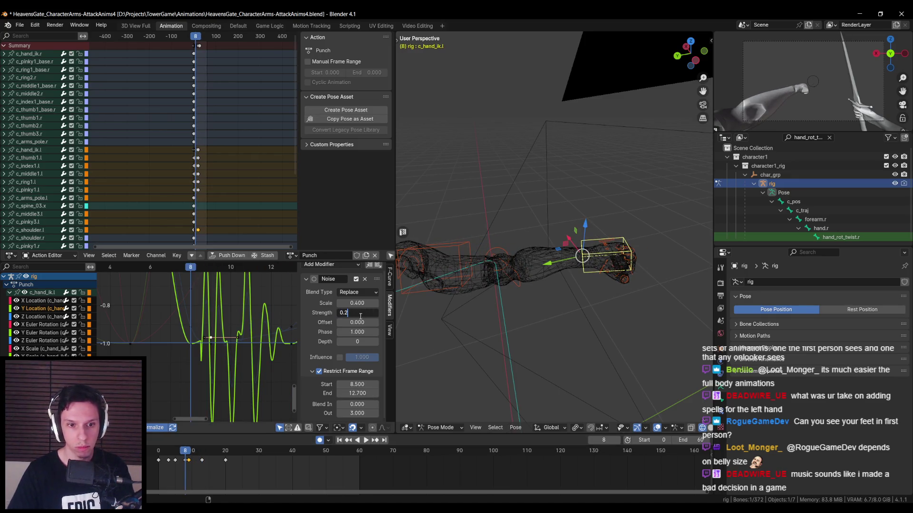
{"action": "key", "text": "BackSpace"}
{"action": "type", "text": "1"}
{"action": "key", "text": "Return"}
{"action": "key", "text": "shift+Left"}
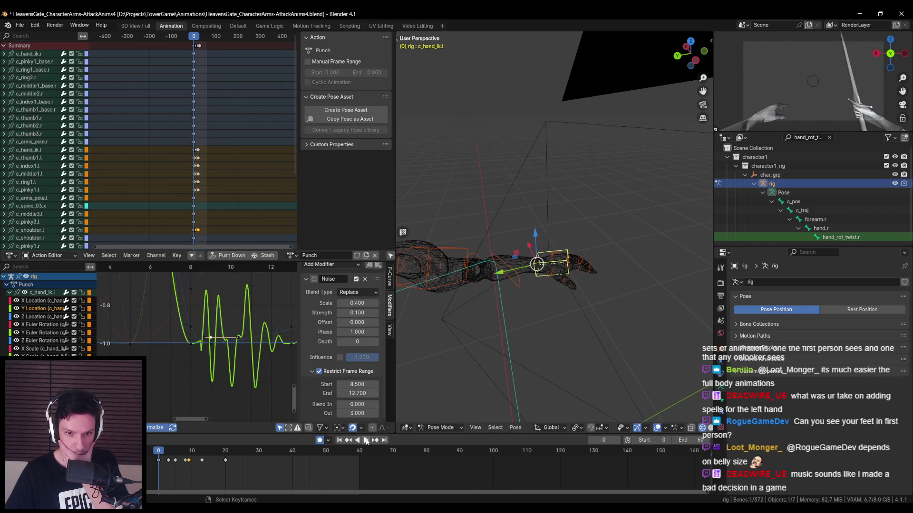
{"action": "left_click", "coordinate": [366, 440]}
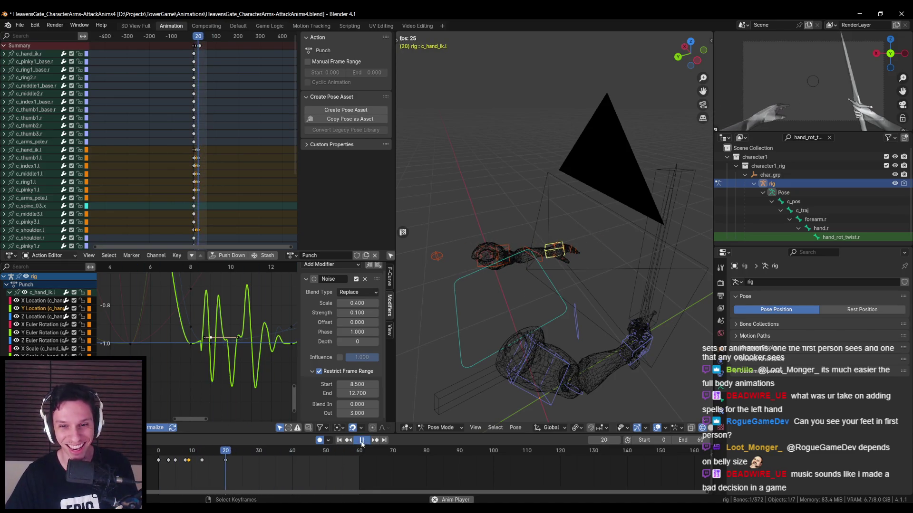
{"action": "key", "text": "Escape"}
{"action": "mouse_move", "coordinate": [159, 452]}
{"action": "left_mouse_down"}
{"action": "mouse_move", "coordinate": [213, 451]}
{"action": "mouse_move", "coordinate": [159, 455]}
{"action": "left_mouse_up"}
Select the right hand IK control and adjust its pose around frame 4.
{"action": "middle_click_drag", "start_coordinate": [546, 304], "coordinate": [577, 322]}
{"action": "left_click", "coordinate": [547, 333]}
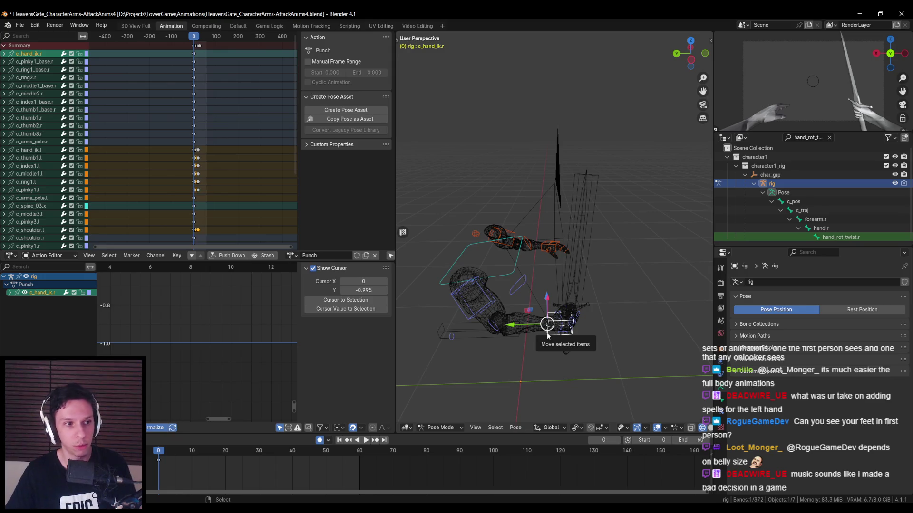
{"action": "mouse_move", "coordinate": [501, 368]}
{"action": "middle_mouse_down"}
{"action": "mouse_move", "coordinate": [534, 345]}
{"action": "mouse_move", "coordinate": [588, 347]}
{"action": "middle_mouse_up"}
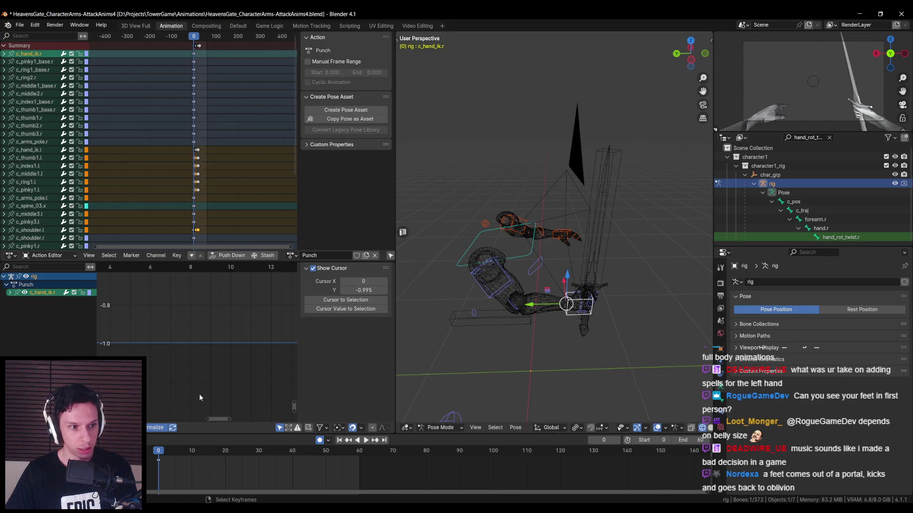
{"action": "left_click", "coordinate": [161, 452]}
{"action": "key", "text": "space"}
{"action": "left_click_drag", "start_coordinate": [162, 450], "coordinate": [173, 448]}
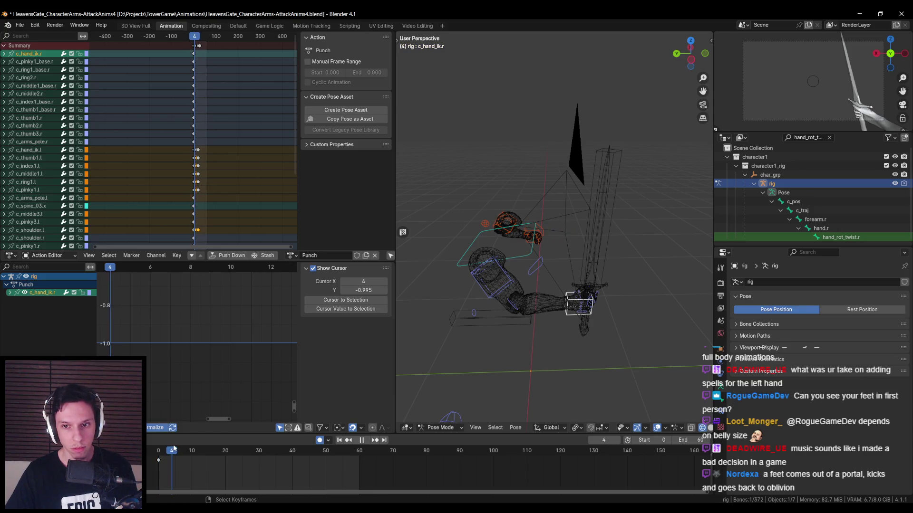
{"action": "key", "text": "g"}
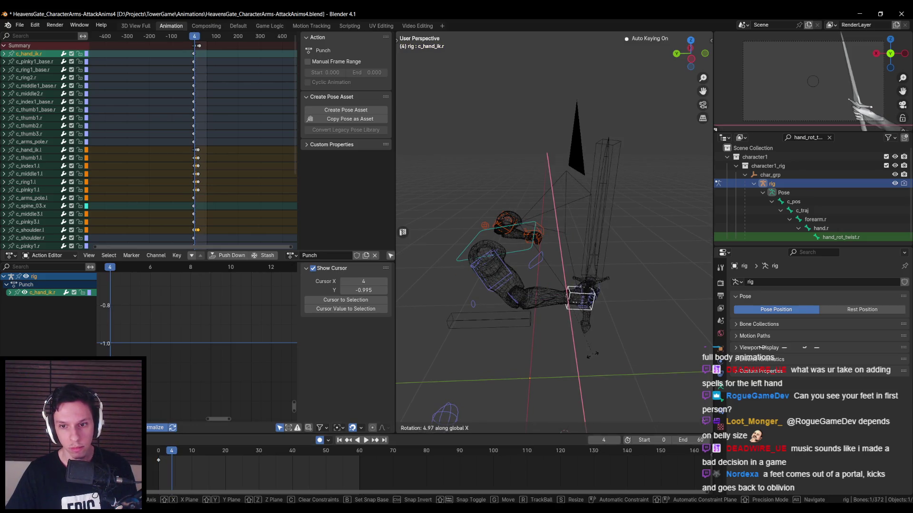
{"action": "left_click", "coordinate": [595, 354]}
{"action": "scroll", "coordinate": [534, 300], "scroll_direction": "up", "scroll_amount": 5}
Switch to solid shading, select the WeaponBone and delete its later keyframes.
{"action": "key", "text": "shift+z"}
{"action": "mouse_move", "coordinate": [538, 284]}
{"action": "middle_mouse_down"}
{"action": "mouse_move", "coordinate": [546, 284]}
{"action": "mouse_move", "coordinate": [536, 246]}
{"action": "middle_mouse_up"}
{"action": "left_click", "coordinate": [536, 246]}
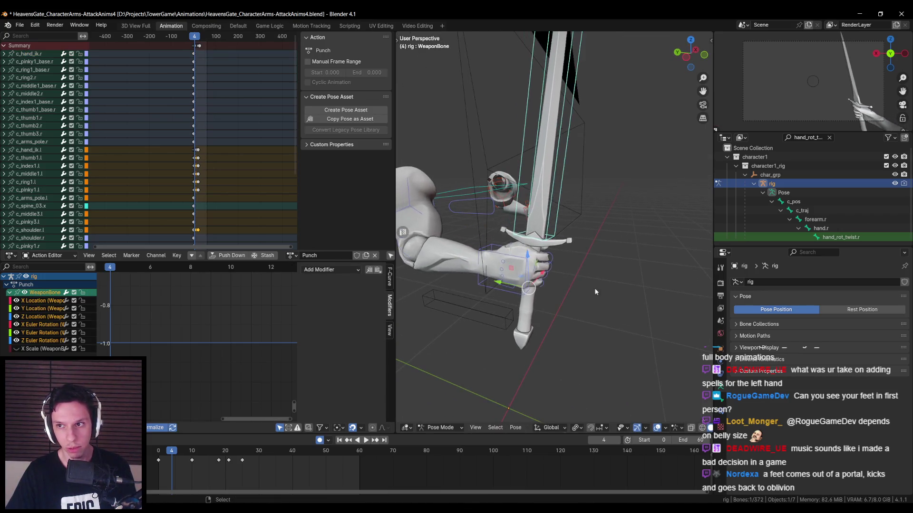
{"action": "middle_click_drag", "start_coordinate": [591, 272], "coordinate": [619, 292]}
{"action": "scroll", "coordinate": [618, 292], "scroll_direction": "down", "scroll_amount": 4}
{"action": "mouse_move", "coordinate": [167, 456]}
{"action": "left_mouse_down"}
{"action": "mouse_move", "coordinate": [233, 457]}
{"action": "mouse_move", "coordinate": [186, 456]}
{"action": "left_mouse_up"}
{"action": "key", "text": "Delete"}
{"action": "key", "text": "space"}
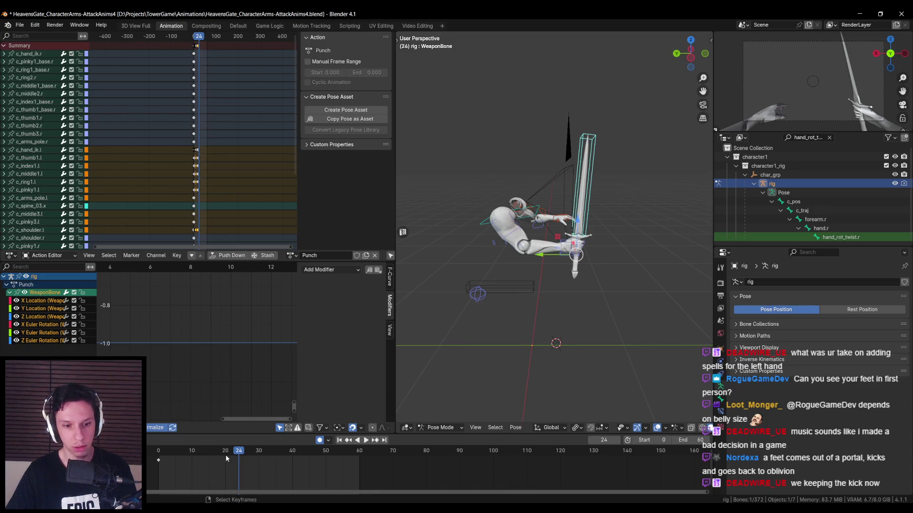
At frame 5, rotate the WeaponBone about global X and shift it along Y.
{"action": "left_click_drag", "start_coordinate": [185, 454], "coordinate": [176, 458]}
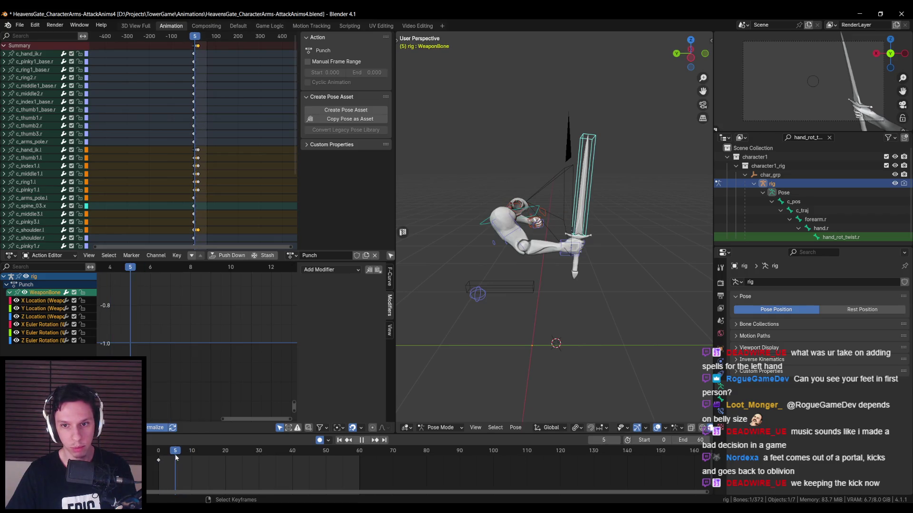
{"action": "key", "text": "r"}
{"action": "key", "text": "x"}
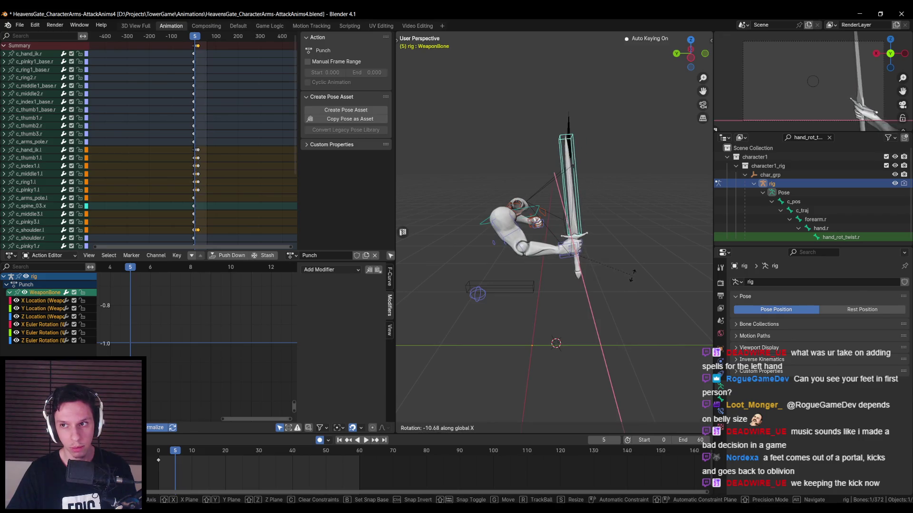
{"action": "left_click", "coordinate": [632, 278]}
{"action": "key", "text": "g"}
{"action": "key", "text": "y"}
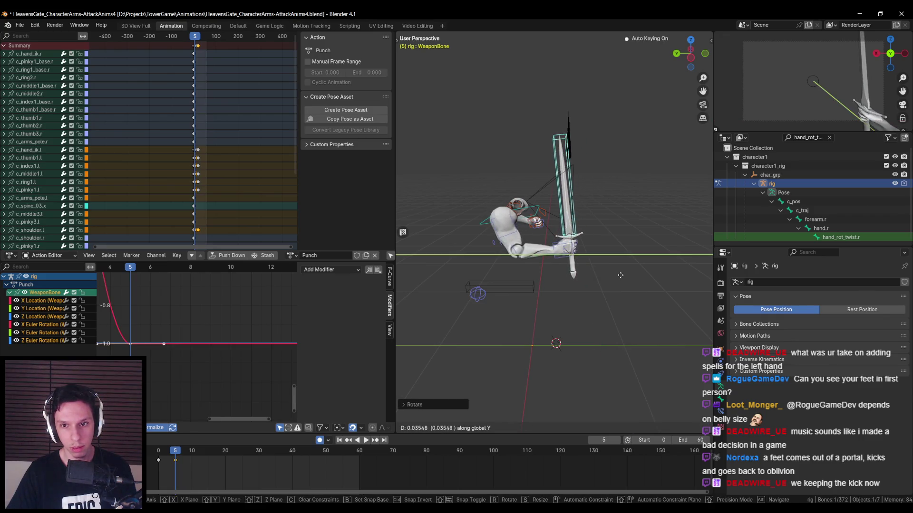
{"action": "left_click", "coordinate": [618, 276]}
{"action": "key", "text": "r"}
{"action": "key", "text": "x"}
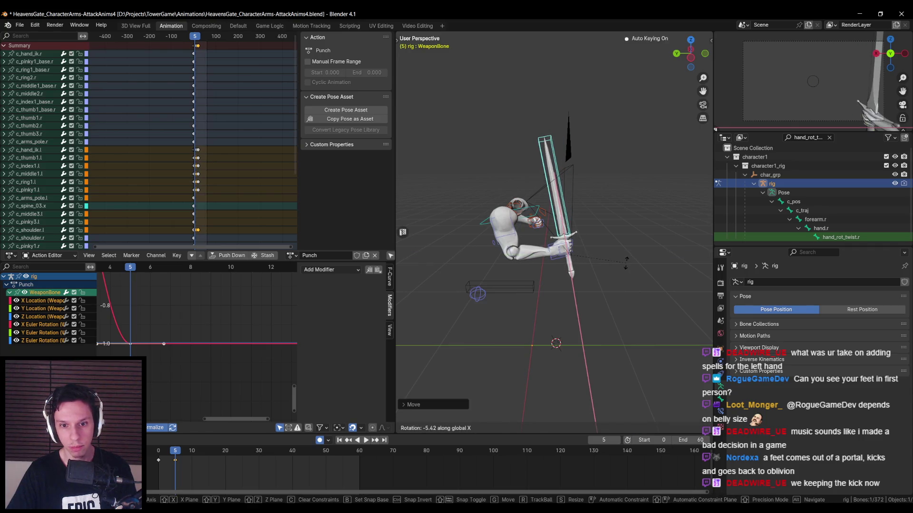
{"action": "left_click", "coordinate": [626, 263]}
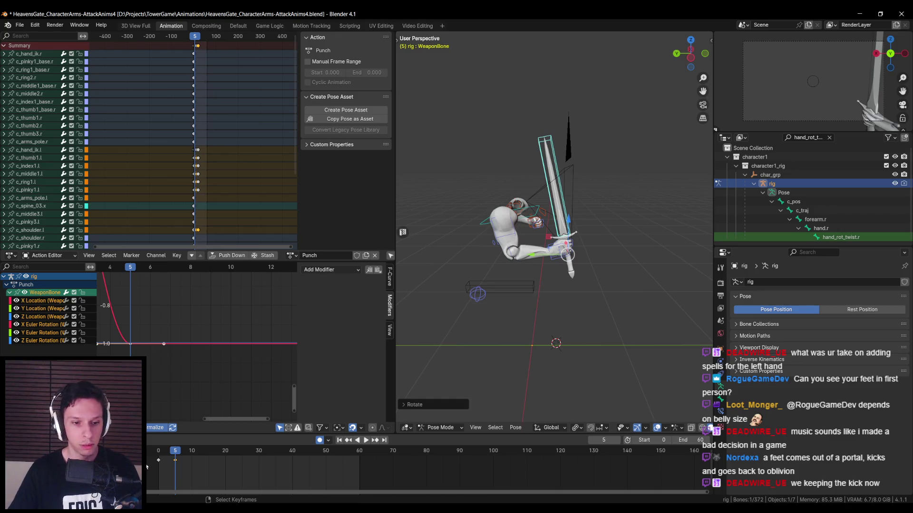
Rotate and move the WeaponBone at frame 9, then play the punch to check the swing.
{"action": "left_click_drag", "start_coordinate": [179, 455], "coordinate": [190, 454]}
{"action": "key", "text": "r"}
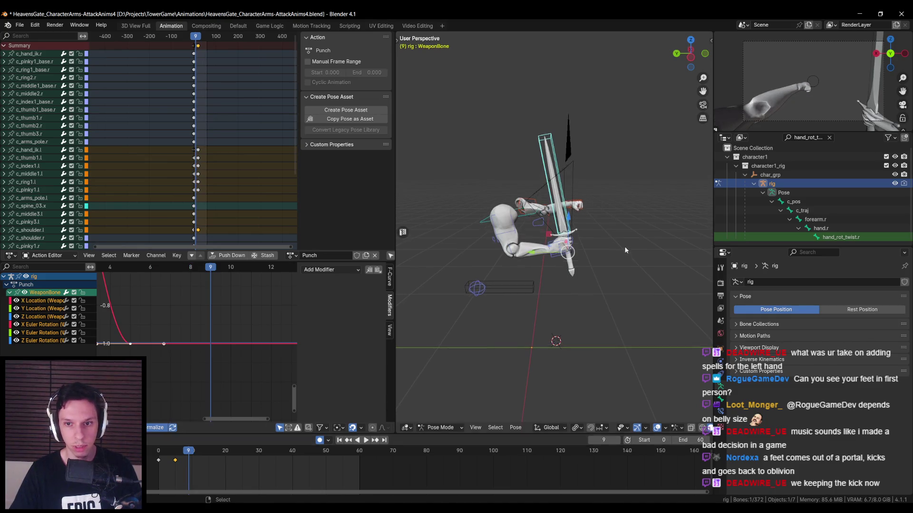
{"action": "left_click", "coordinate": [623, 269]}
{"action": "key", "text": "g"}
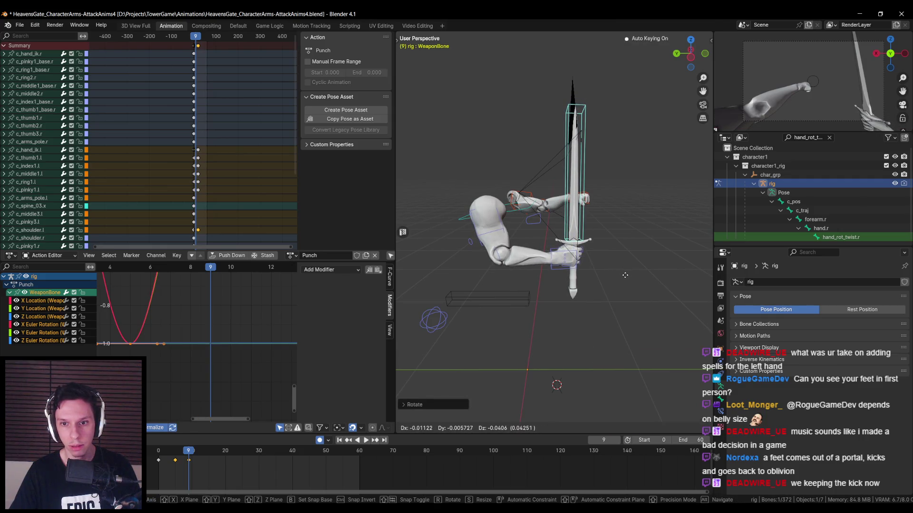
{"action": "left_click", "coordinate": [624, 275]}
{"action": "key", "text": "space"}
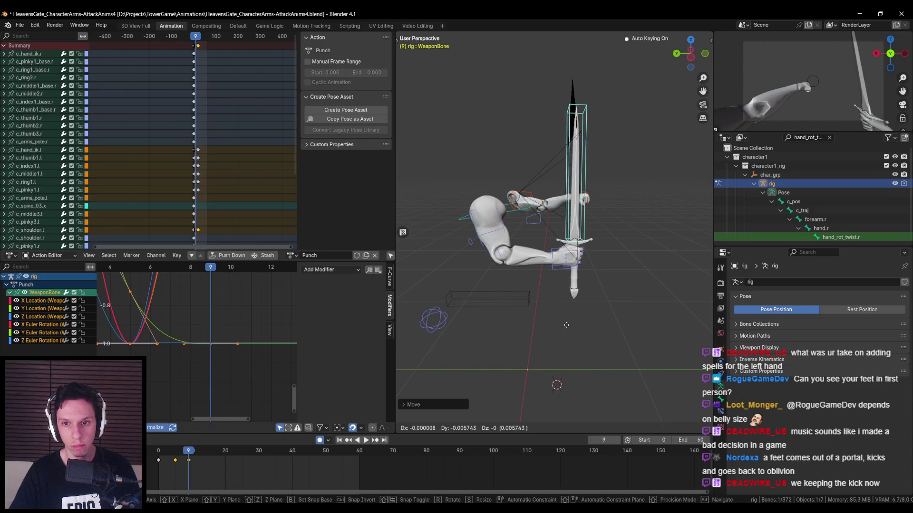
{"action": "left_click", "coordinate": [165, 453]}
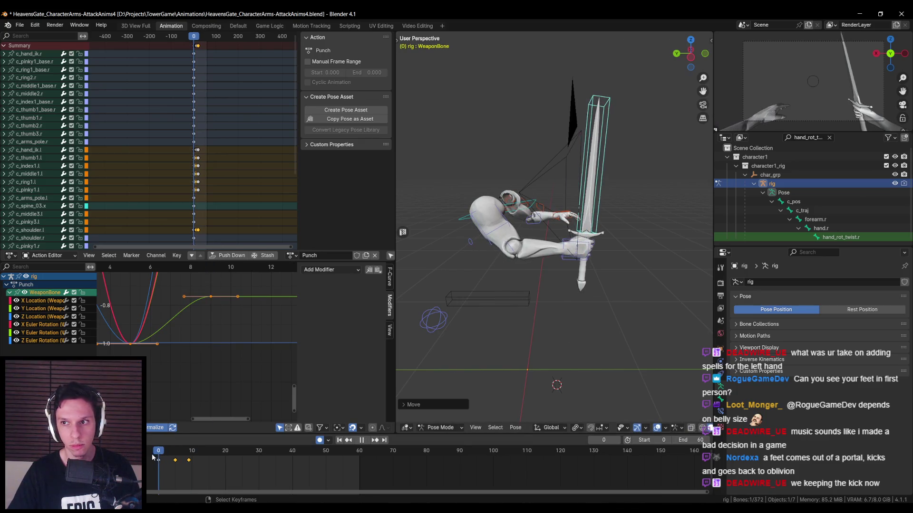
{"action": "mouse_move", "coordinate": [177, 457]}
{"action": "left_mouse_down"}
{"action": "mouse_move", "coordinate": [190, 456]}
{"action": "mouse_move", "coordinate": [178, 454]}
{"action": "left_mouse_up"}
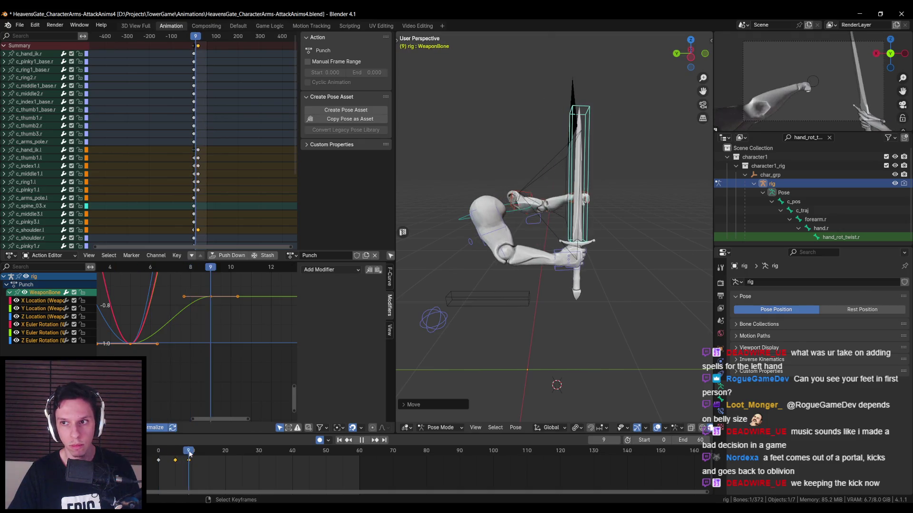
{"action": "key", "text": "space"}
Nudge the sword along global Y at frame 5 and replay the punch.
{"action": "key", "text": "g"}
{"action": "key", "text": "y"}
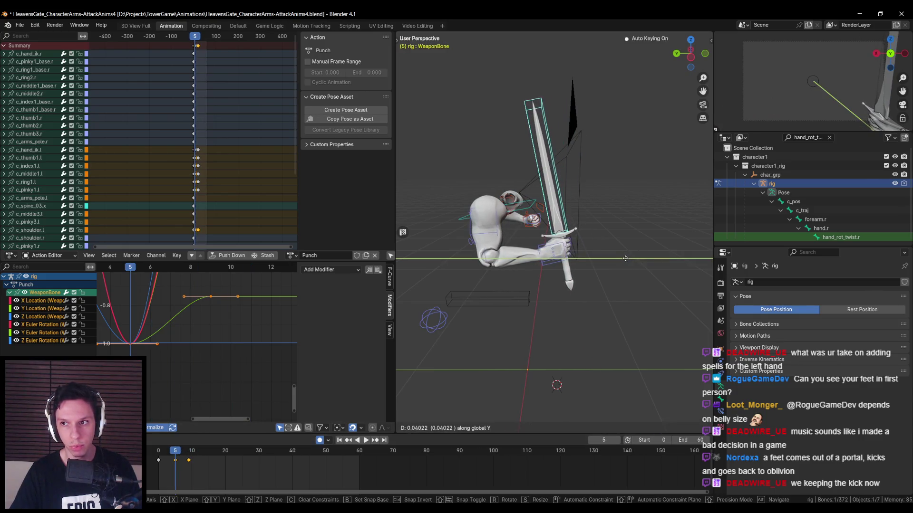
{"action": "left_click", "coordinate": [624, 262]}
{"action": "mouse_move", "coordinate": [175, 451]}
{"action": "left_mouse_down"}
{"action": "mouse_move", "coordinate": [192, 445]}
{"action": "mouse_move", "coordinate": [158, 449]}
{"action": "left_mouse_up"}
{"action": "key", "text": "space"}
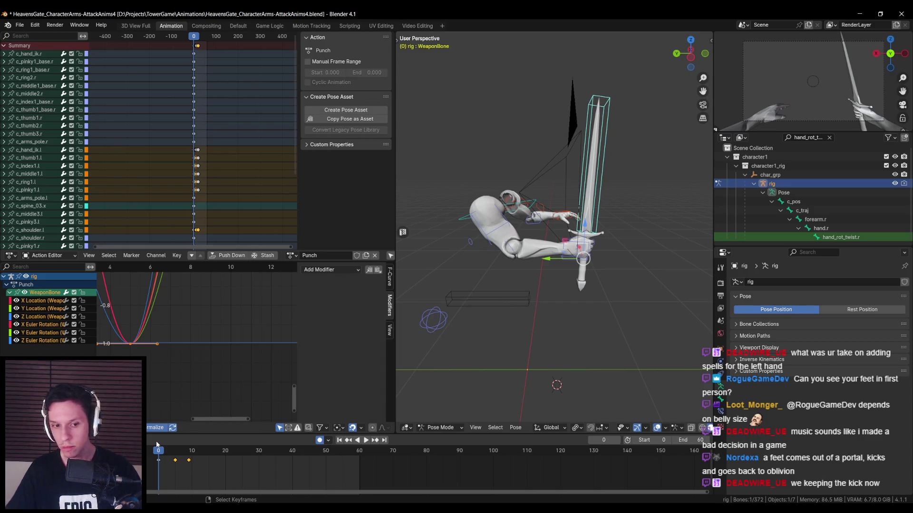
{"action": "mouse_move", "coordinate": [158, 450]}
{"action": "left_mouse_down"}
{"action": "mouse_move", "coordinate": [194, 453]}
{"action": "mouse_move", "coordinate": [158, 452]}
{"action": "left_mouse_up"}
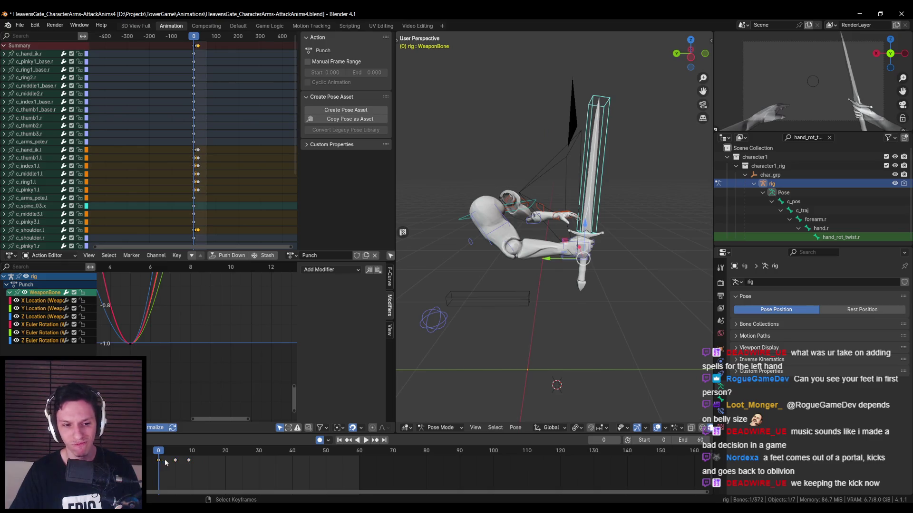
{"action": "key", "text": "space"}
{"action": "key", "text": "Escape"}
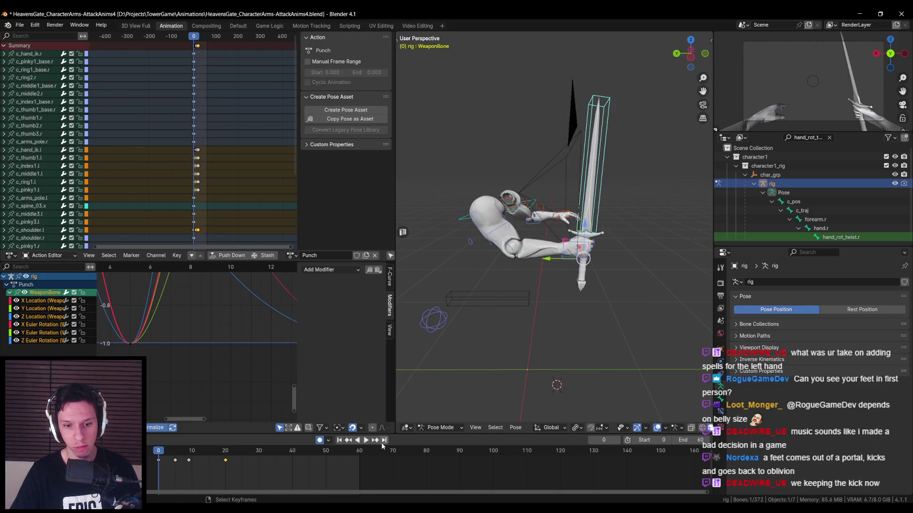
{"action": "left_click", "coordinate": [367, 441]}
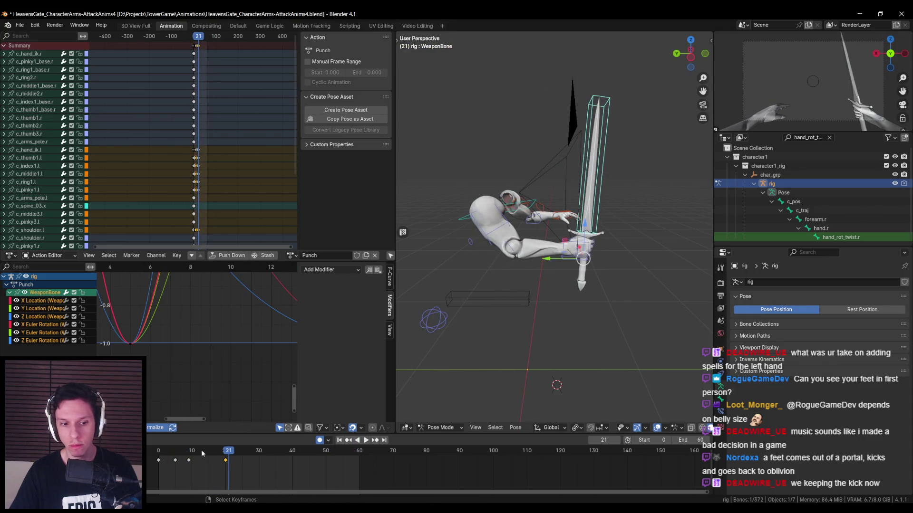
{"action": "key", "text": "space"}
Rotate the sword about global X, shift it along Y, and replay the punch.
{"action": "key", "text": "r"}
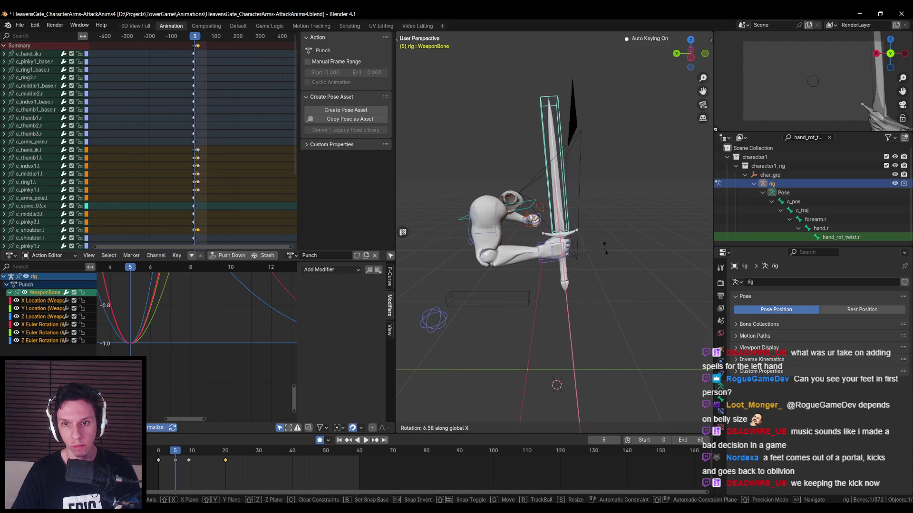
{"action": "key", "text": "Return"}
{"action": "key", "text": "g"}
{"action": "key", "text": "y"}
{"action": "left_click", "coordinate": [616, 249]}
{"action": "left_click", "coordinate": [364, 441]}
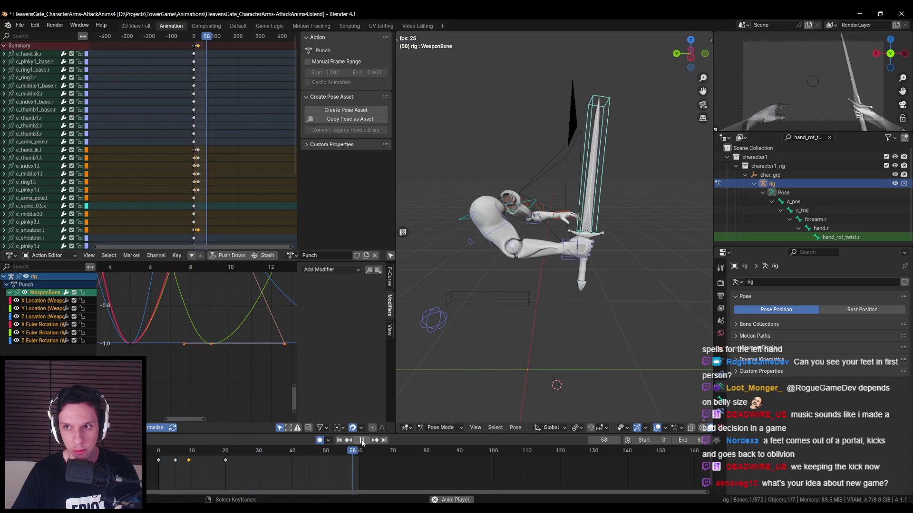
On c_hand_ik.l's X Location curve, set noise strength 0.1 and frame end 14, then replay.
{"action": "left_click", "coordinate": [361, 440]}
{"action": "scroll", "coordinate": [210, 380], "scroll_direction": "down", "scroll_amount": 2}
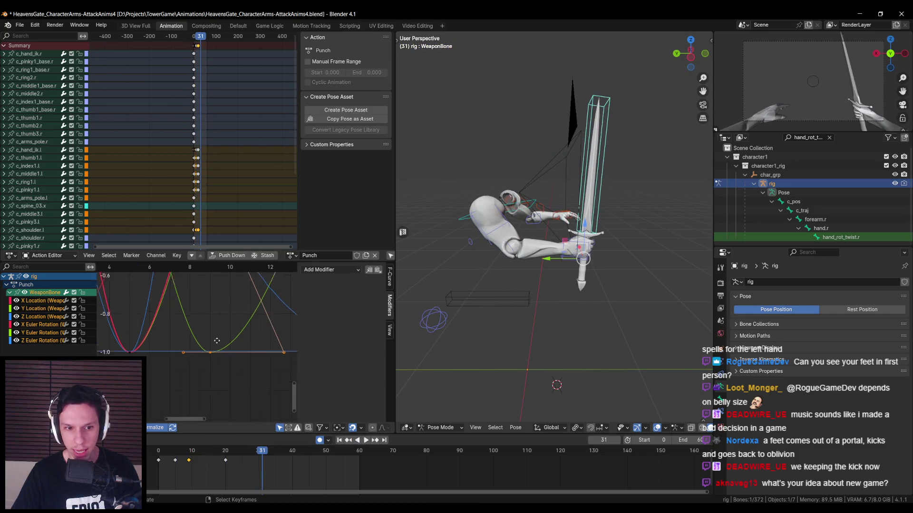
{"action": "left_click", "coordinate": [562, 218]}
{"action": "key", "text": "Home"}
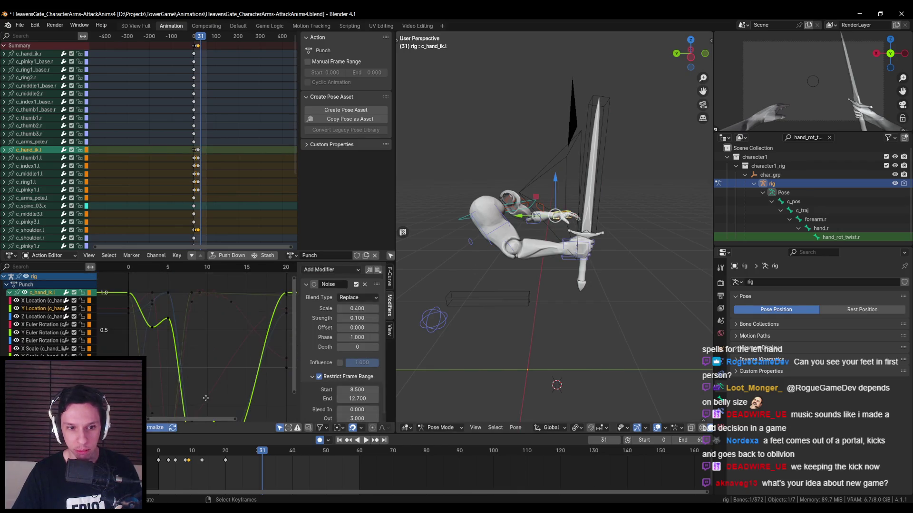
{"action": "left_click", "coordinate": [201, 298]}
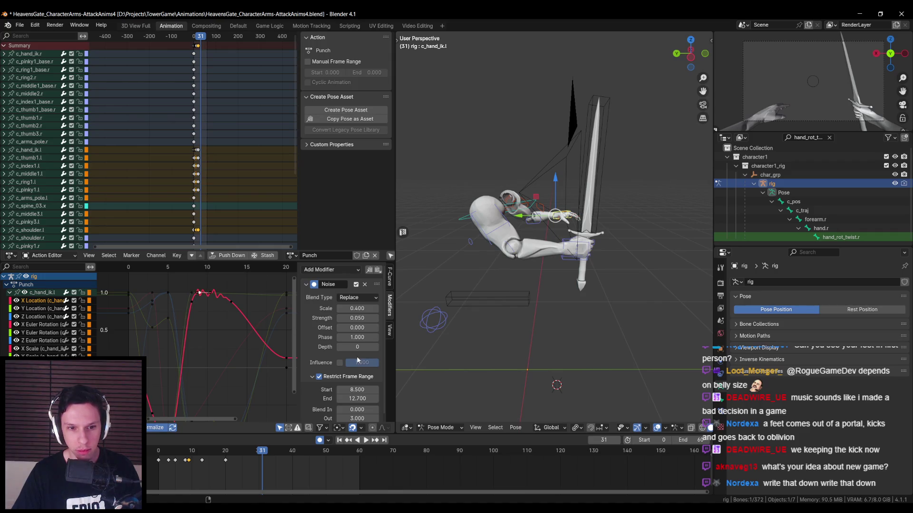
{"action": "scroll", "coordinate": [357, 355], "scroll_direction": "down", "scroll_amount": 1}
{"action": "left_click", "coordinate": [361, 313]}
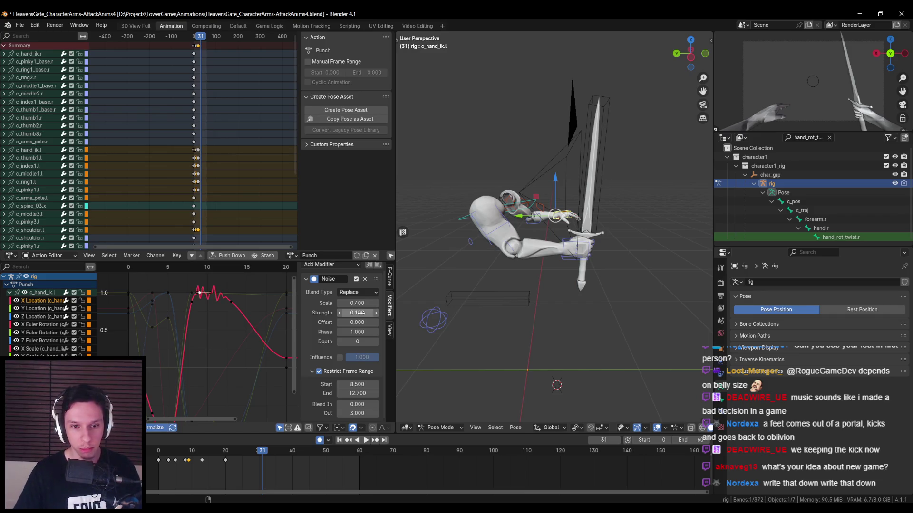
{"action": "left_click", "coordinate": [365, 303]}
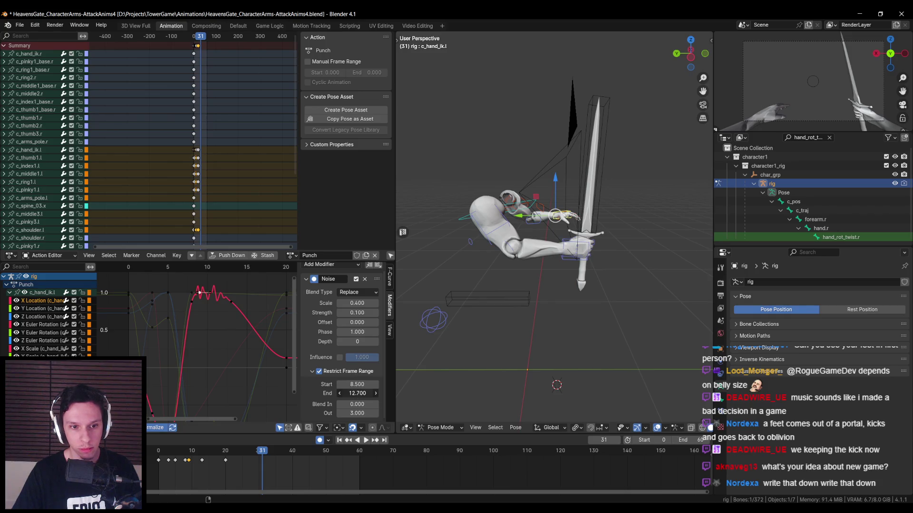
{"action": "key", "text": "shift+Left"}
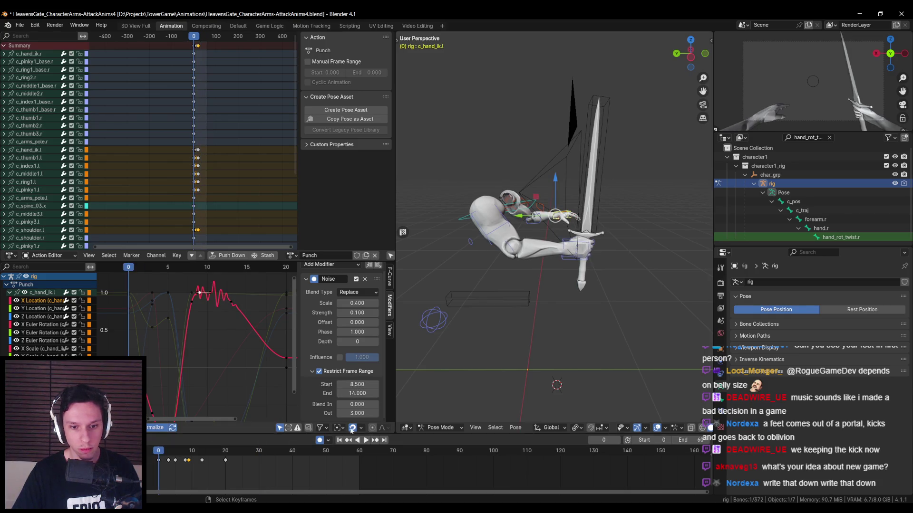
{"action": "left_click", "coordinate": [369, 442]}
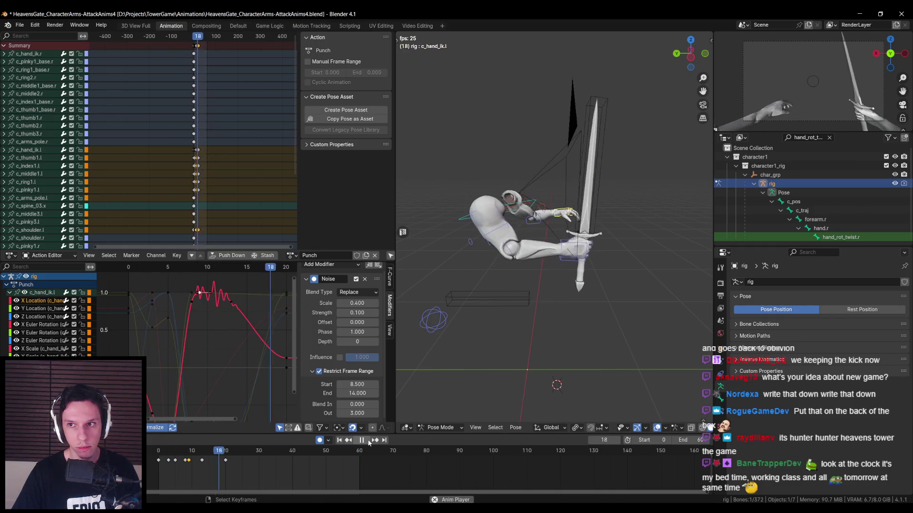
{"action": "left_click", "coordinate": [361, 440]}
Play through the punch and stop at frame 9 to view both arms from the side.
{"action": "left_click_drag", "start_coordinate": [158, 457], "coordinate": [188, 456]}
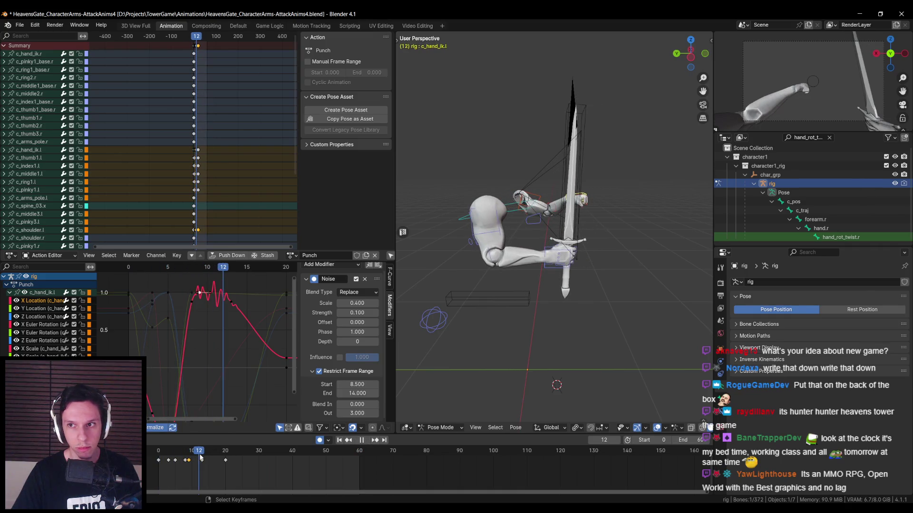
{"action": "key", "text": "Escape"}
{"action": "middle_click_drag", "start_coordinate": [580, 347], "coordinate": [598, 361]}
{"action": "scroll", "coordinate": [550, 295], "scroll_direction": "up", "scroll_amount": 5}
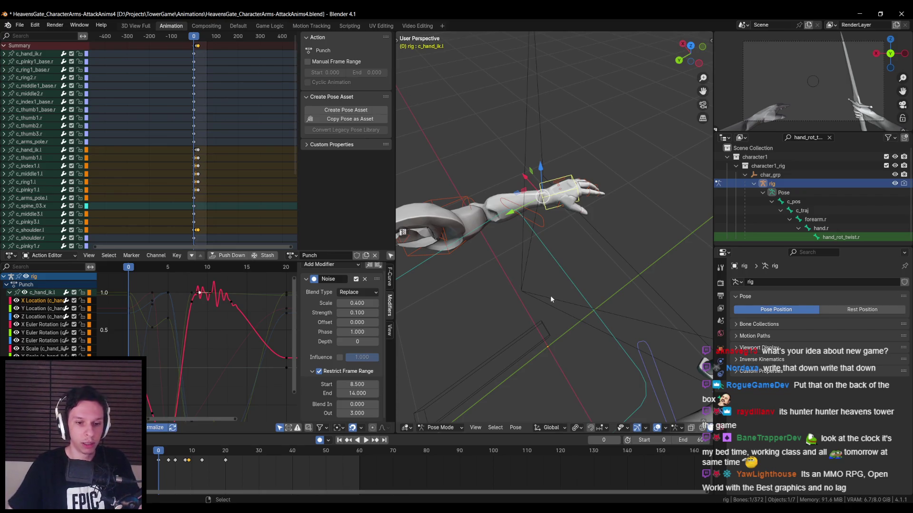
{"action": "mouse_move", "coordinate": [604, 241]}
{"action": "middle_mouse_down"}
{"action": "mouse_move", "coordinate": [635, 278]}
{"action": "mouse_move", "coordinate": [554, 344]}
{"action": "middle_mouse_up"}
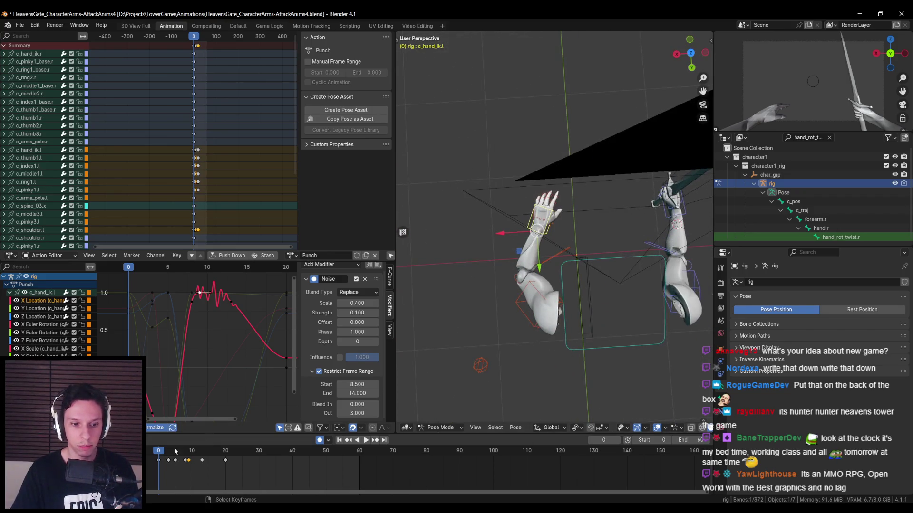
{"action": "key", "text": "space"}
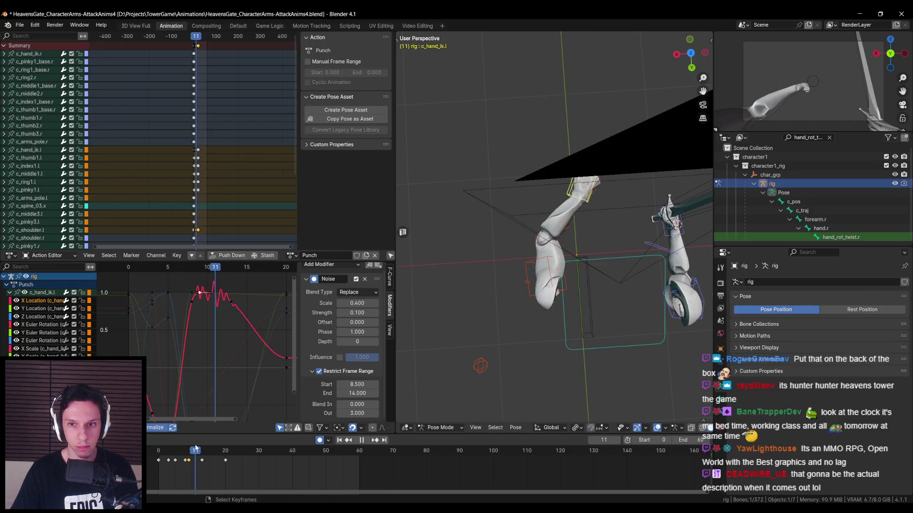
{"action": "left_click_drag", "start_coordinate": [195, 449], "coordinate": [189, 449]}
{"action": "key", "text": "space"}
Rotate the left hand IK around global Z and shift it left and down.
{"action": "key", "text": "r"}
{"action": "key", "text": "z"}
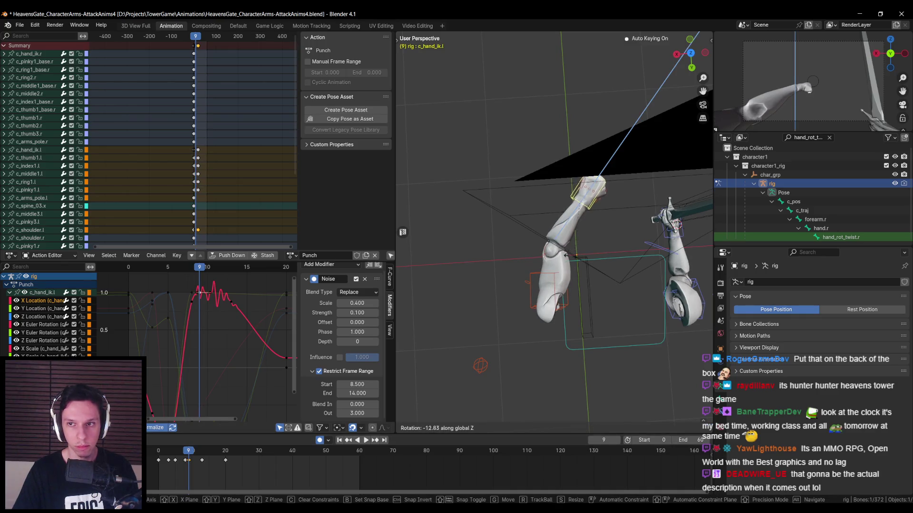
{"action": "left_click", "coordinate": [567, 262]}
{"action": "key", "text": "g"}
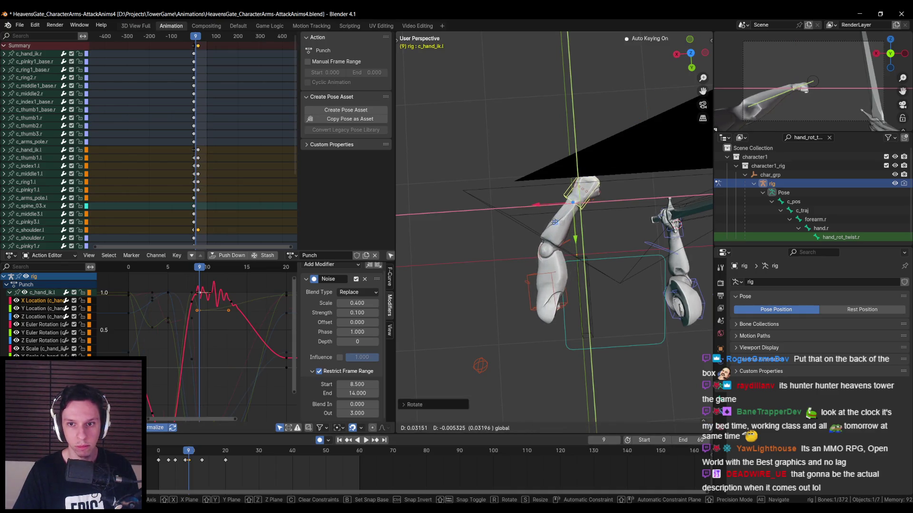
{"action": "left_click", "coordinate": [484, 275]}
{"action": "key", "text": "space"}
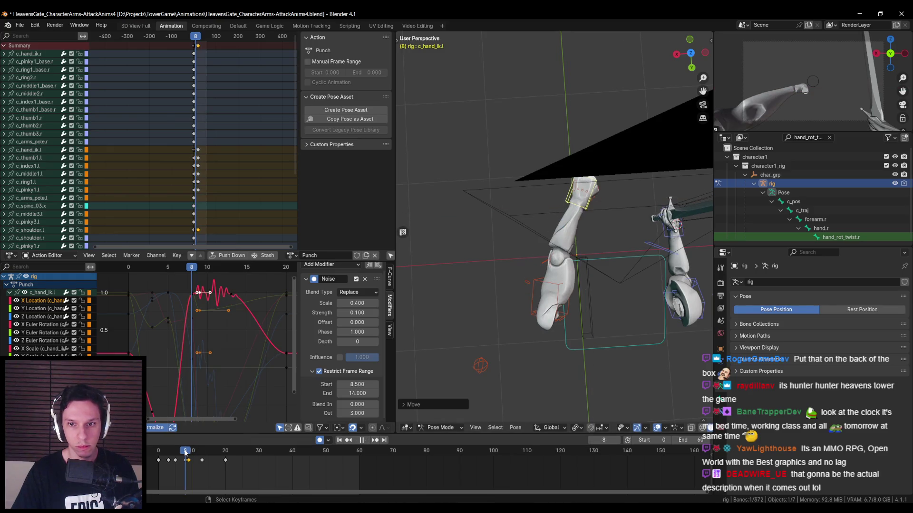
At frame 8, rotate and reposition the left hand IK bone so it is keyed.
{"action": "mouse_move", "coordinate": [195, 452]}
{"action": "left_mouse_down"}
{"action": "mouse_move", "coordinate": [155, 452]}
{"action": "mouse_move", "coordinate": [185, 449]}
{"action": "left_mouse_up"}
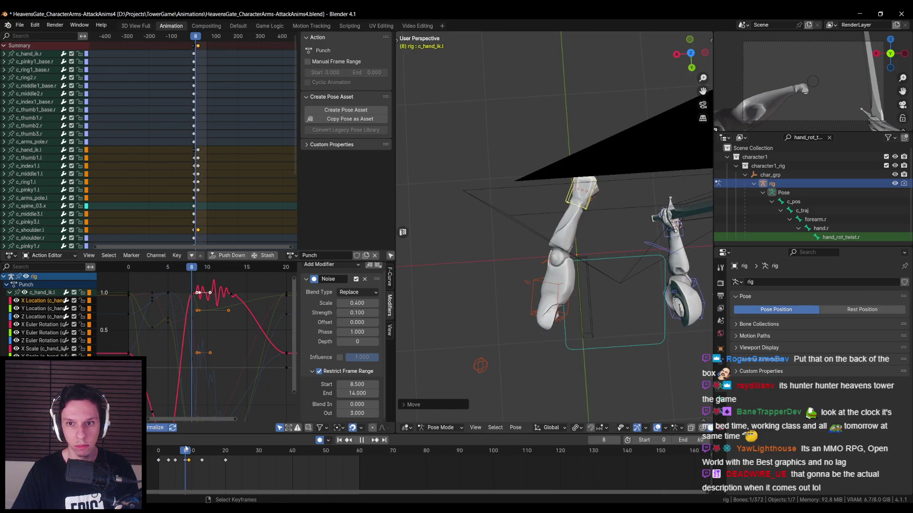
{"action": "key", "text": "r"}
{"action": "left_click", "coordinate": [607, 256]}
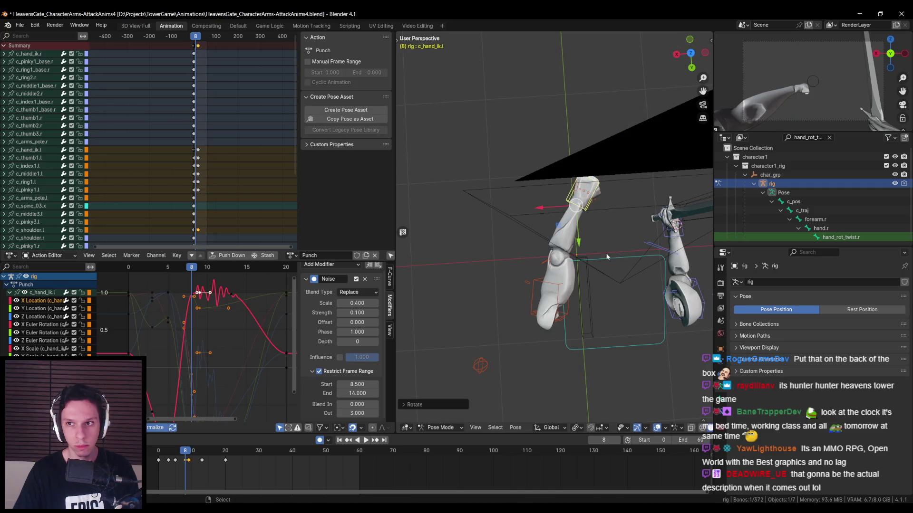
{"action": "key", "text": "g"}
{"action": "left_click", "coordinate": [552, 218]}
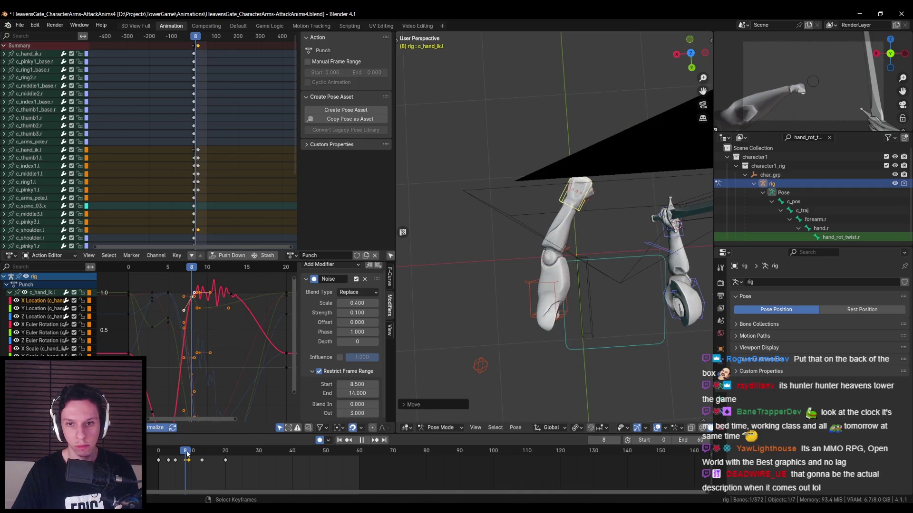
{"action": "key", "text": "Escape"}
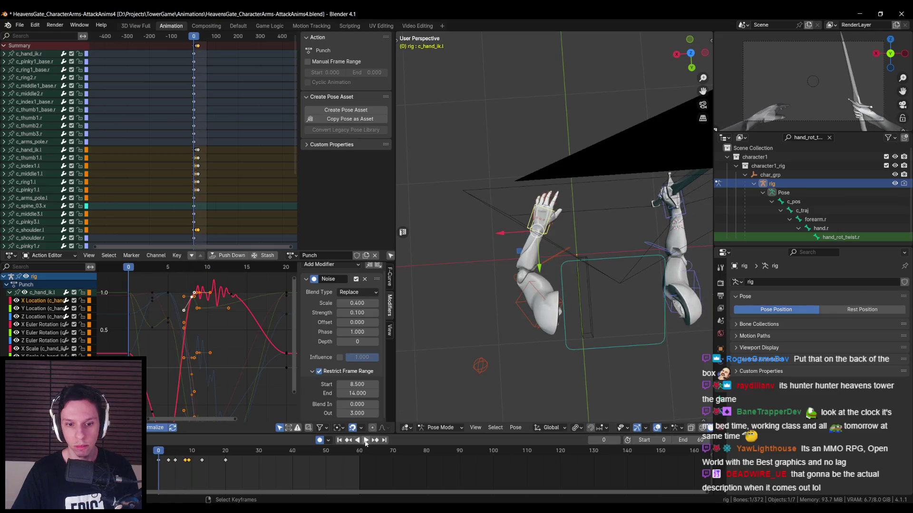
{"action": "left_click", "coordinate": [365, 441]}
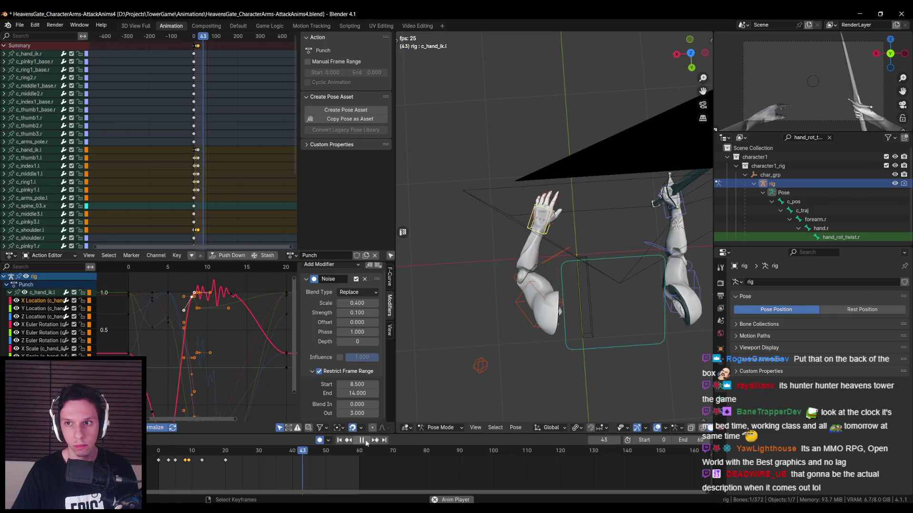
{"action": "left_click", "coordinate": [366, 442]}
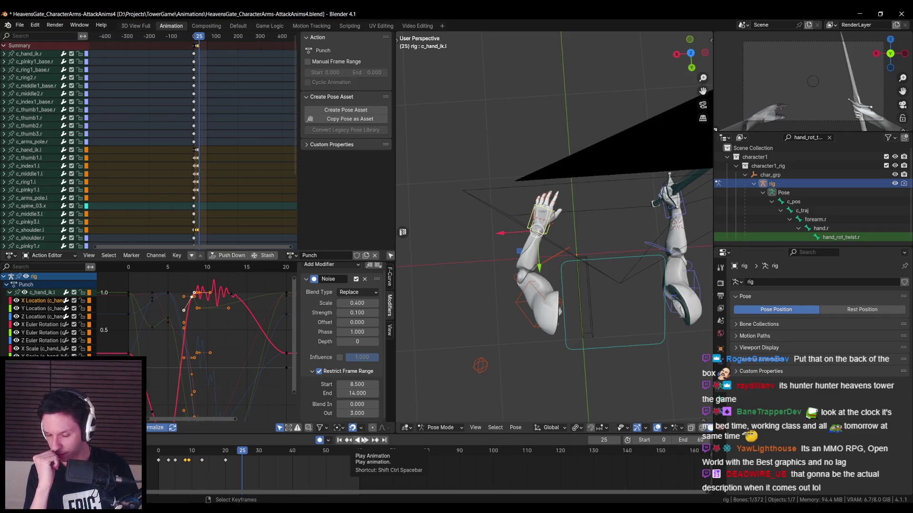
{"action": "left_click", "coordinate": [364, 441]}
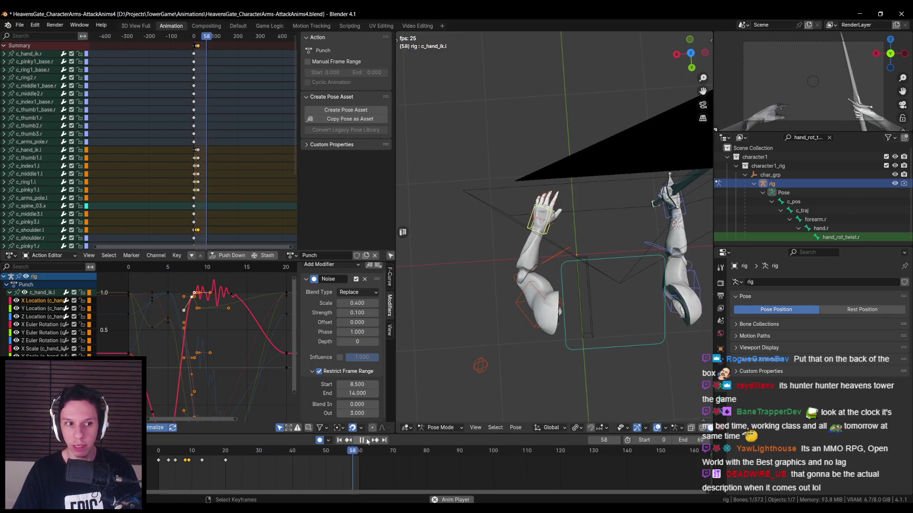
{"action": "left_click", "coordinate": [367, 442]}
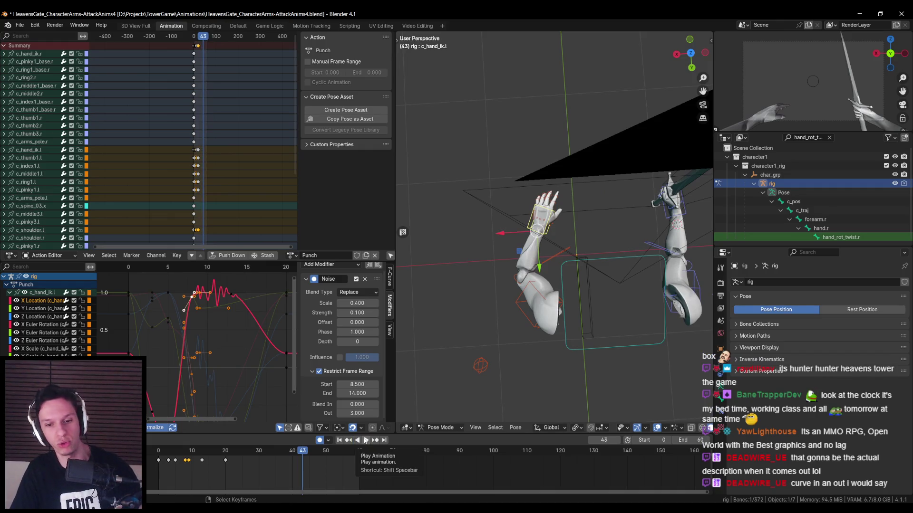
{"action": "left_click", "coordinate": [366, 440]}
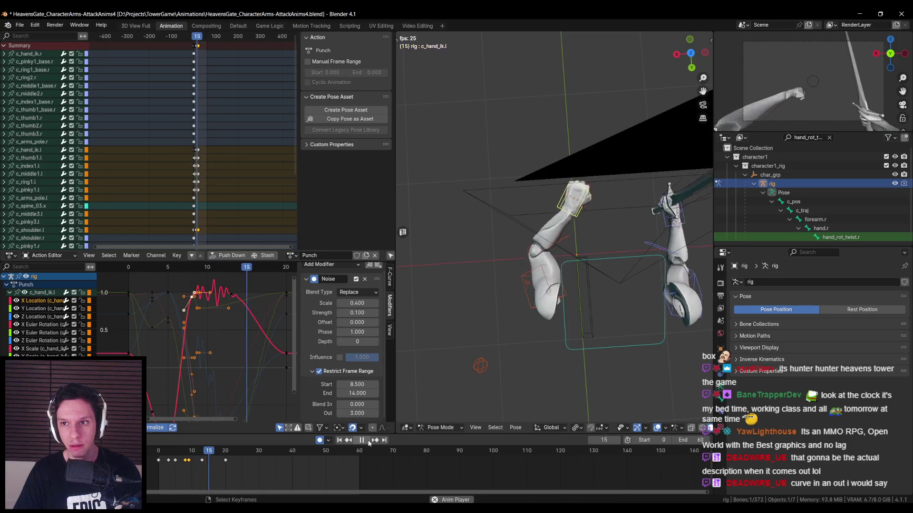
{"action": "left_click_drag", "start_coordinate": [289, 451], "coordinate": [189, 453]}
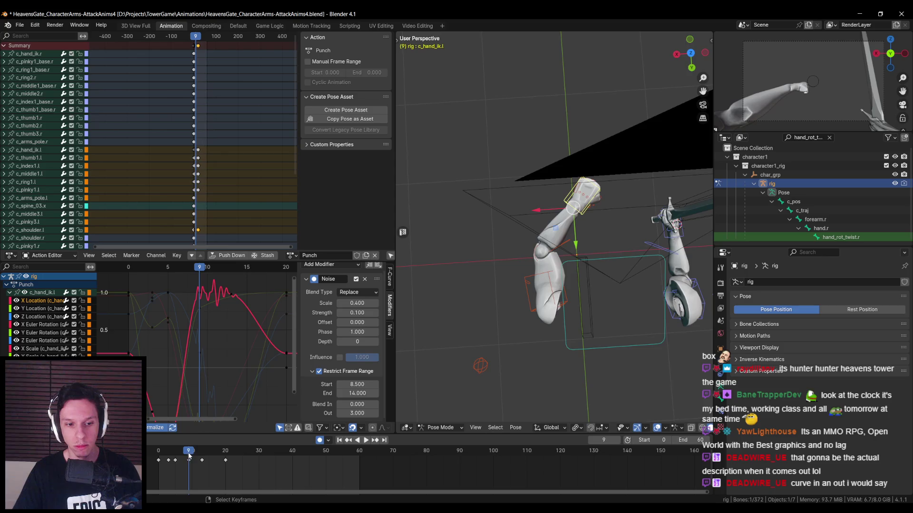
{"action": "left_click", "coordinate": [188, 460]}
{"action": "key", "text": "space"}
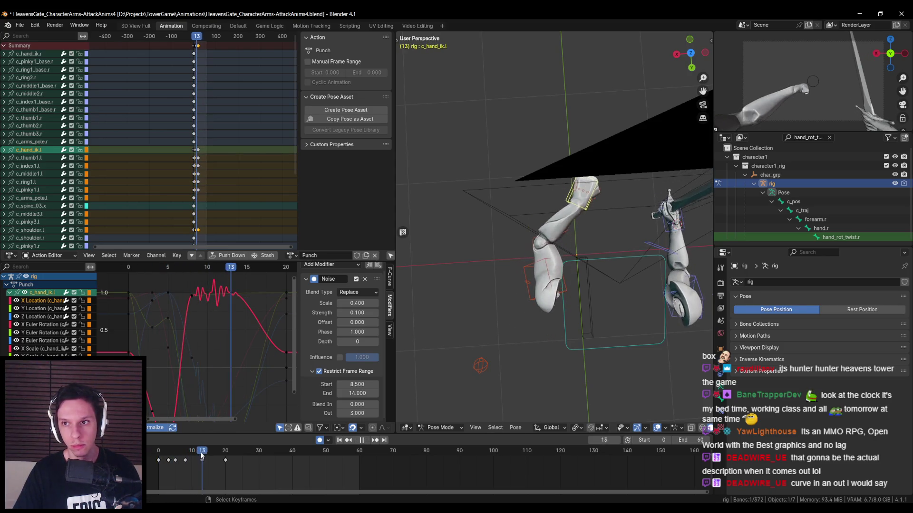
{"action": "key", "text": "Escape"}
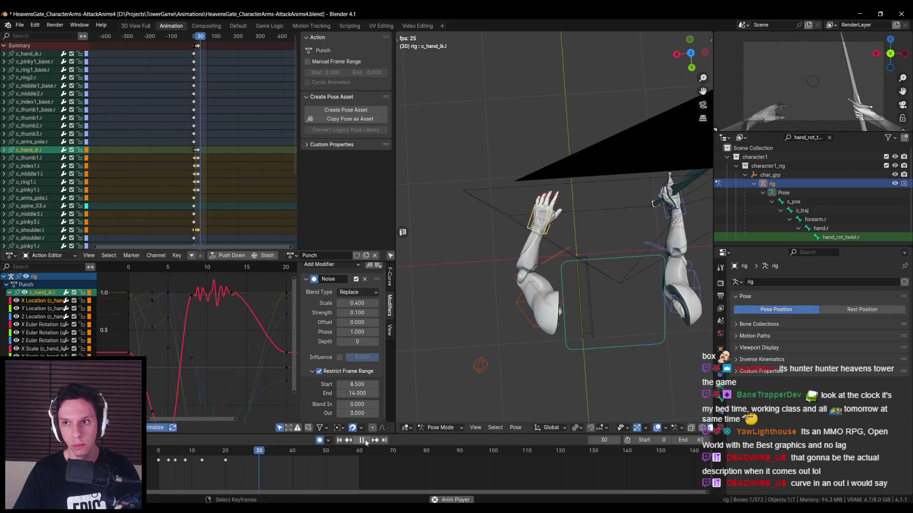
{"action": "key", "text": "Escape"}
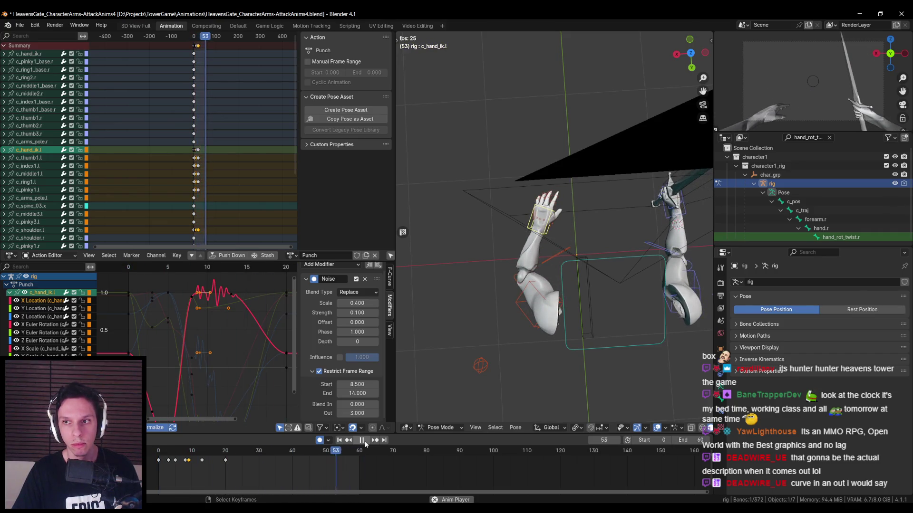
{"action": "key", "text": "space"}
{"action": "key", "text": "space"}
{"action": "left_click", "coordinate": [194, 451]}
Preview the punch to check the noise shake now ends at frame 12.3.
{"action": "left_click_drag", "start_coordinate": [195, 458], "coordinate": [210, 459]}
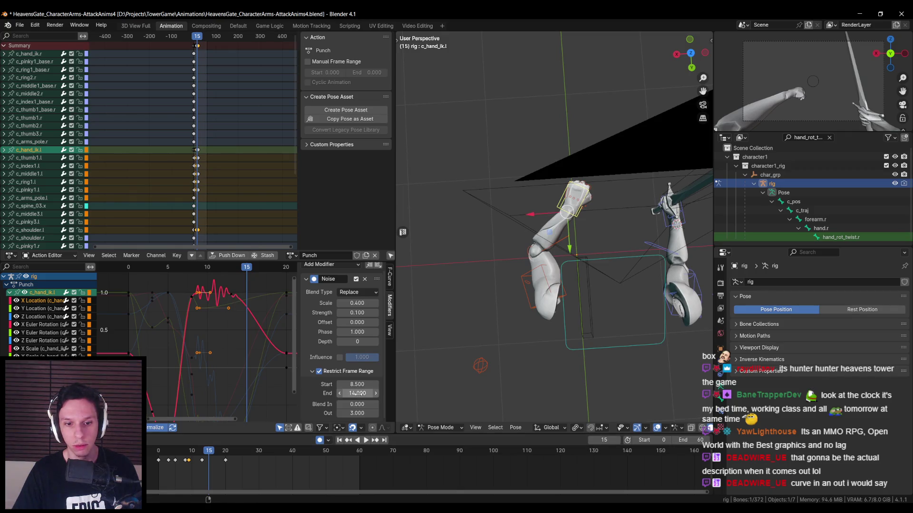
{"action": "key", "text": "space"}
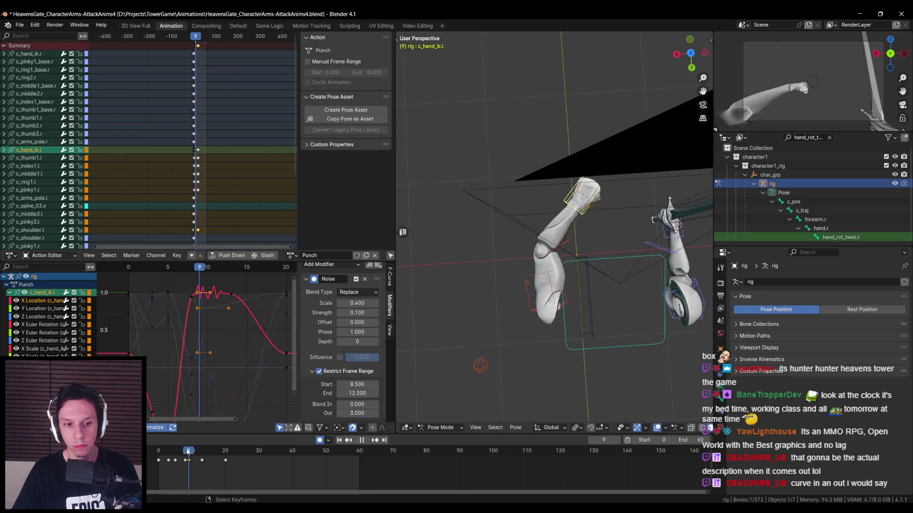
{"action": "left_click", "coordinate": [202, 451]}
{"action": "mouse_move", "coordinate": [202, 451]}
{"action": "left_mouse_down"}
{"action": "mouse_move", "coordinate": [212, 451]}
{"action": "mouse_move", "coordinate": [156, 456]}
{"action": "mouse_move", "coordinate": [185, 456]}
{"action": "left_mouse_up"}
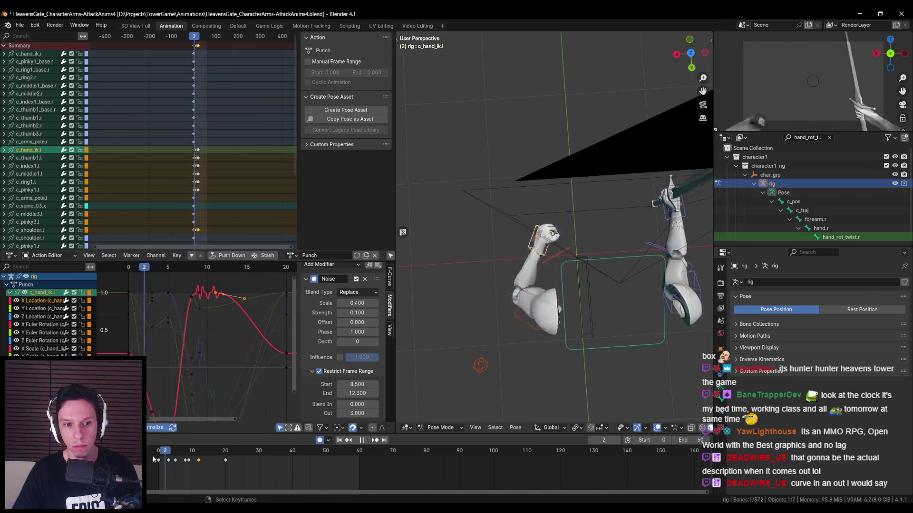
{"action": "left_click", "coordinate": [364, 441]}
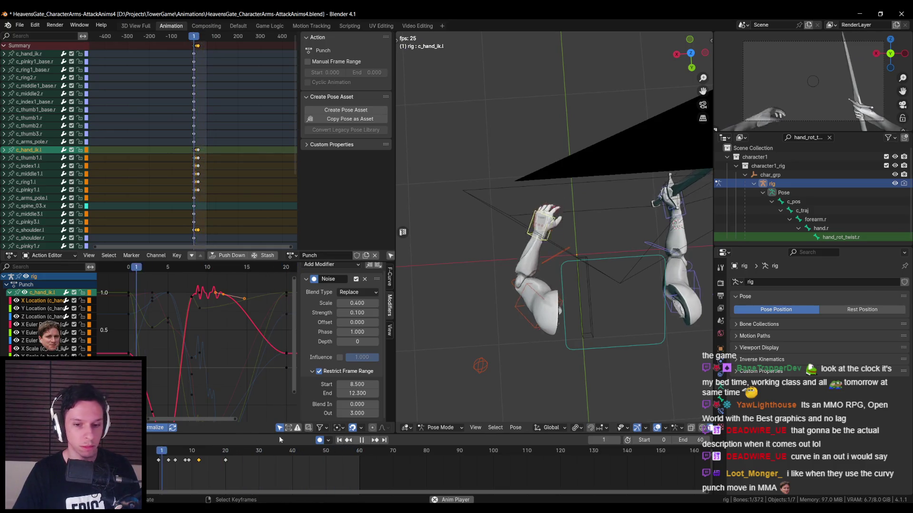
{"action": "left_click", "coordinate": [360, 440]}
{"action": "left_click", "coordinate": [178, 455]}
Scrub to frame 9 and begin moving the left hand bone in wireframe.
{"action": "left_click_drag", "start_coordinate": [178, 455], "coordinate": [199, 451]}
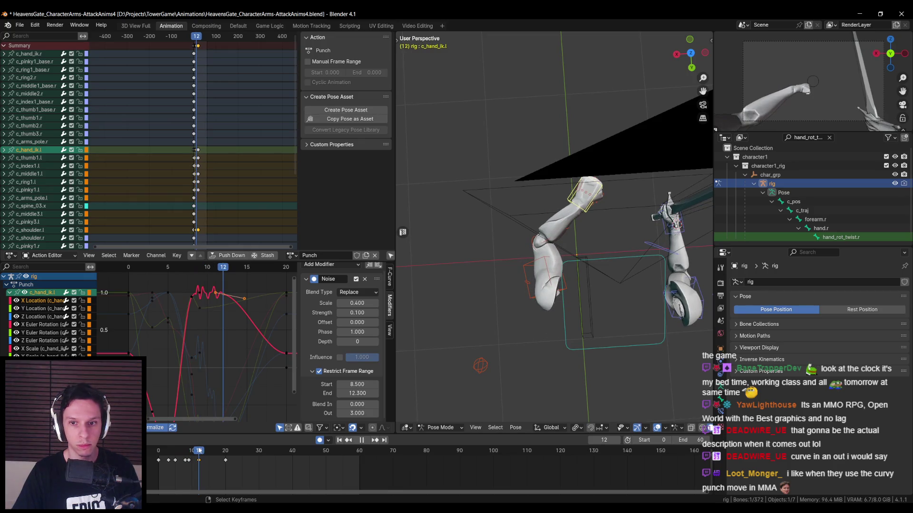
{"action": "left_click_drag", "start_coordinate": [199, 451], "coordinate": [189, 451]}
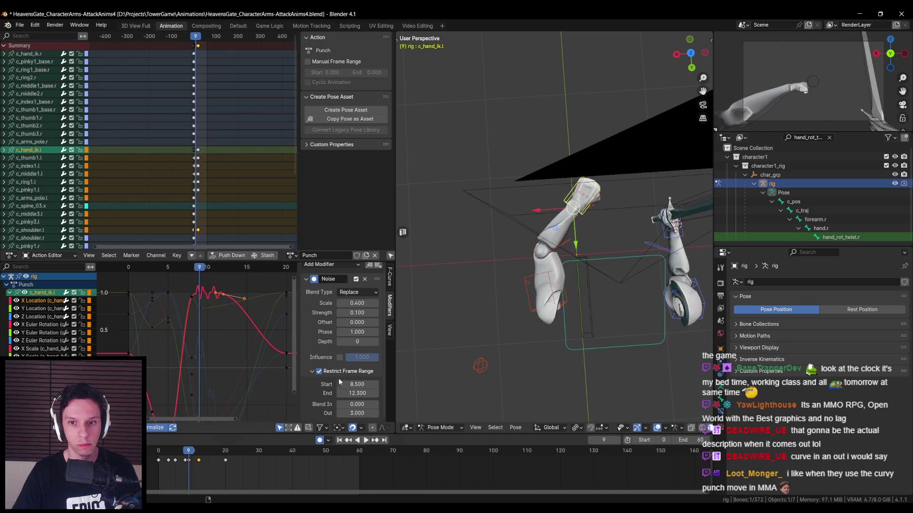
{"action": "key", "text": "g"}
{"action": "key", "text": "shift+z"}
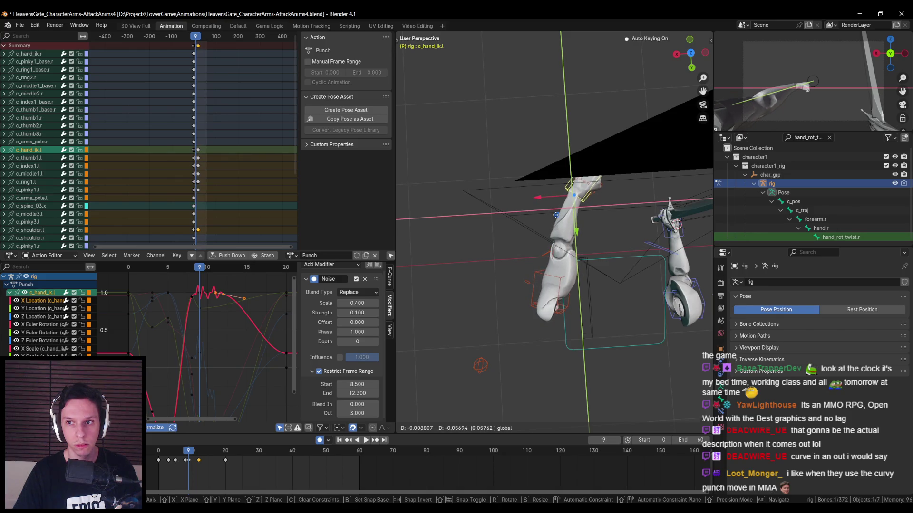
Reselect the rig in Pose Mode and lower c_hand_ik.l along Z at frame 9.
{"action": "key", "text": "Escape"}
{"action": "key", "text": "ctrl+Tab"}
{"action": "left_click", "coordinate": [556, 215]}
{"action": "middle_click_drag", "start_coordinate": [556, 215], "coordinate": [556, 152]}
{"action": "left_click", "coordinate": [557, 171]}
{"action": "key", "text": "ctrl+Tab"}
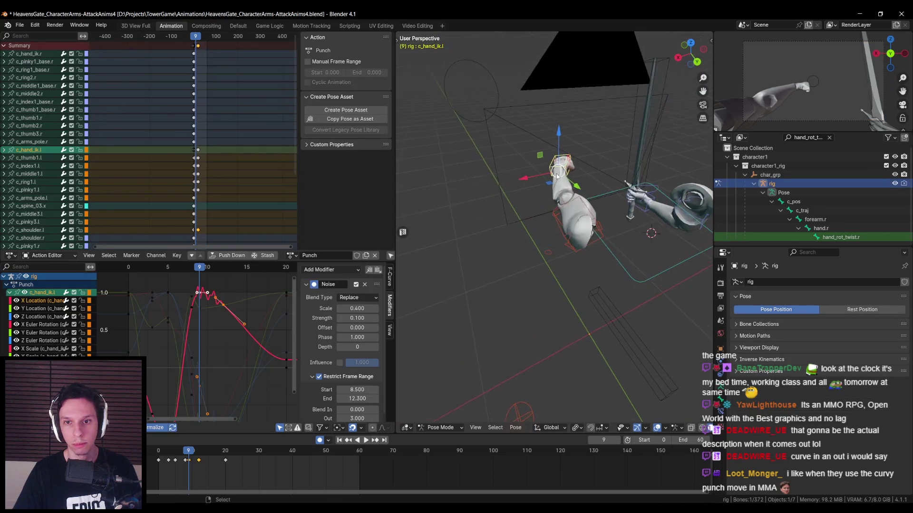
{"action": "key", "text": "g"}
{"action": "key", "text": "z"}
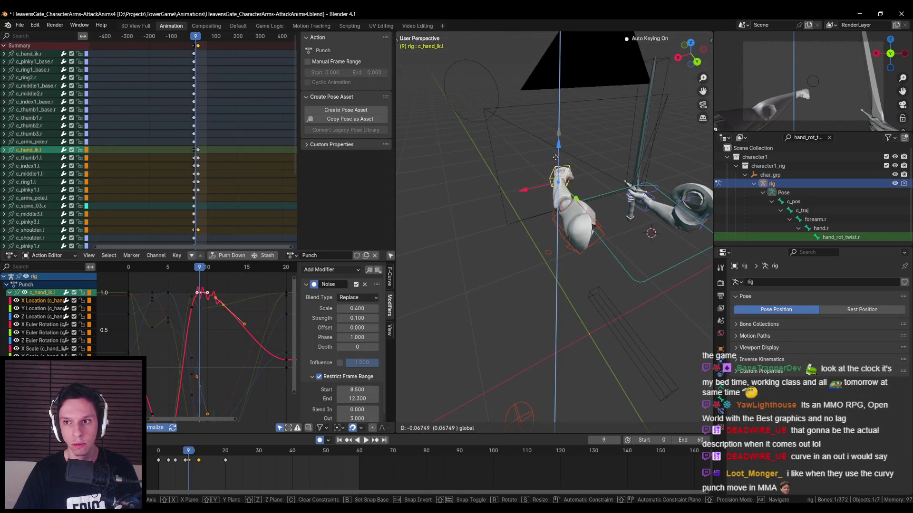
{"action": "left_click", "coordinate": [556, 157]}
Play the punch and inspect the Y Euler Rotation and X Location noise curves.
{"action": "key", "text": "space"}
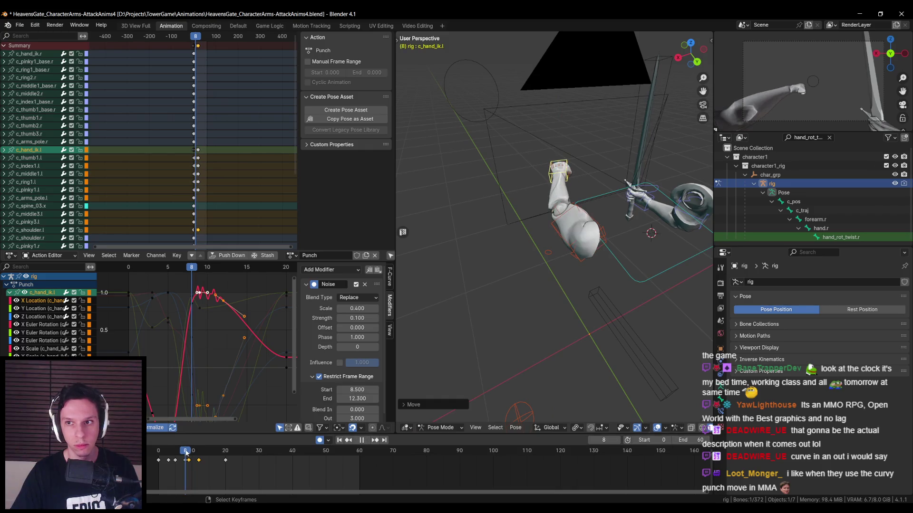
{"action": "left_click_drag", "start_coordinate": [168, 451], "coordinate": [213, 448]}
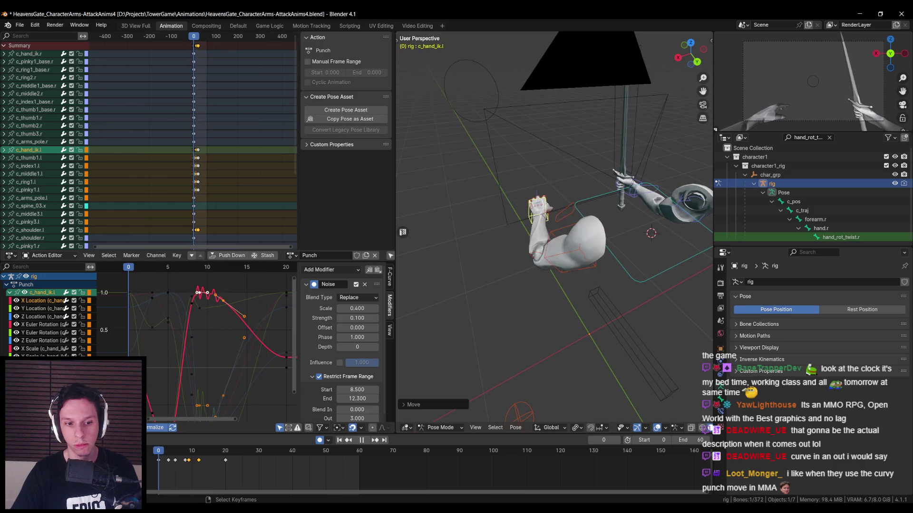
{"action": "left_click", "coordinate": [366, 441]}
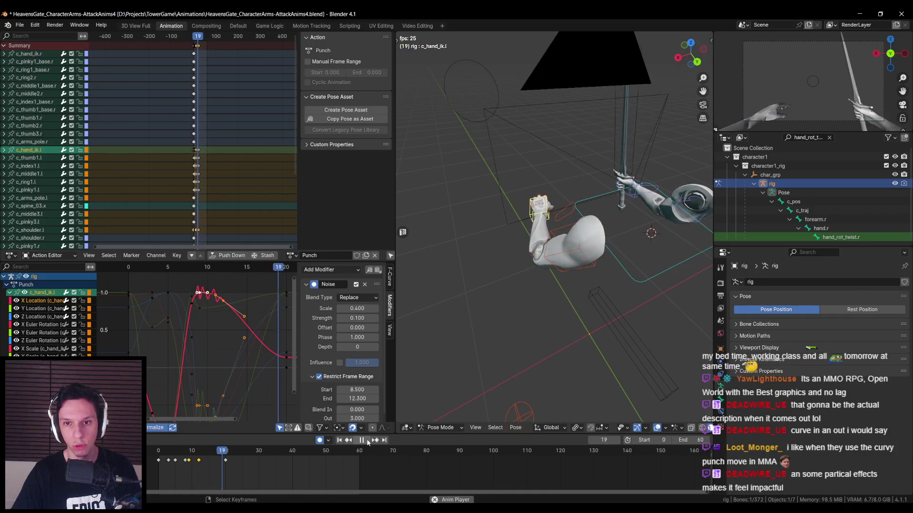
{"action": "right_click", "coordinate": [368, 442]}
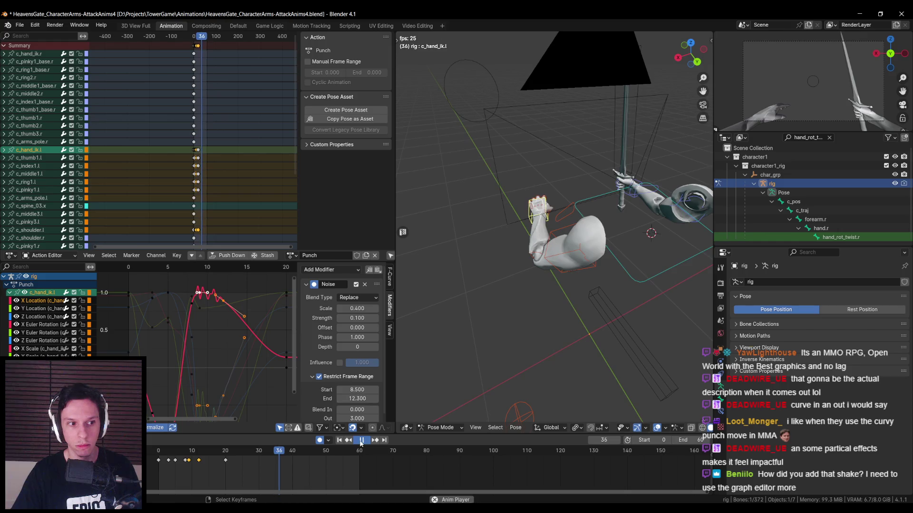
{"action": "left_click", "coordinate": [361, 440]}
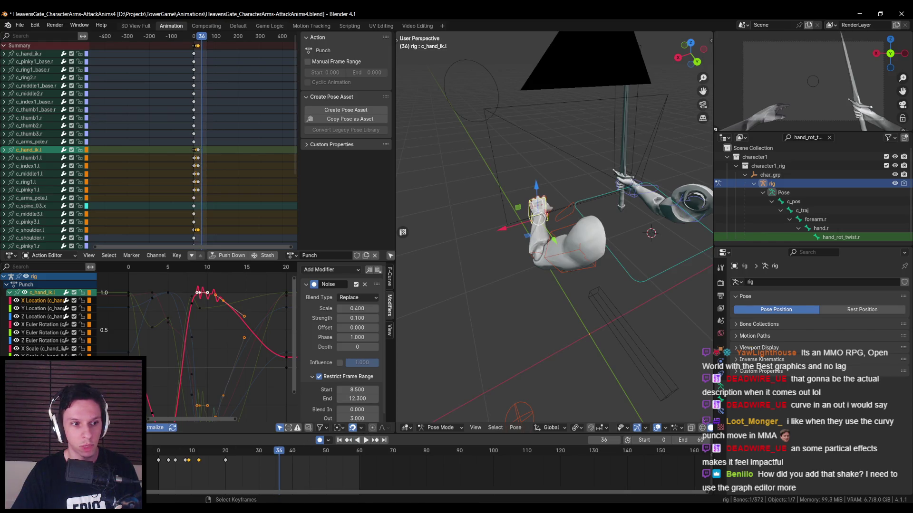
{"action": "left_click", "coordinate": [199, 309]}
{"action": "left_click", "coordinate": [200, 298]}
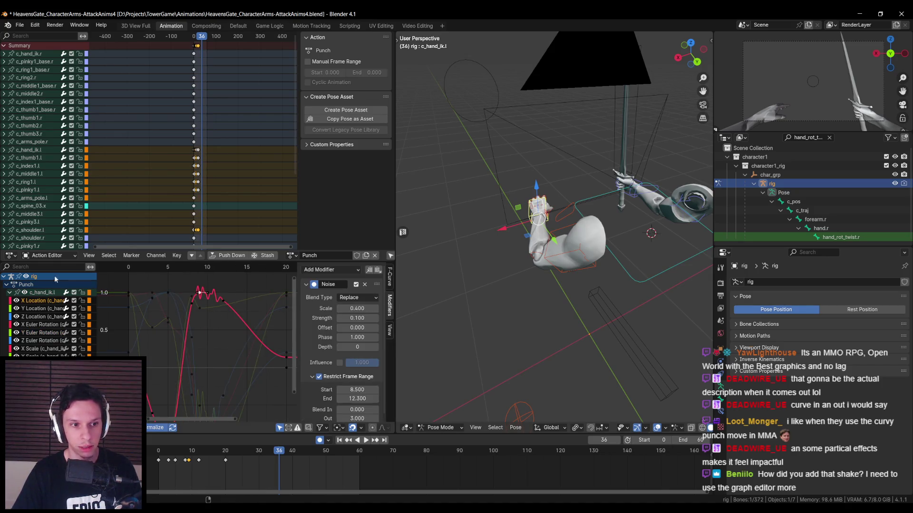
Check the hand's Noise modifier (scale 0.4, strength 0.1) and save the blend file.
{"action": "left_click", "coordinate": [335, 270]}
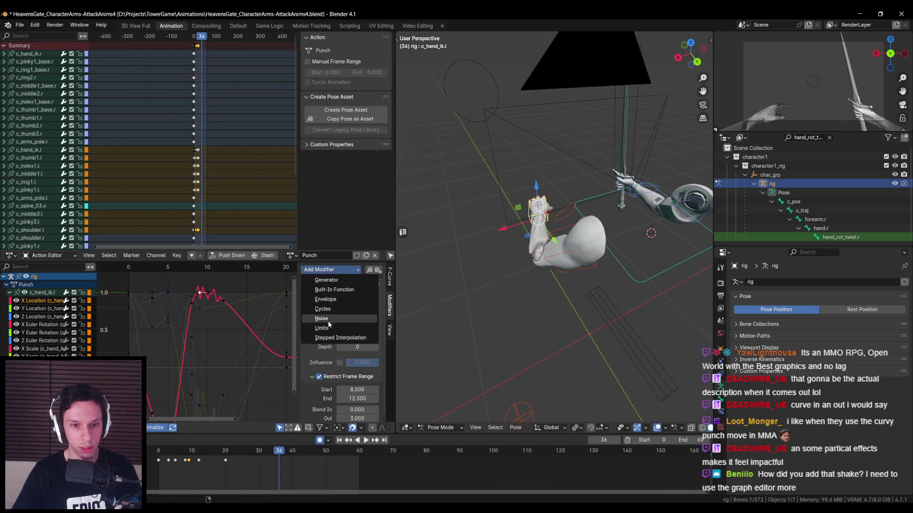
{"action": "scroll", "coordinate": [174, 297], "scroll_direction": "down", "scroll_amount": 2}
{"action": "scroll", "coordinate": [332, 351], "scroll_direction": "down", "scroll_amount": 1}
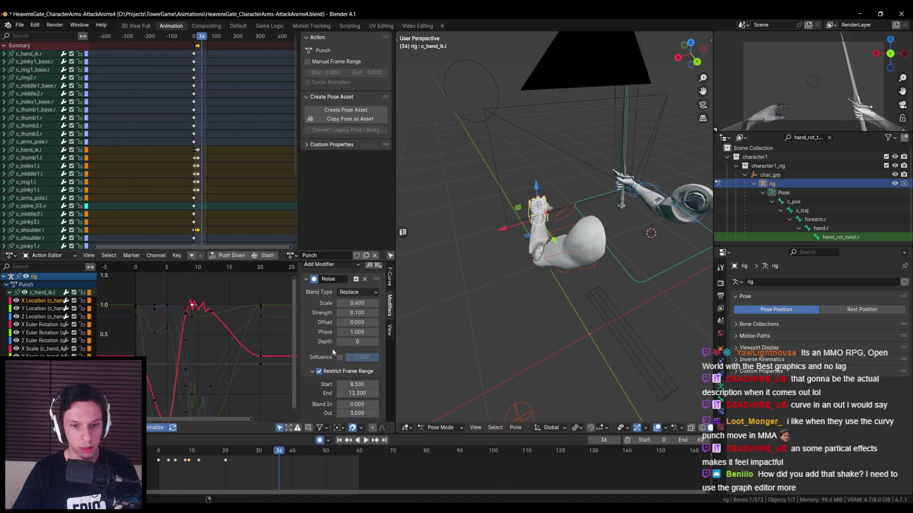
{"action": "key", "text": "space"}
{"action": "key", "text": "ctrl+s"}
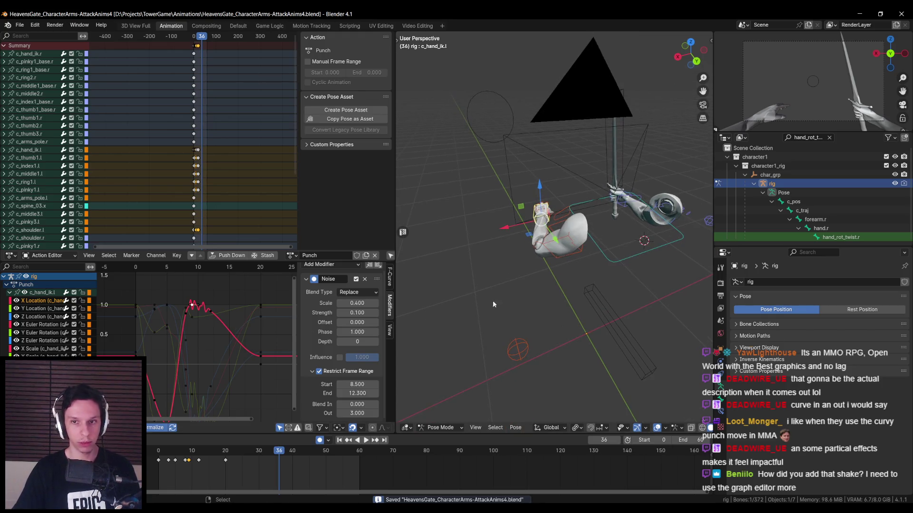
Scrub and play the punch from frame 8 to preview the hand shake.
{"action": "left_click", "coordinate": [159, 452]}
{"action": "mouse_move", "coordinate": [158, 452]}
{"action": "left_mouse_down"}
{"action": "mouse_move", "coordinate": [215, 458]}
{"action": "mouse_move", "coordinate": [159, 461]}
{"action": "mouse_move", "coordinate": [227, 456]}
{"action": "mouse_move", "coordinate": [146, 471]}
{"action": "mouse_move", "coordinate": [219, 465]}
{"action": "mouse_move", "coordinate": [148, 470]}
{"action": "left_mouse_up"}
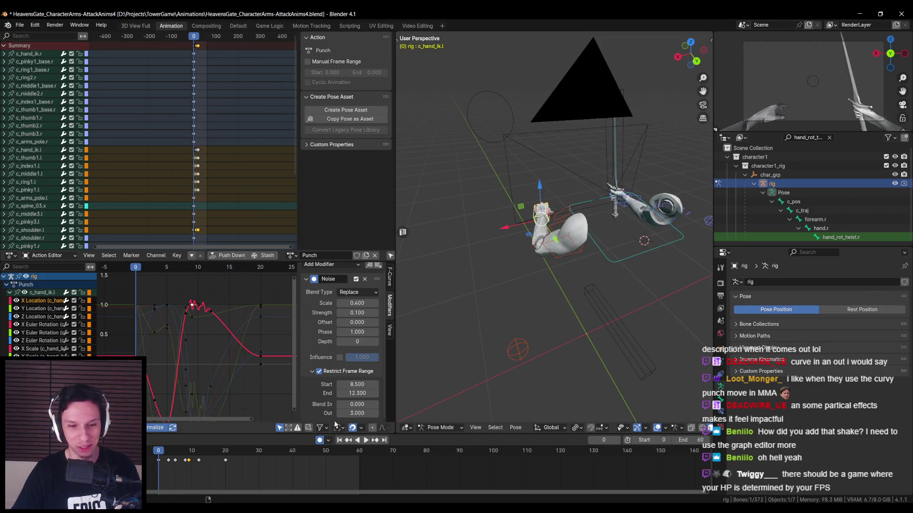
{"action": "left_click", "coordinate": [366, 441]}
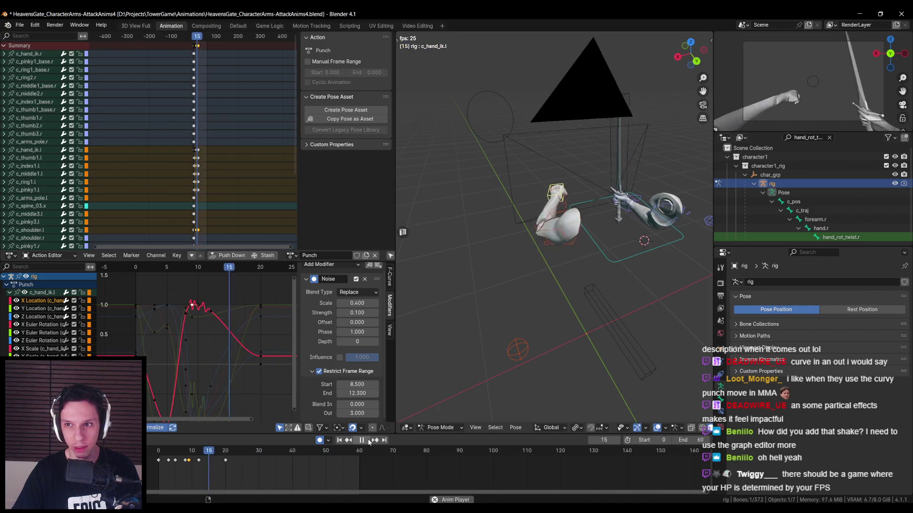
{"action": "left_click", "coordinate": [362, 440]}
{"action": "mouse_move", "coordinate": [200, 455]}
{"action": "left_mouse_down"}
{"action": "mouse_move", "coordinate": [183, 456]}
{"action": "mouse_move", "coordinate": [195, 455]}
{"action": "left_mouse_up"}
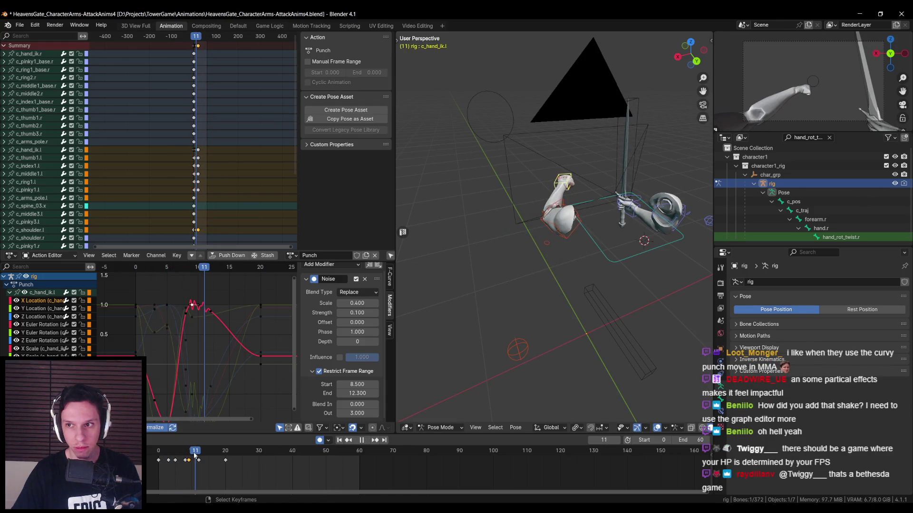
{"action": "middle_click_drag", "start_coordinate": [537, 291], "coordinate": [605, 292]}
{"action": "left_click_drag", "start_coordinate": [203, 455], "coordinate": [177, 460]}
{"action": "key", "text": "space"}
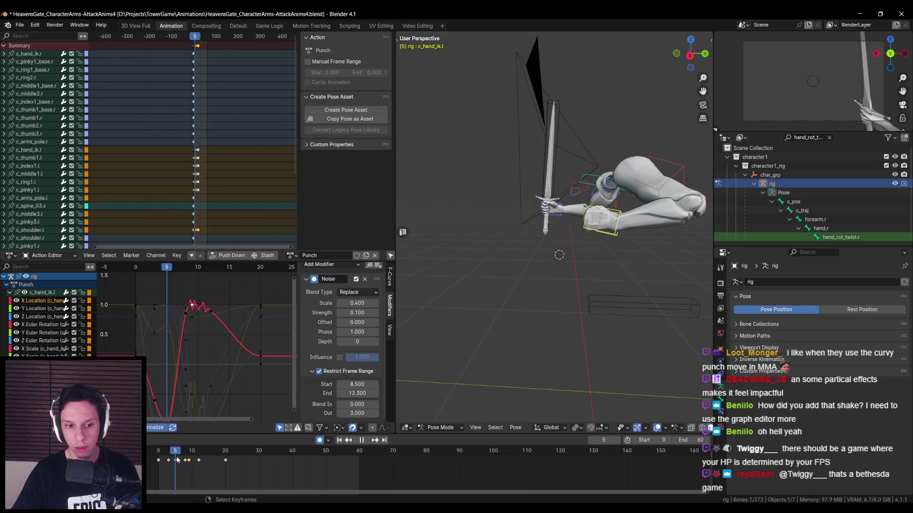
Move the c_shoulder.l control at frames 5 and 8 to key its new poses.
{"action": "middle_click_drag", "start_coordinate": [593, 280], "coordinate": [637, 267]}
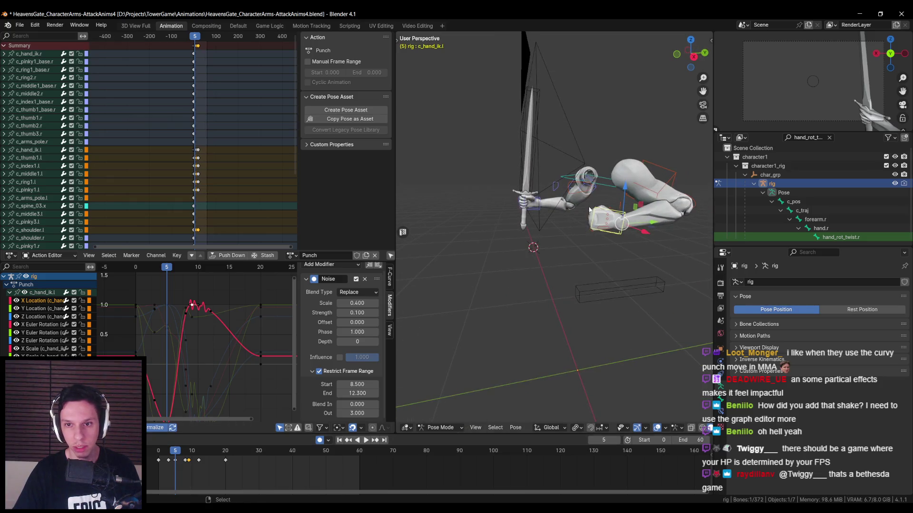
{"action": "left_click", "coordinate": [581, 186]}
{"action": "middle_click_drag", "start_coordinate": [610, 228], "coordinate": [571, 247]}
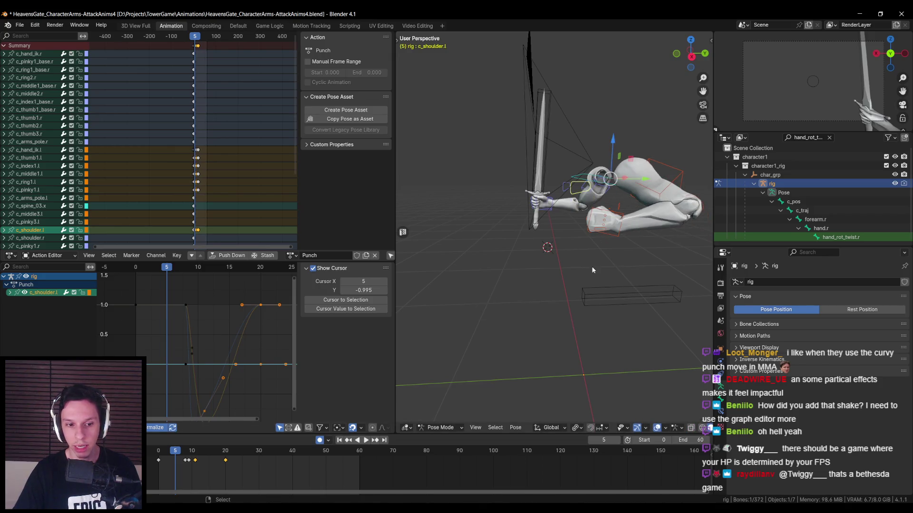
{"action": "key", "text": "g"}
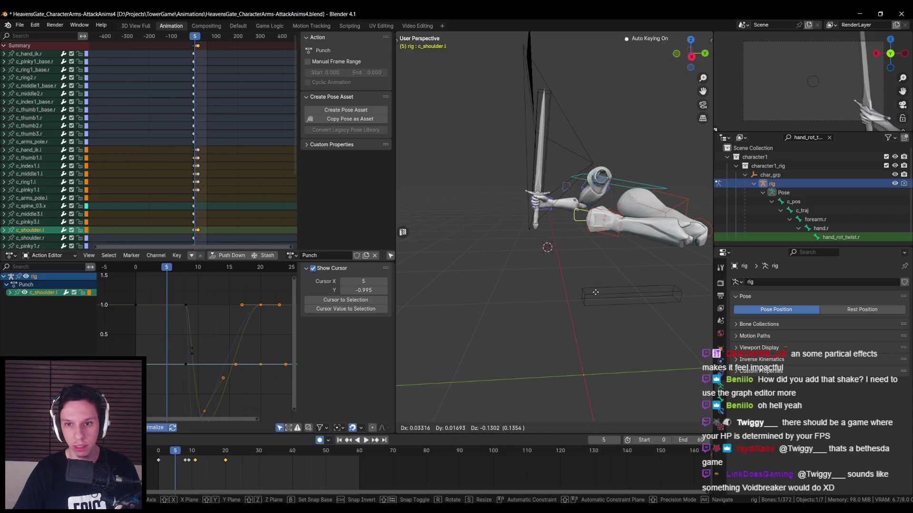
{"action": "left_click", "coordinate": [596, 292]}
{"action": "left_click_drag", "start_coordinate": [176, 455], "coordinate": [185, 455]}
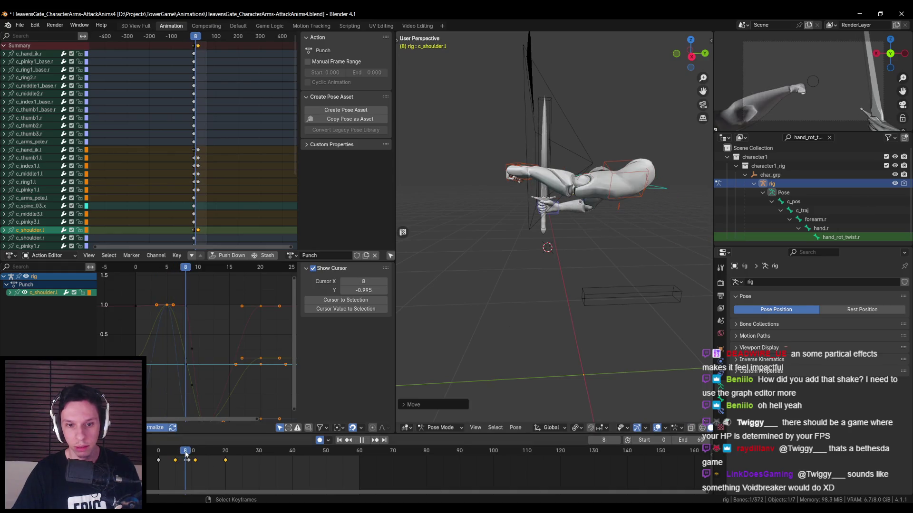
{"action": "key", "text": "g"}
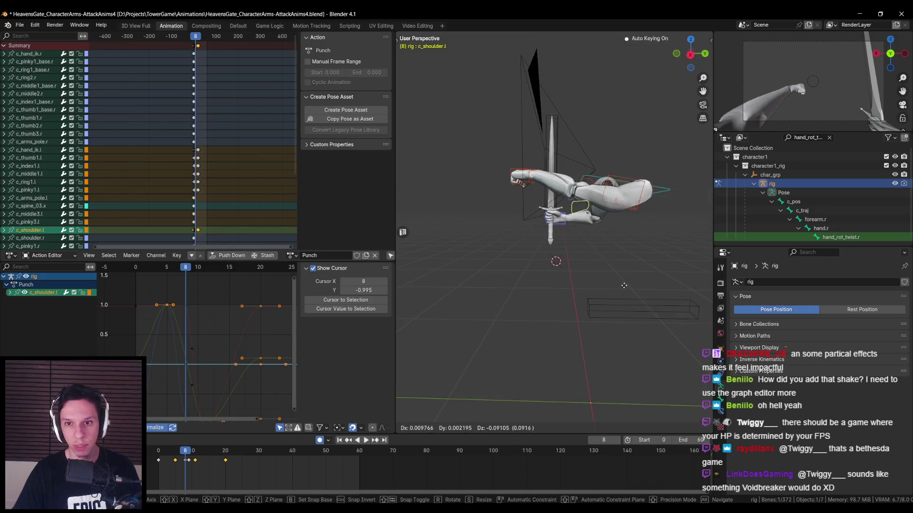
{"action": "left_click", "coordinate": [621, 294]}
Reposition the c_arms_pole.l control at frames 8 and 20 to guide the elbow.
{"action": "mouse_move", "coordinate": [618, 295]}
{"action": "middle_mouse_down"}
{"action": "mouse_move", "coordinate": [532, 307]}
{"action": "mouse_move", "coordinate": [507, 270]}
{"action": "mouse_move", "coordinate": [624, 270]}
{"action": "mouse_move", "coordinate": [504, 278]}
{"action": "mouse_move", "coordinate": [423, 322]}
{"action": "middle_mouse_up"}
{"action": "left_click", "coordinate": [507, 270]}
{"action": "key", "text": "g"}
{"action": "left_click", "coordinate": [596, 284]}
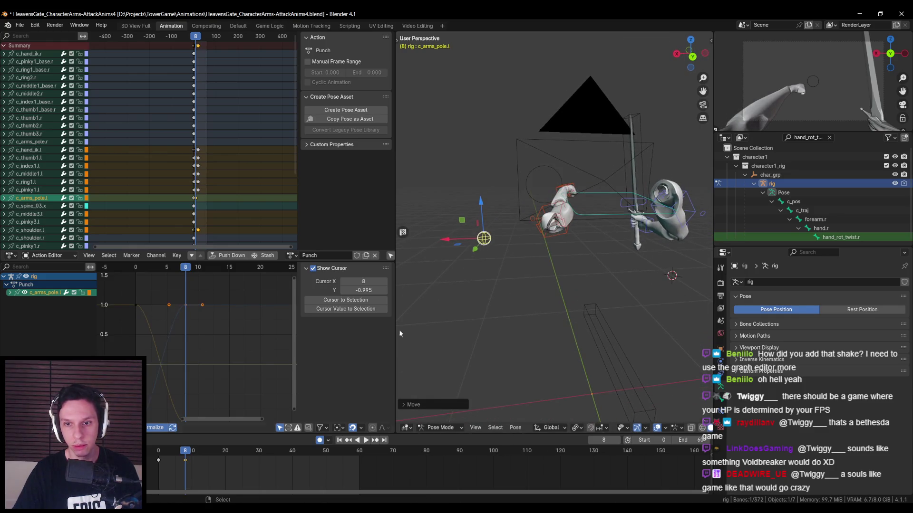
{"action": "left_click_drag", "start_coordinate": [184, 452], "coordinate": [229, 443]}
{"action": "key", "text": "Escape"}
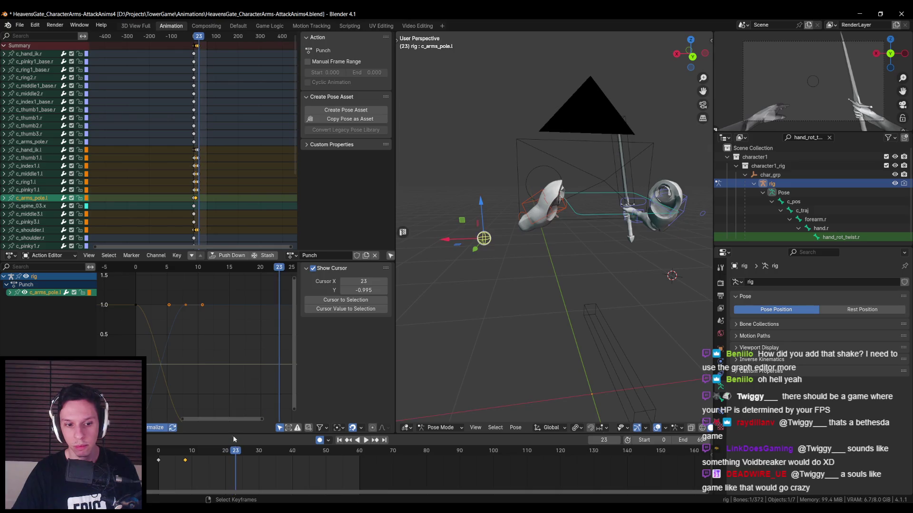
{"action": "middle_click_drag", "start_coordinate": [533, 292], "coordinate": [562, 301]}
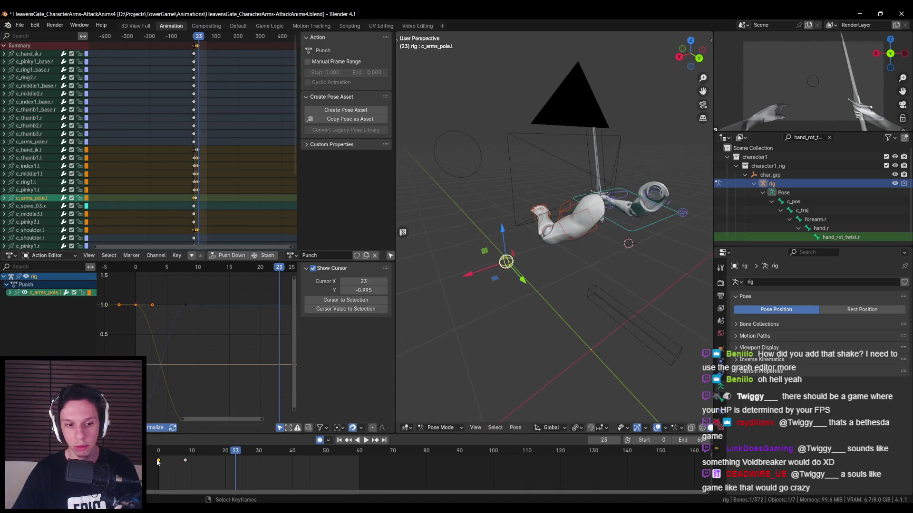
{"action": "left_click_drag", "start_coordinate": [237, 456], "coordinate": [225, 455]}
{"action": "left_click_drag", "start_coordinate": [506, 261], "coordinate": [572, 318]}
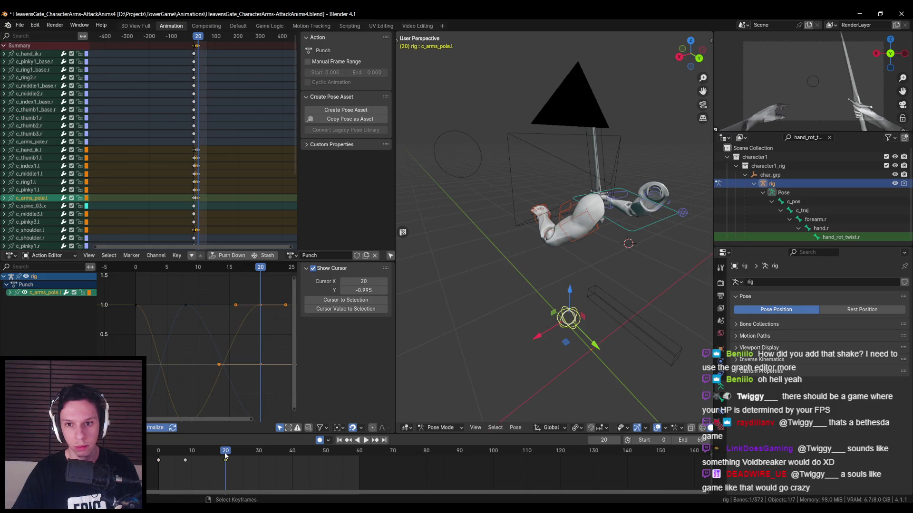
{"action": "middle_click_drag", "start_coordinate": [572, 317], "coordinate": [601, 285]}
{"action": "left_click", "coordinate": [572, 215]}
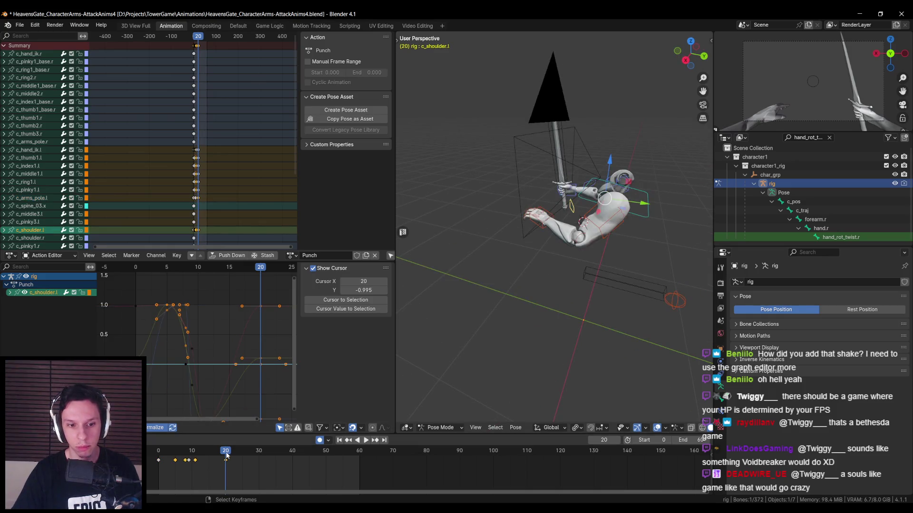
Re-pose the left shoulder at frame 9, cancelling a second move at frame 11.
{"action": "key", "text": "space"}
{"action": "left_click_drag", "start_coordinate": [173, 453], "coordinate": [189, 452]}
{"action": "mouse_move", "coordinate": [406, 364]}
{"action": "middle_mouse_down"}
{"action": "mouse_move", "coordinate": [575, 308]}
{"action": "mouse_move", "coordinate": [589, 287]}
{"action": "mouse_move", "coordinate": [597, 291]}
{"action": "middle_mouse_up"}
{"action": "key", "text": "g"}
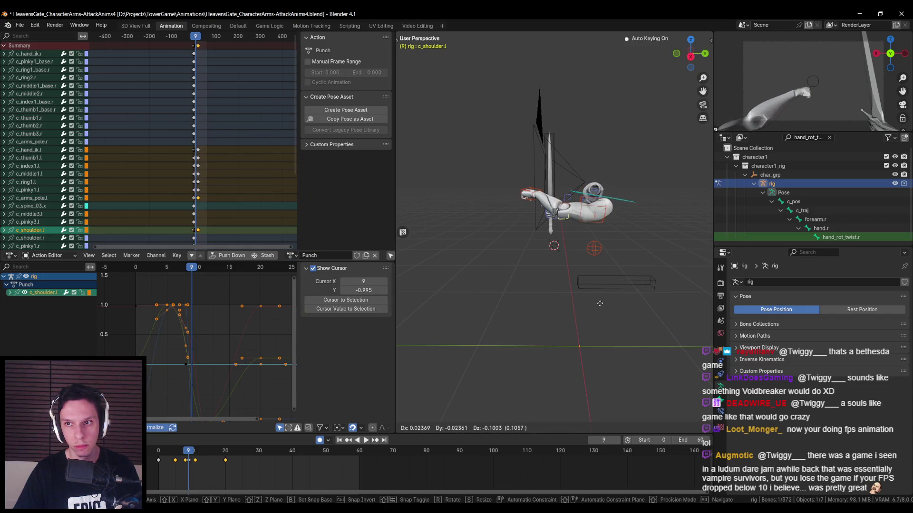
{"action": "left_click", "coordinate": [600, 303]}
{"action": "left_click_drag", "start_coordinate": [188, 455], "coordinate": [196, 454]}
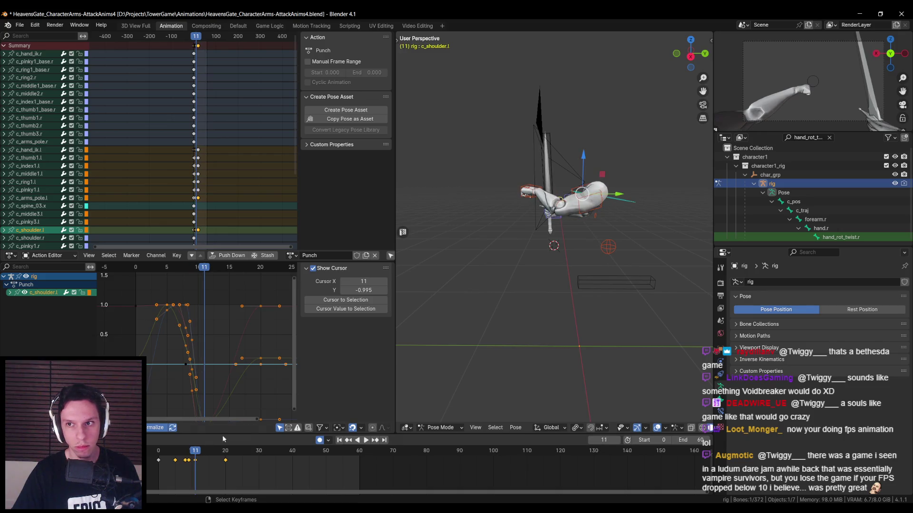
{"action": "key", "text": "g"}
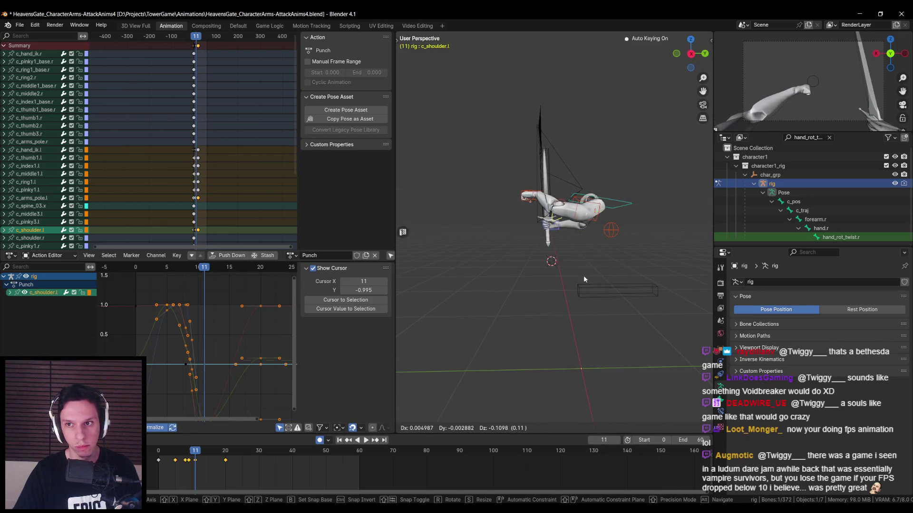
{"action": "right_click", "coordinate": [584, 276]}
Nudge the left arm pole at frame 11, then select and frame c_hand_ik.l.
{"action": "left_click", "coordinate": [553, 219]}
{"action": "key", "text": "g"}
{"action": "middle_click_drag", "start_coordinate": [532, 266], "coordinate": [547, 264]}
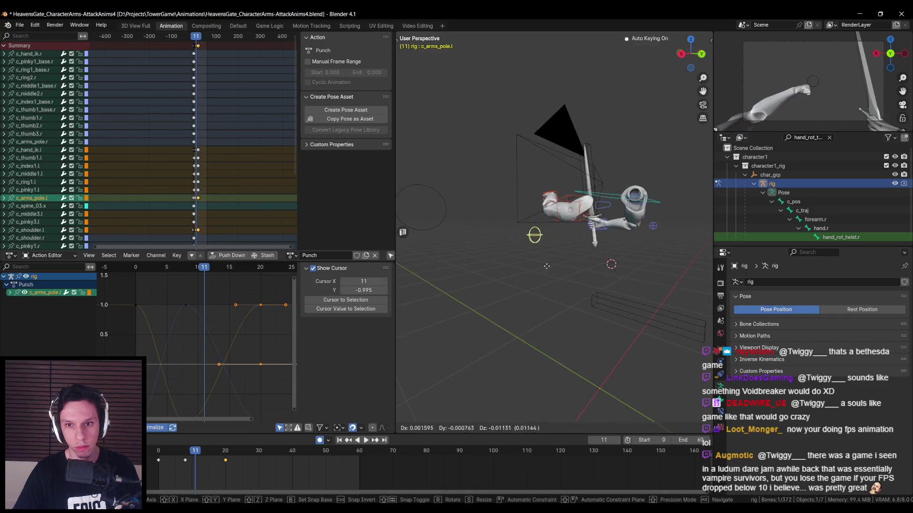
{"action": "left_click", "coordinate": [558, 293]}
{"action": "left_click", "coordinate": [597, 218]}
{"action": "key", "text": "KP_Decimal"}
{"action": "middle_click_drag", "start_coordinate": [540, 246], "coordinate": [485, 266]}
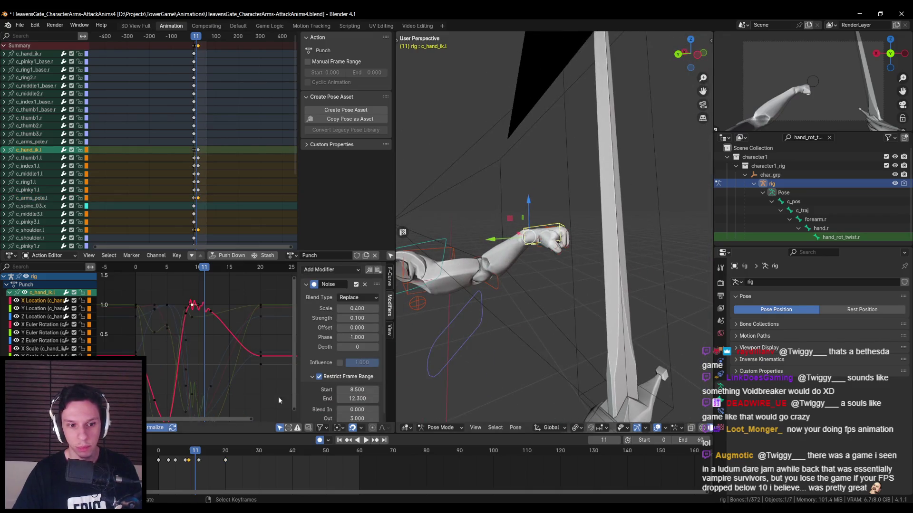
At frame 8, rotate the left fist around global X and reposition it.
{"action": "left_click_drag", "start_coordinate": [198, 451], "coordinate": [191, 453]}
{"action": "key", "text": "r"}
{"action": "key", "text": "x"}
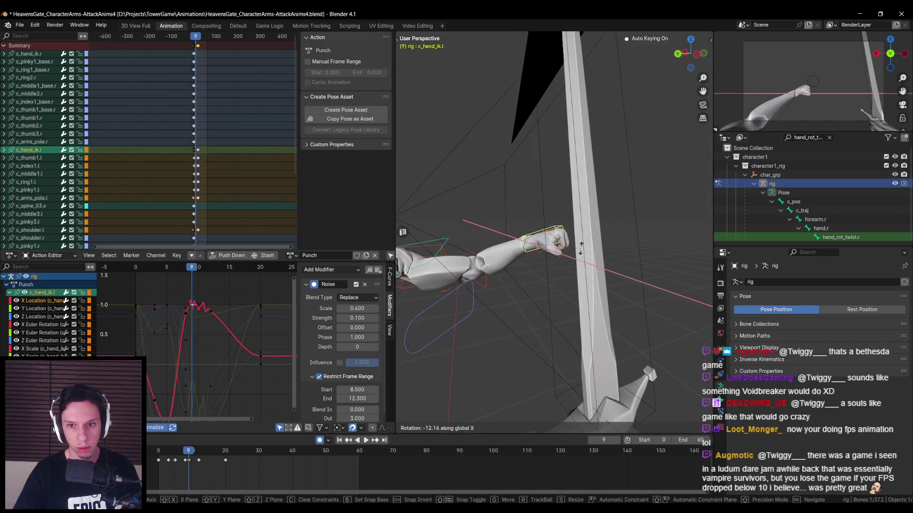
{"action": "right_click", "coordinate": [578, 243]}
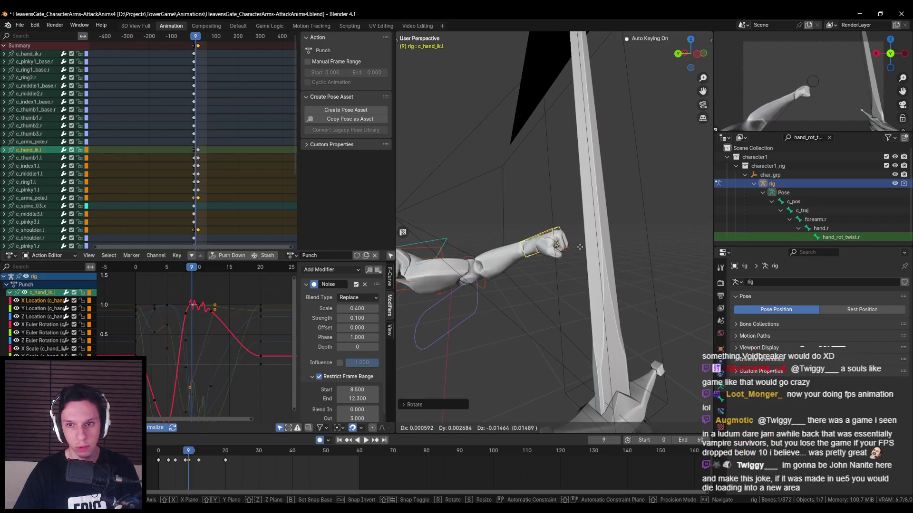
{"action": "middle_click_drag", "start_coordinate": [578, 267], "coordinate": [578, 286]}
{"action": "key", "text": "Left"}
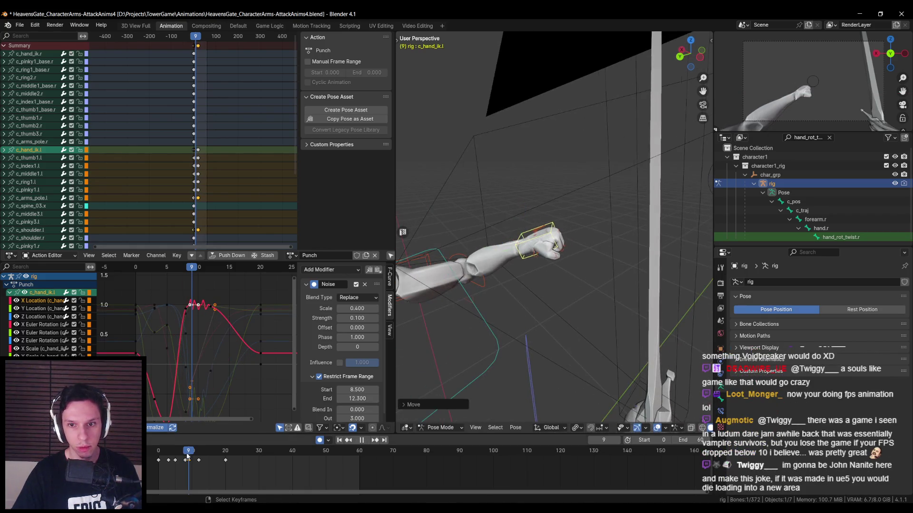
{"action": "middle_click_drag", "start_coordinate": [575, 247], "coordinate": [588, 230]}
{"action": "key", "text": "r"}
{"action": "key", "text": "x"}
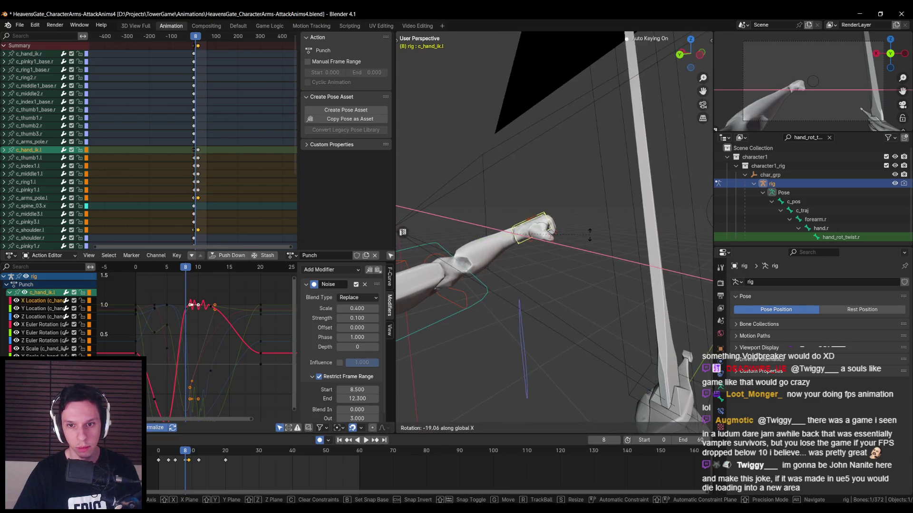
{"action": "left_click", "coordinate": [588, 230]}
{"action": "key", "text": "g"}
{"action": "left_click", "coordinate": [590, 241]}
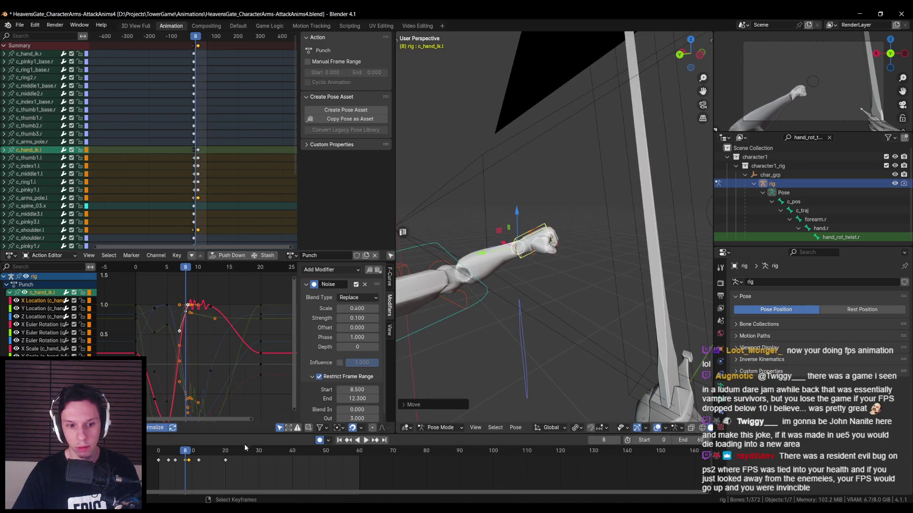
At frame 12, rotate the fist around global Z and reposition it.
{"action": "key", "text": "space"}
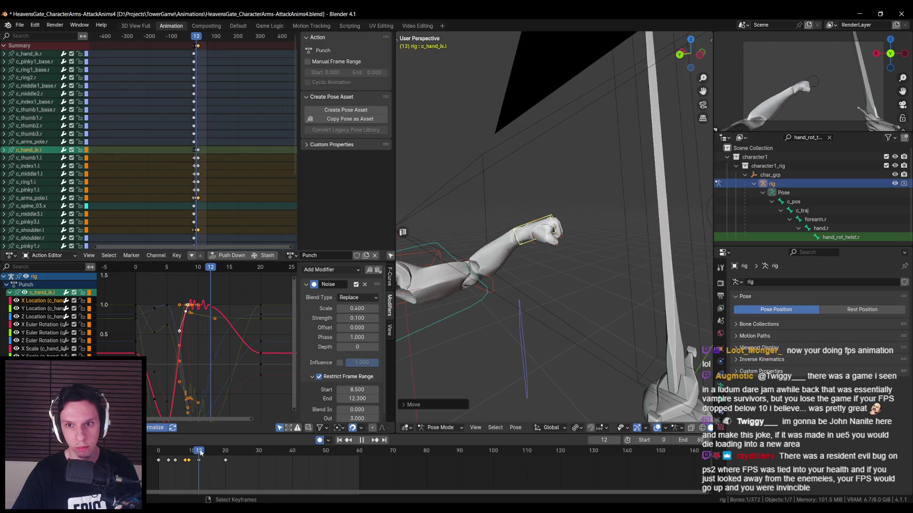
{"action": "key", "text": "space"}
{"action": "key", "text": "r"}
{"action": "key", "text": "z"}
{"action": "left_click", "coordinate": [595, 292]}
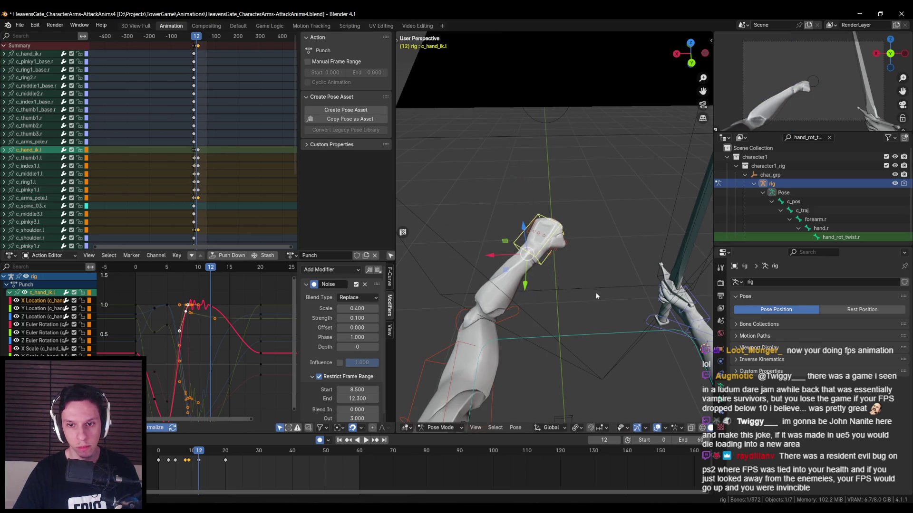
{"action": "key", "text": "shift+z"}
{"action": "middle_click_drag", "start_coordinate": [593, 302], "coordinate": [592, 312]}
{"action": "left_click", "coordinate": [570, 285]}
{"action": "key", "text": "shift+z"}
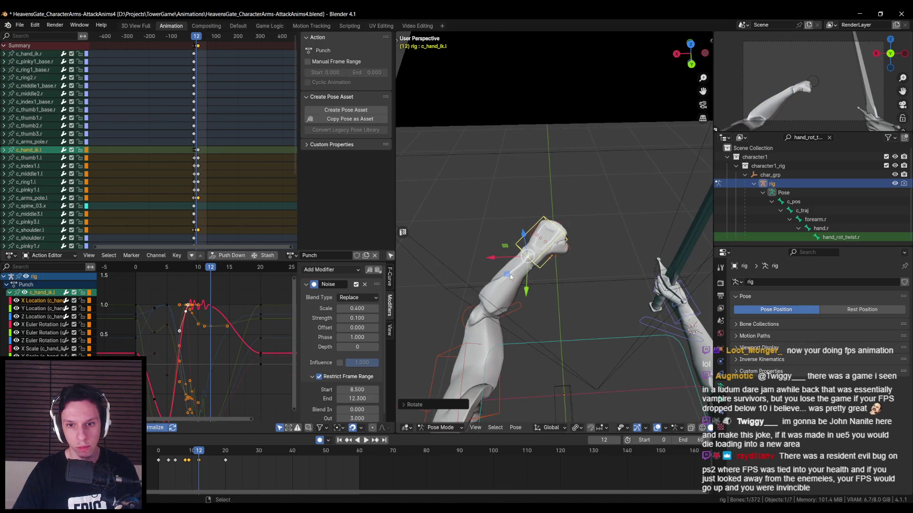
Play the punch from the start, then move the fist at frame 9.
{"action": "key", "text": "shift+Left"}
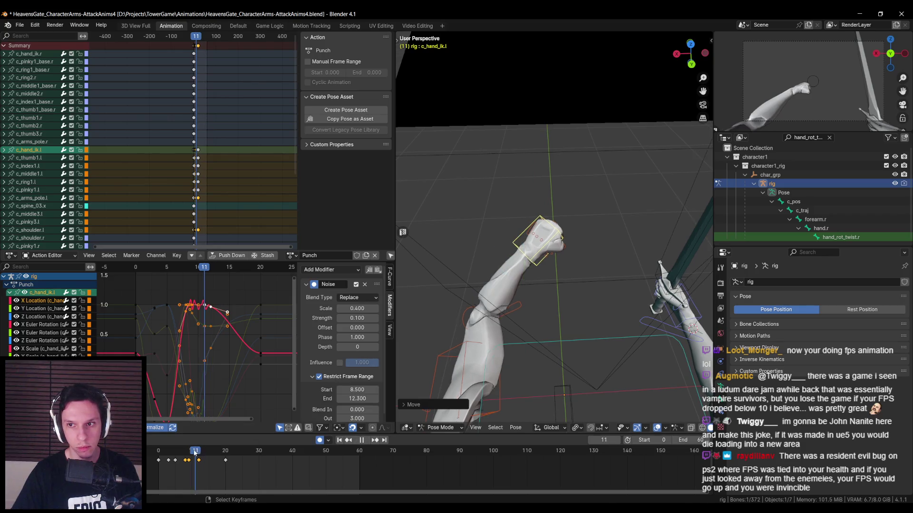
{"action": "left_click", "coordinate": [367, 441]}
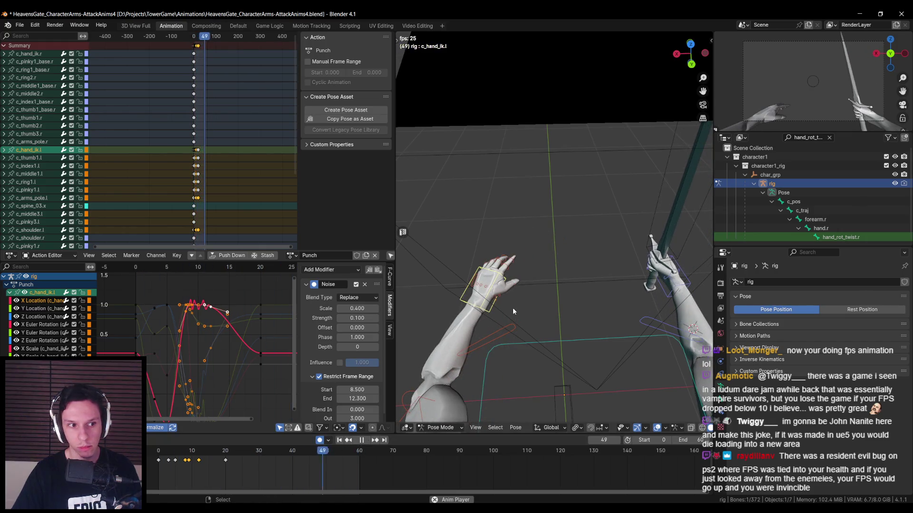
{"action": "left_click", "coordinate": [361, 440]}
{"action": "left_click", "coordinate": [188, 456]}
{"action": "middle_click_drag", "start_coordinate": [547, 285], "coordinate": [604, 286]}
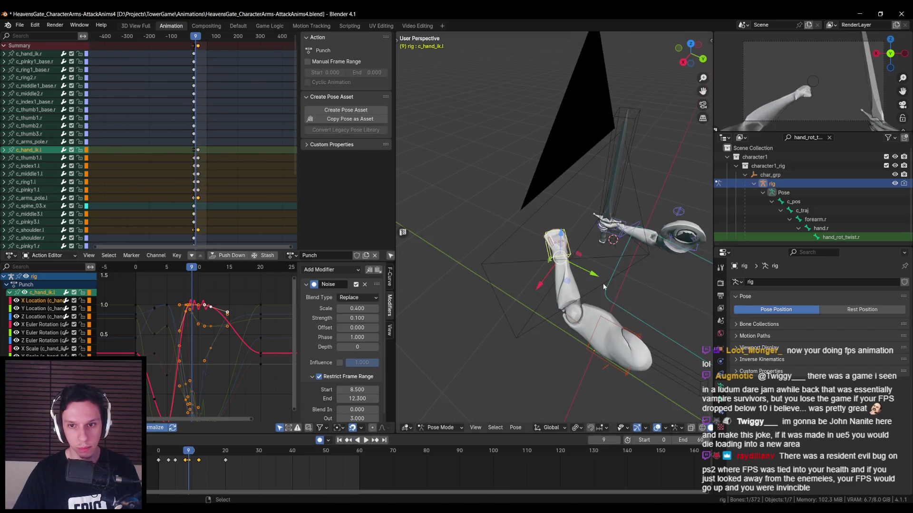
{"action": "key", "text": "g"}
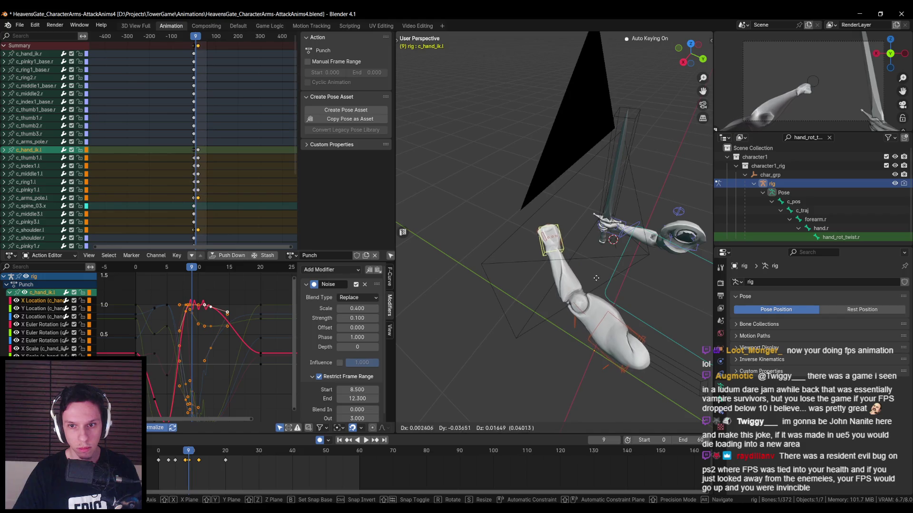
{"action": "left_click", "coordinate": [595, 278]}
Nudge the fist once more and play the punch back to check the strike.
{"action": "middle_click_drag", "start_coordinate": [595, 277], "coordinate": [542, 252]}
{"action": "key", "text": "g"}
{"action": "left_click", "coordinate": [546, 252]}
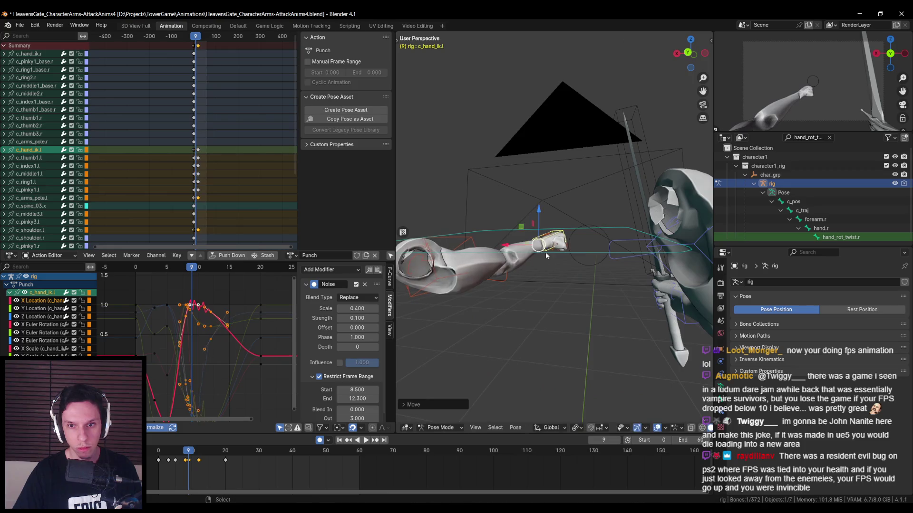
{"action": "key", "text": "space"}
{"action": "left_click", "coordinate": [184, 454]}
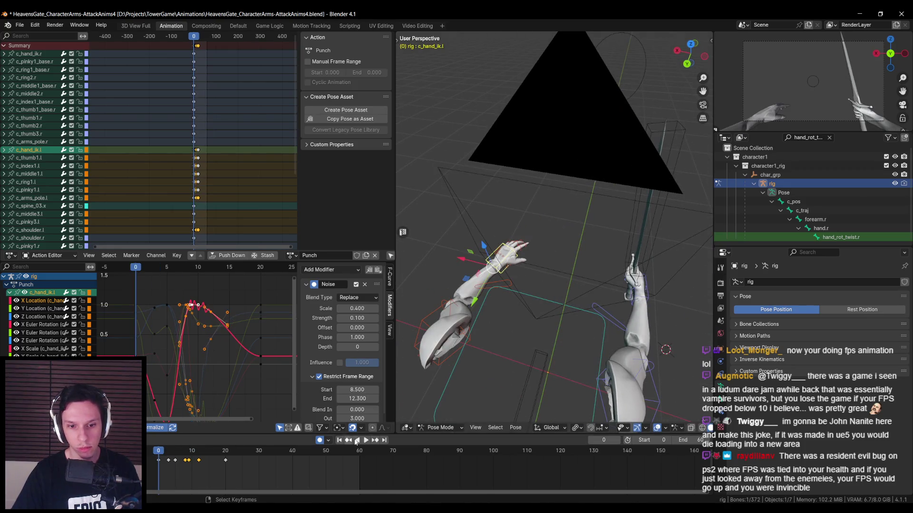
{"action": "left_click", "coordinate": [364, 441]}
{"action": "left_click", "coordinate": [365, 441]}
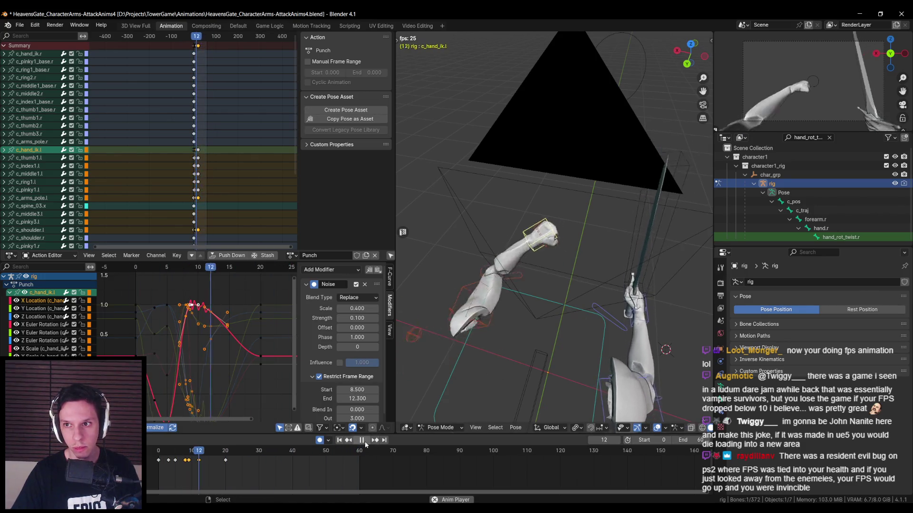
At frame 9 of the Punch action, reposition the c_hand_ik.l bone.
{"action": "mouse_move", "coordinate": [465, 381]}
{"action": "middle_mouse_down"}
{"action": "mouse_move", "coordinate": [541, 304]}
{"action": "mouse_move", "coordinate": [464, 340]}
{"action": "middle_mouse_up"}
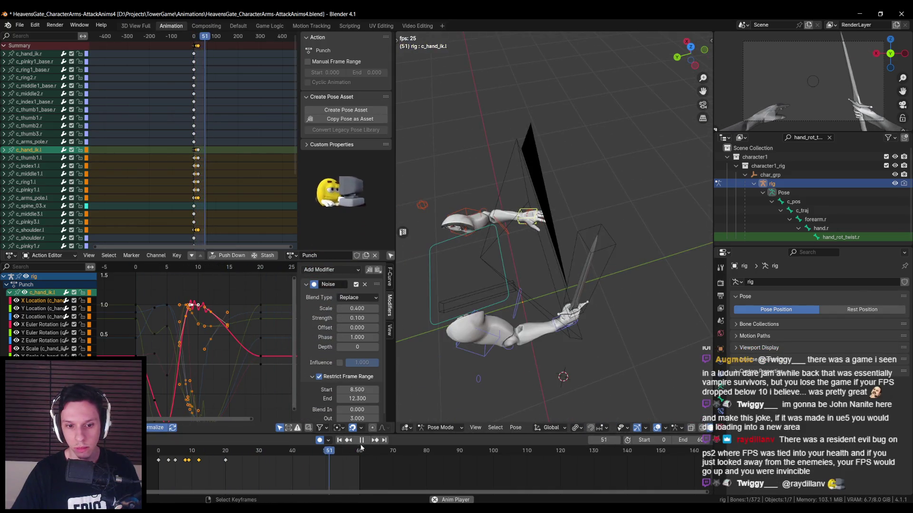
{"action": "left_click", "coordinate": [186, 459]}
{"action": "left_click_drag", "start_coordinate": [188, 459], "coordinate": [189, 459]}
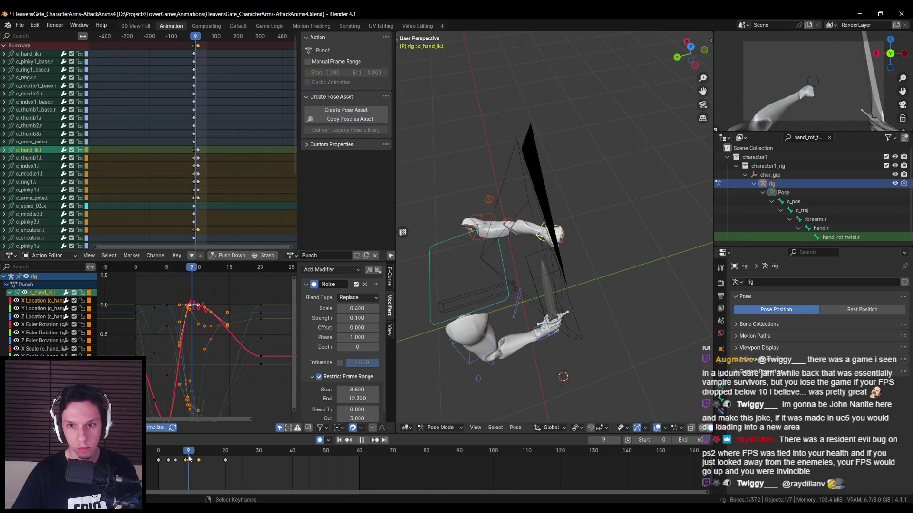
{"action": "middle_click_drag", "start_coordinate": [520, 274], "coordinate": [520, 291]}
{"action": "key", "text": "g"}
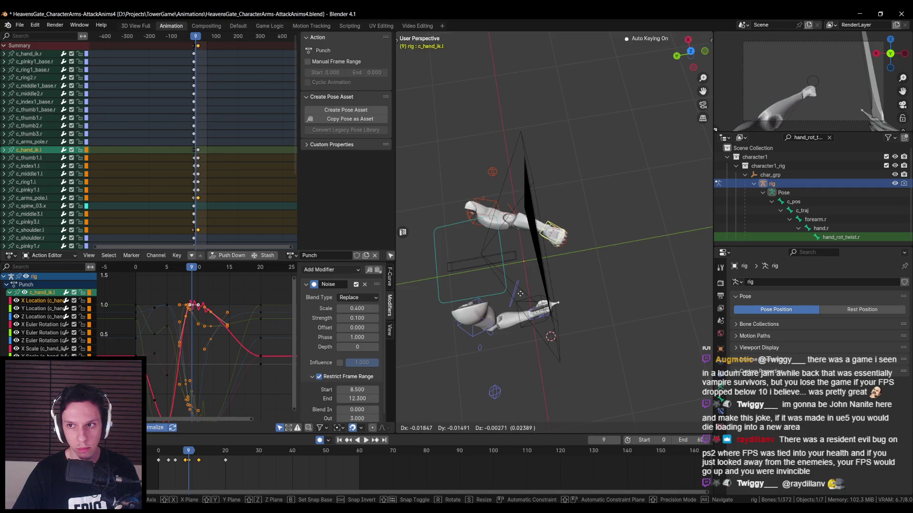
{"action": "left_click", "coordinate": [521, 294]}
Stop at frame 12, shift c_hand_ik.l again, then replay the punch.
{"action": "left_click", "coordinate": [186, 456]}
{"action": "key", "text": "space"}
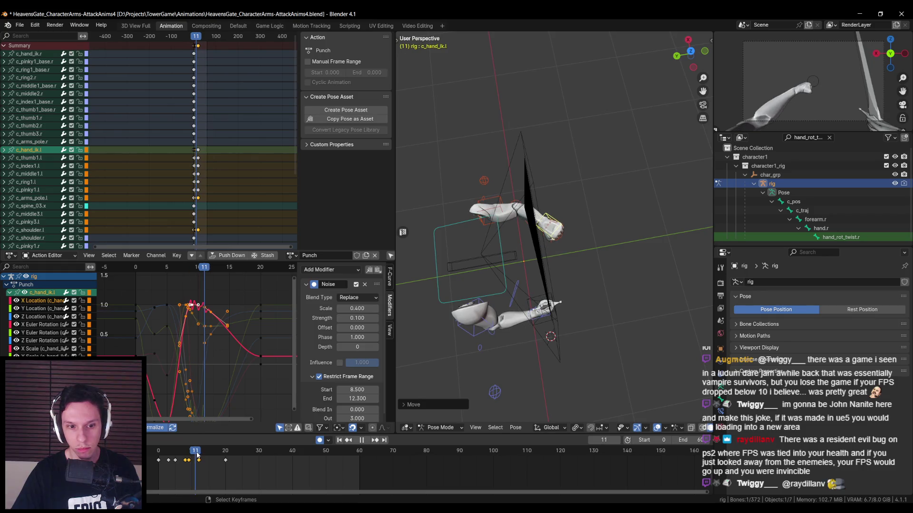
{"action": "key", "text": "space"}
{"action": "key", "text": "g"}
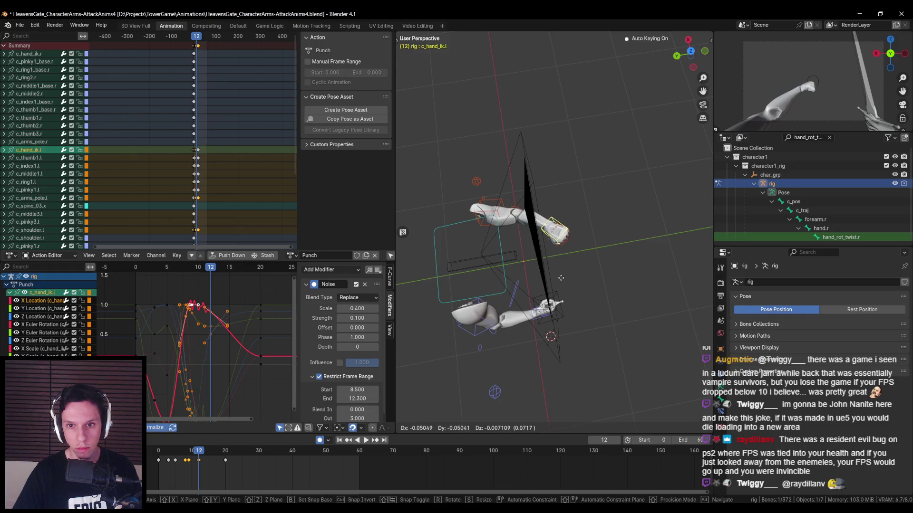
{"action": "left_click", "coordinate": [563, 276]}
{"action": "middle_click_drag", "start_coordinate": [562, 276], "coordinate": [576, 260]}
{"action": "left_click", "coordinate": [365, 440]}
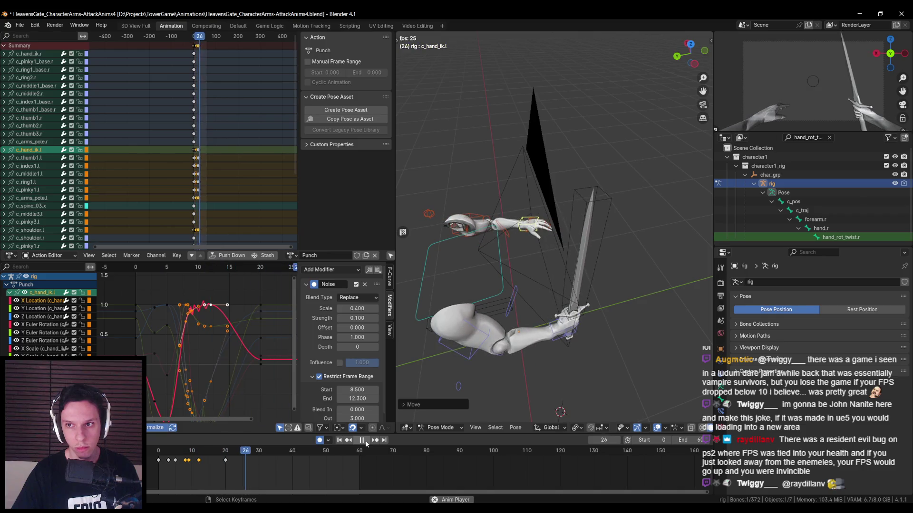
At frame 12, rotate the left hand IK bone around the Z axis.
{"action": "left_click", "coordinate": [199, 455]}
{"action": "mouse_move", "coordinate": [200, 455]}
{"action": "left_mouse_down"}
{"action": "mouse_move", "coordinate": [187, 457]}
{"action": "mouse_move", "coordinate": [199, 455]}
{"action": "left_mouse_up"}
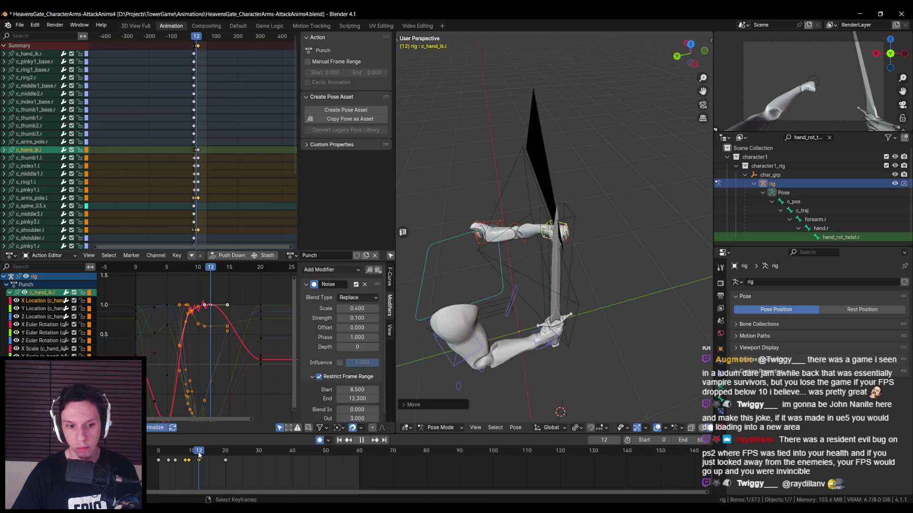
{"action": "mouse_move", "coordinate": [523, 305]}
{"action": "middle_mouse_down"}
{"action": "mouse_move", "coordinate": [584, 294]}
{"action": "mouse_move", "coordinate": [593, 308]}
{"action": "middle_mouse_up"}
{"action": "key", "text": "r"}
{"action": "key", "text": "z"}
{"action": "left_click", "coordinate": [594, 267]}
Move the left hand IK bone, cancel the extra rotation, save, and replay the punch.
{"action": "mouse_move", "coordinate": [592, 272]}
{"action": "middle_mouse_down"}
{"action": "mouse_move", "coordinate": [581, 282]}
{"action": "mouse_move", "coordinate": [583, 253]}
{"action": "mouse_move", "coordinate": [564, 276]}
{"action": "middle_mouse_up"}
{"action": "key", "text": "g"}
{"action": "left_click", "coordinate": [574, 261]}
{"action": "key", "text": "r"}
{"action": "key", "text": "z"}
{"action": "right_click", "coordinate": [579, 258]}
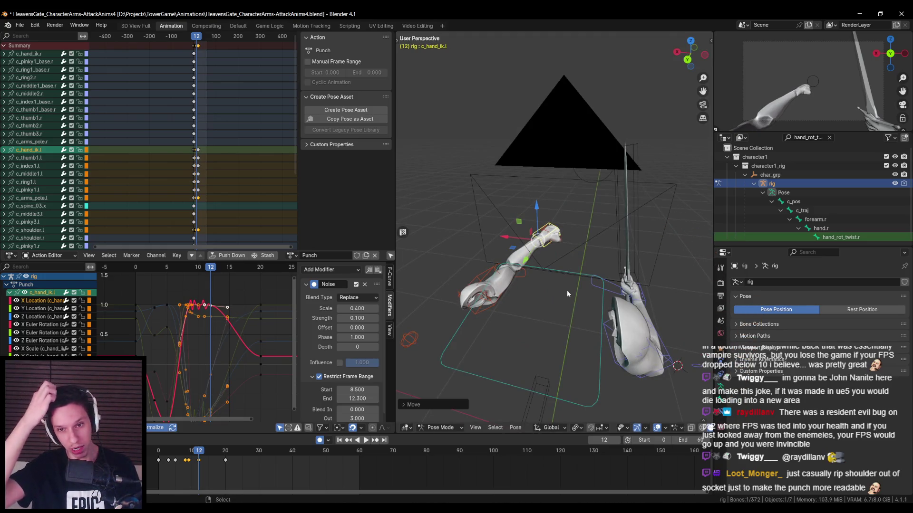
{"action": "middle_click_drag", "start_coordinate": [566, 287], "coordinate": [554, 283]}
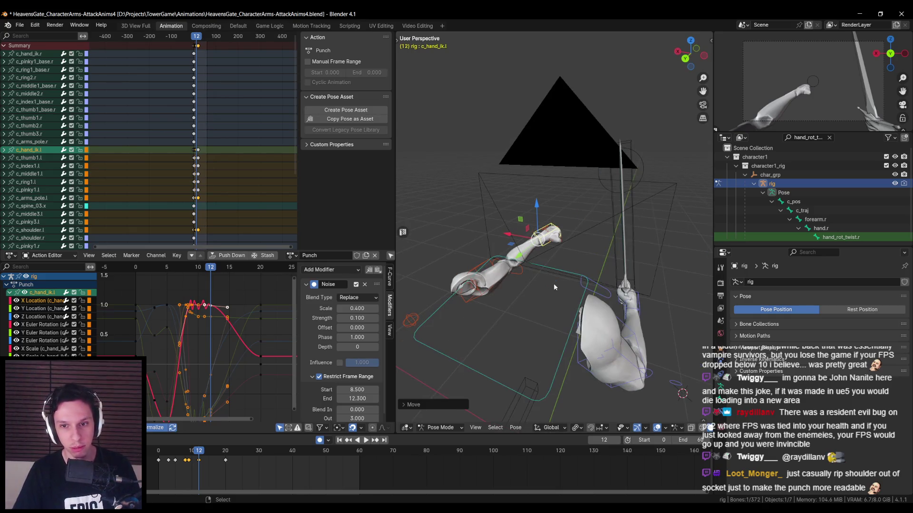
{"action": "key", "text": "ctrl+s"}
{"action": "left_click", "coordinate": [367, 439]}
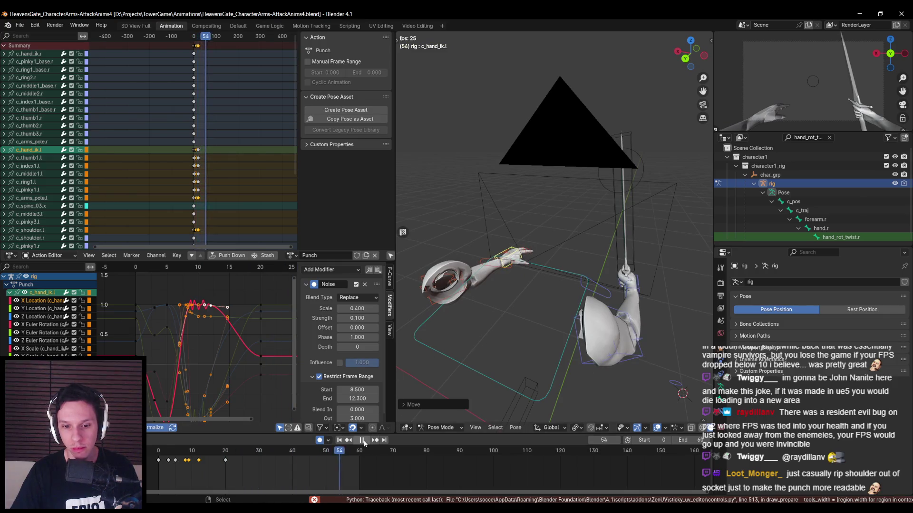
Stop playback, jump back to frame 0, and save HeavensGate_CharacterArms-AttackAnims4.blend.
{"action": "key", "text": "space"}
{"action": "key", "text": "ctrl+s"}
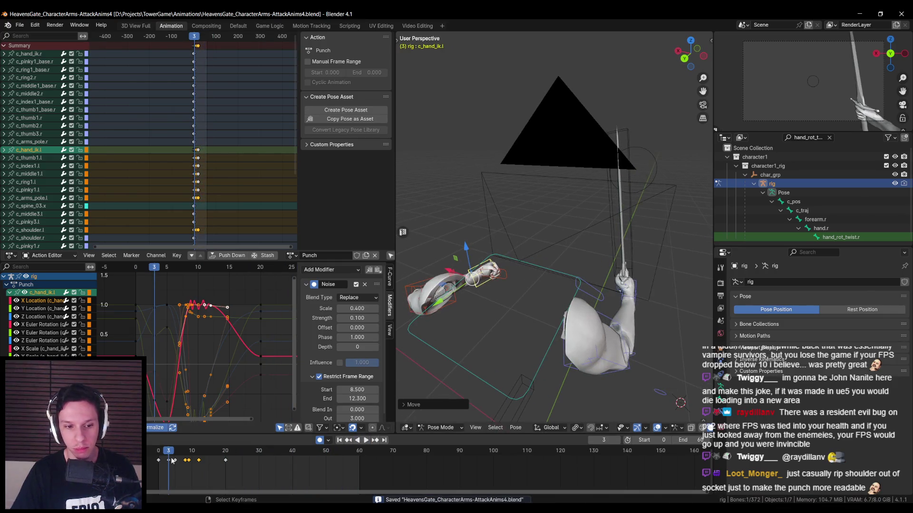
{"action": "key", "text": "shift+Left"}
{"action": "scroll", "coordinate": [480, 314], "scroll_direction": "down", "scroll_amount": 3}
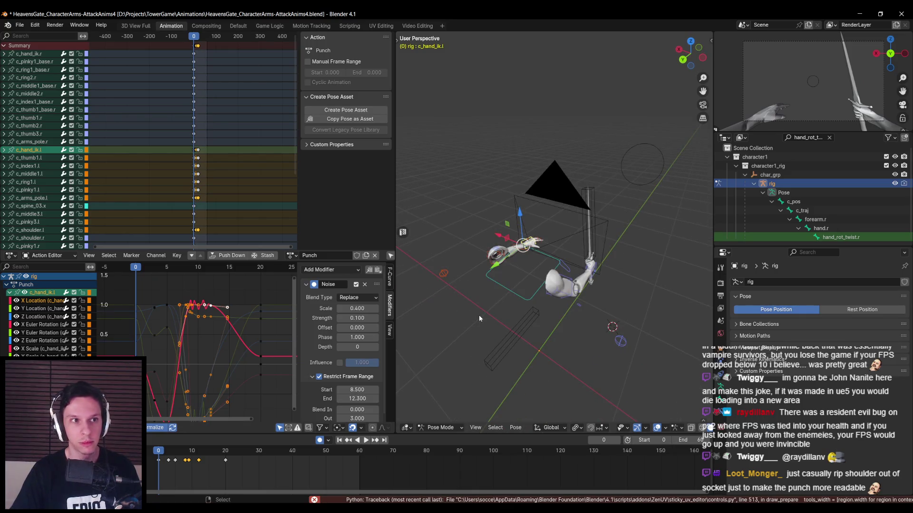
{"action": "key", "text": "ctrl+s"}
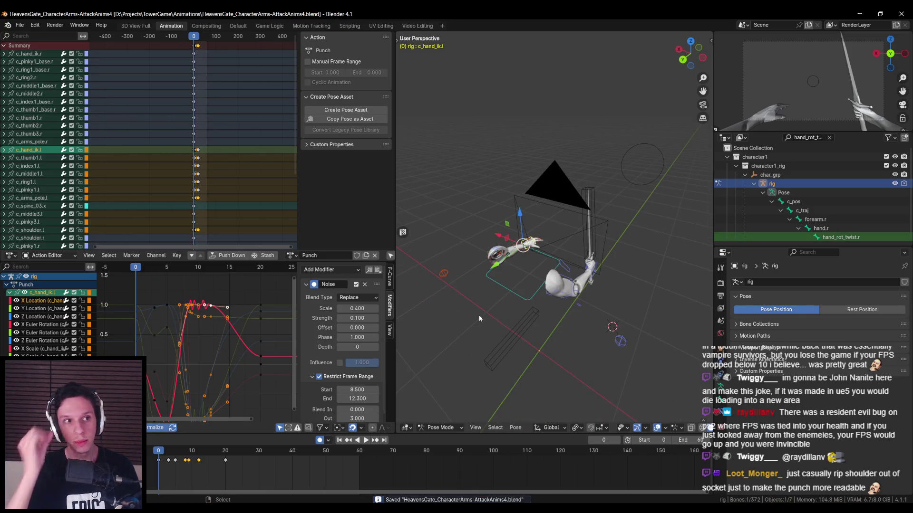
{"action": "scroll", "coordinate": [418, 308], "scroll_direction": "down", "scroll_amount": 2}
{"action": "scroll", "coordinate": [170, 392], "scroll_direction": "down", "scroll_amount": 1}
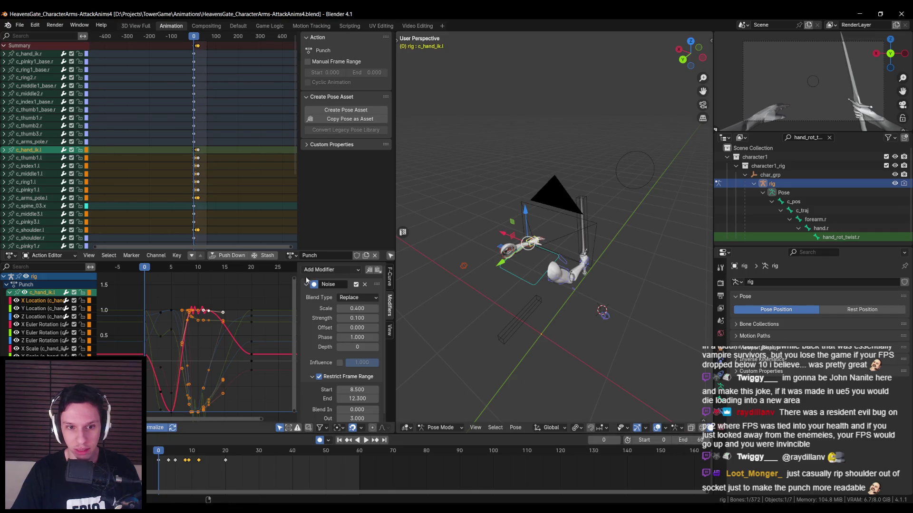
Reselect the Punch action, enable its Fake User, and save the file.
{"action": "left_click", "coordinate": [291, 255]}
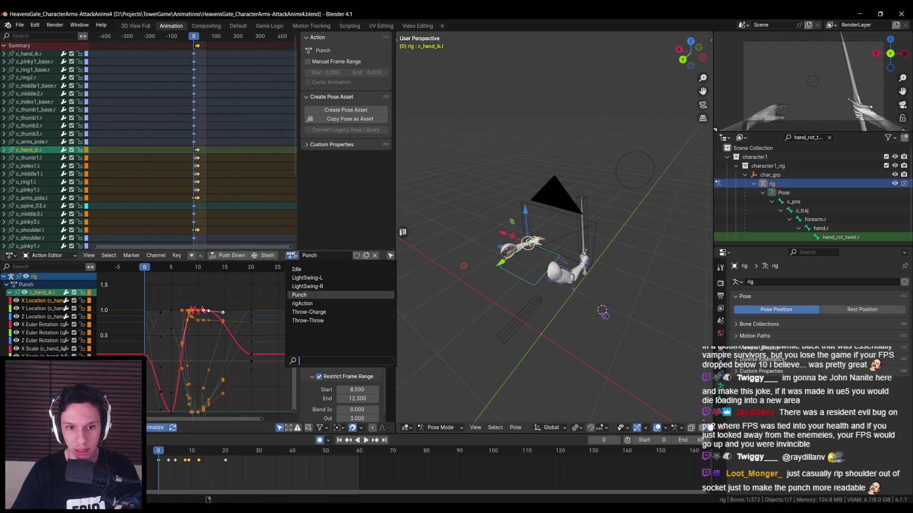
{"action": "left_click", "coordinate": [313, 287]}
{"action": "left_click", "coordinate": [291, 255]}
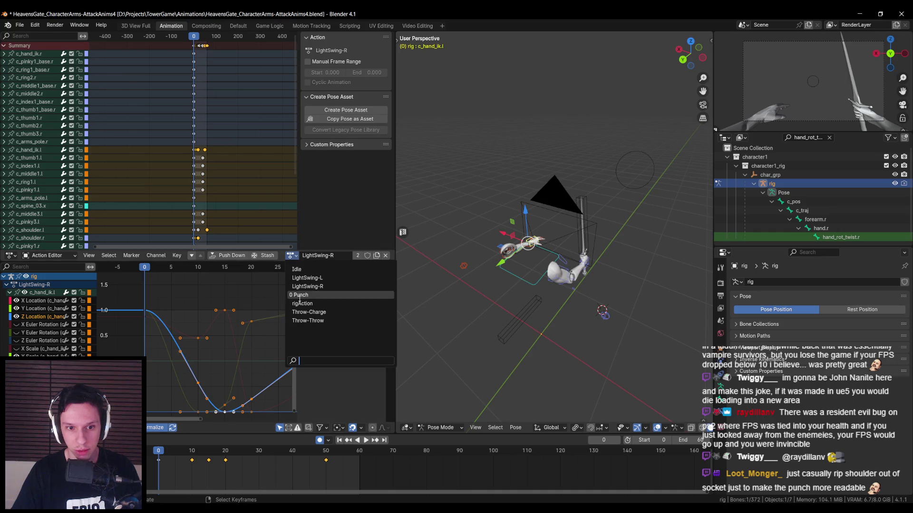
{"action": "left_click", "coordinate": [299, 294]}
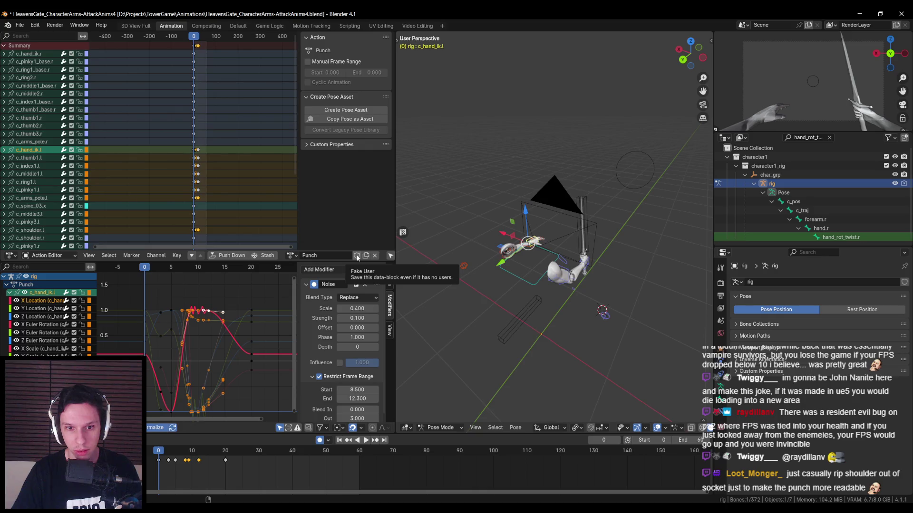
{"action": "left_click", "coordinate": [356, 256]}
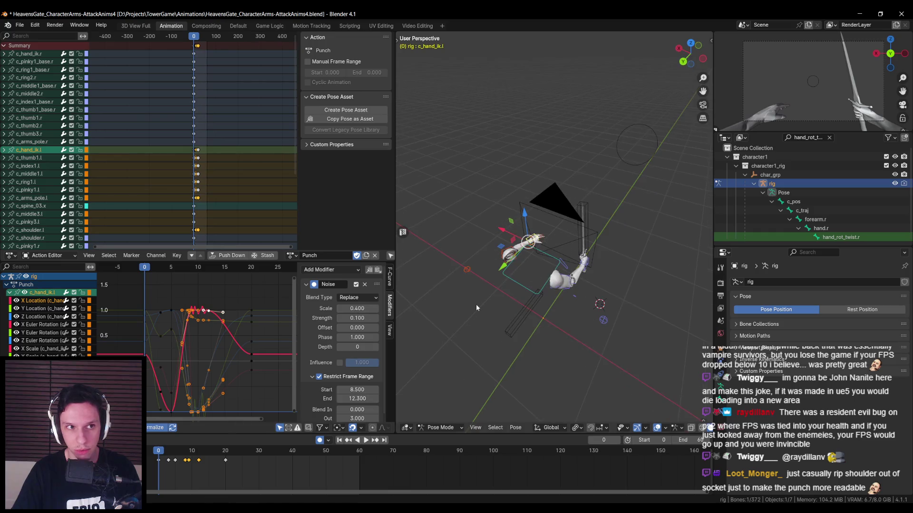
{"action": "key", "text": "ctrl+s"}
Replay the punch, return to frame 0, save again, and open the File menu.
{"action": "left_click", "coordinate": [290, 255]}
{"action": "left_click", "coordinate": [290, 256]}
{"action": "key", "text": "space"}
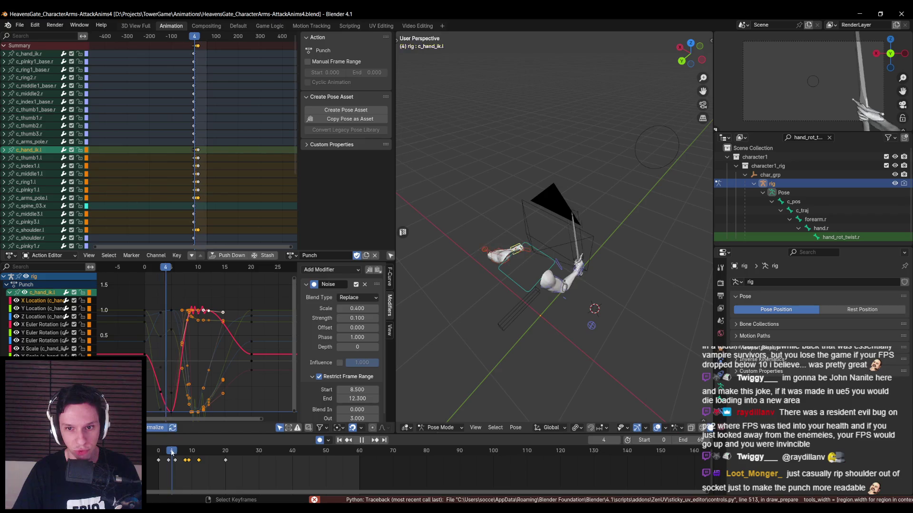
{"action": "mouse_move", "coordinate": [248, 450]}
{"action": "left_mouse_down"}
{"action": "mouse_move", "coordinate": [313, 462]}
{"action": "mouse_move", "coordinate": [155, 457]}
{"action": "left_mouse_up"}
{"action": "key", "text": "Escape"}
{"action": "key", "text": "ctrl+s"}
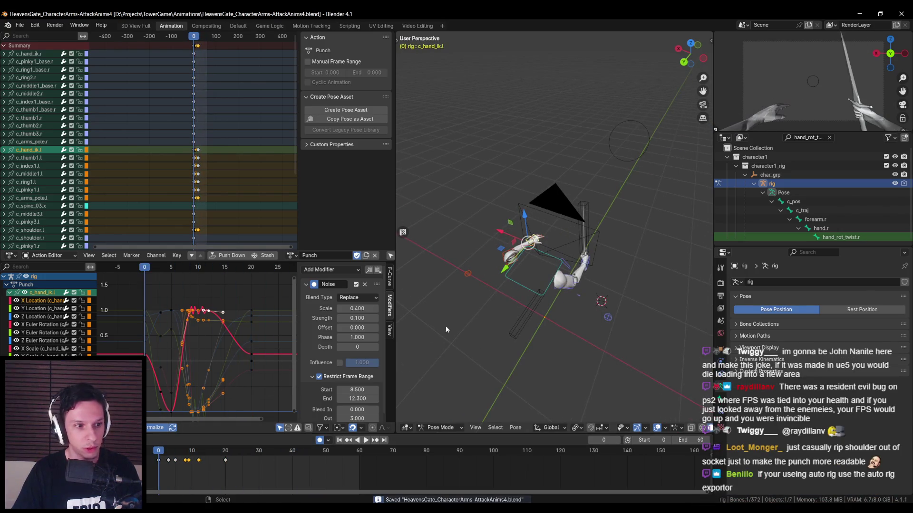
{"action": "middle_click_drag", "start_coordinate": [464, 342], "coordinate": [460, 324]}
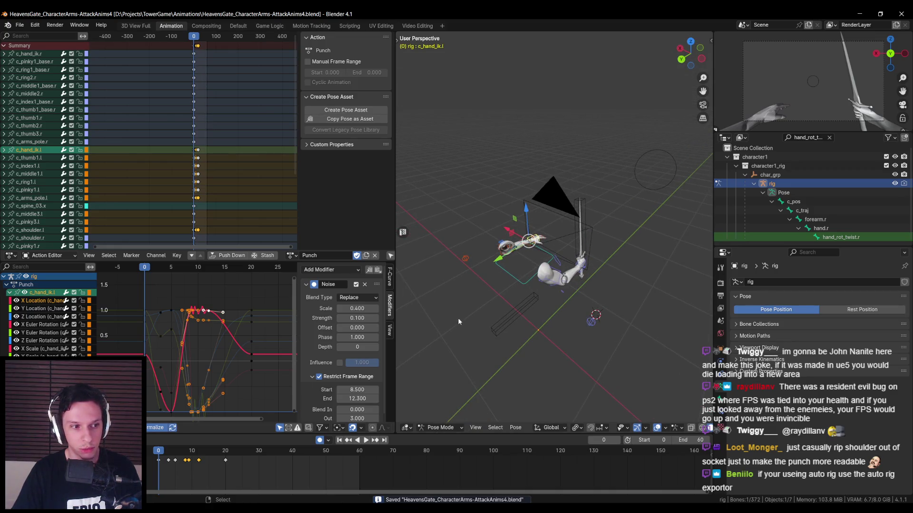
{"action": "left_click", "coordinate": [19, 24]}
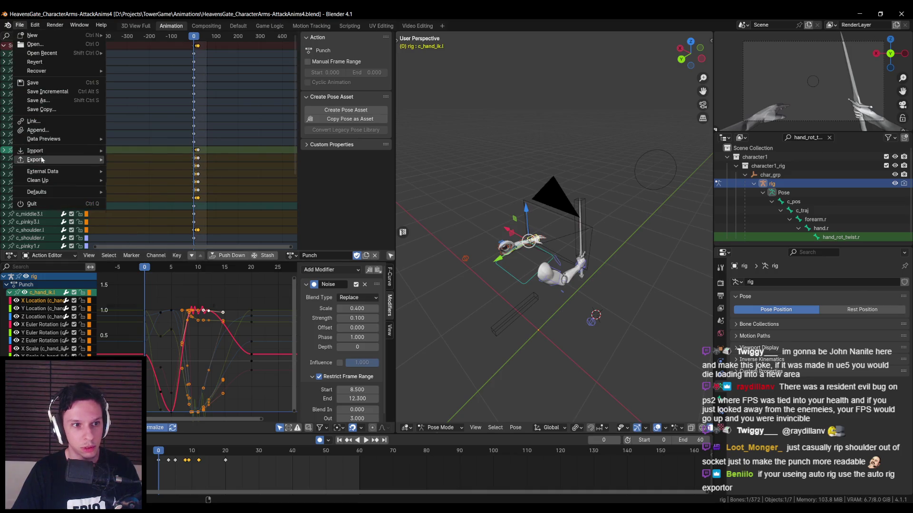
Check the Auto-Rig Pro panels in the sidebar, hide the sidebar, and save the file.
{"action": "mouse_move", "coordinate": [42, 160]}
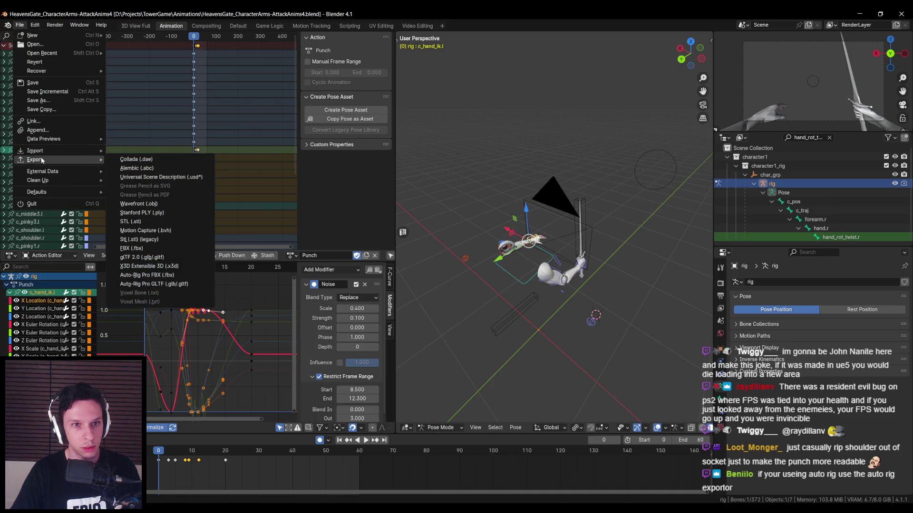
{"action": "key", "text": "n"}
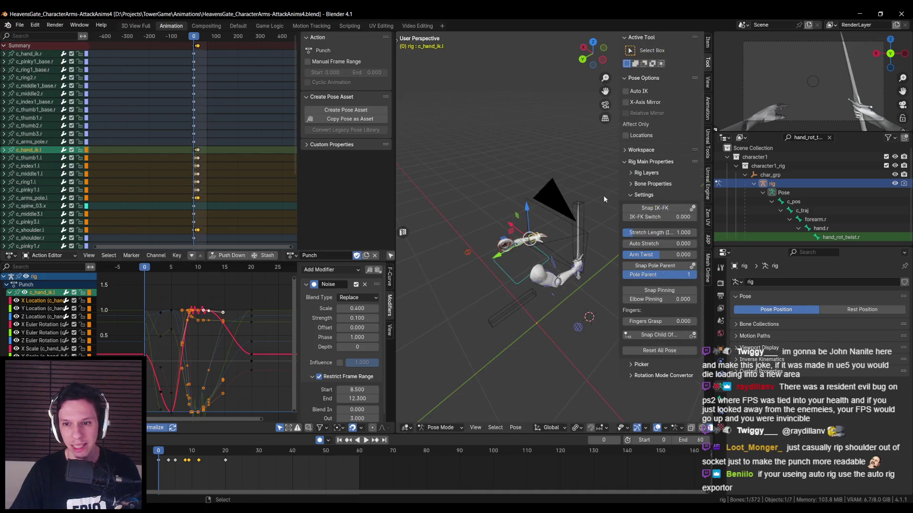
{"action": "left_click", "coordinate": [708, 241]}
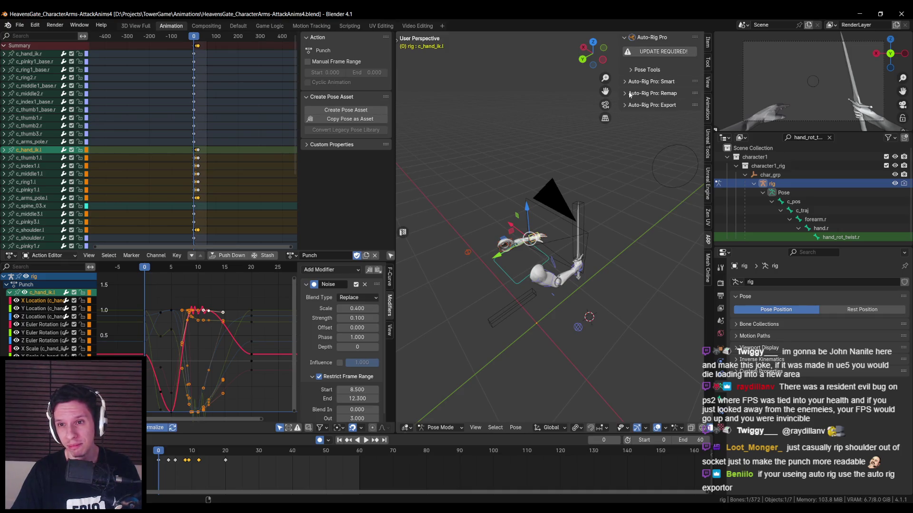
{"action": "middle_click_drag", "start_coordinate": [612, 104], "coordinate": [525, 131]}
{"action": "key", "text": "ctrl+s"}
{"action": "key", "text": "n"}
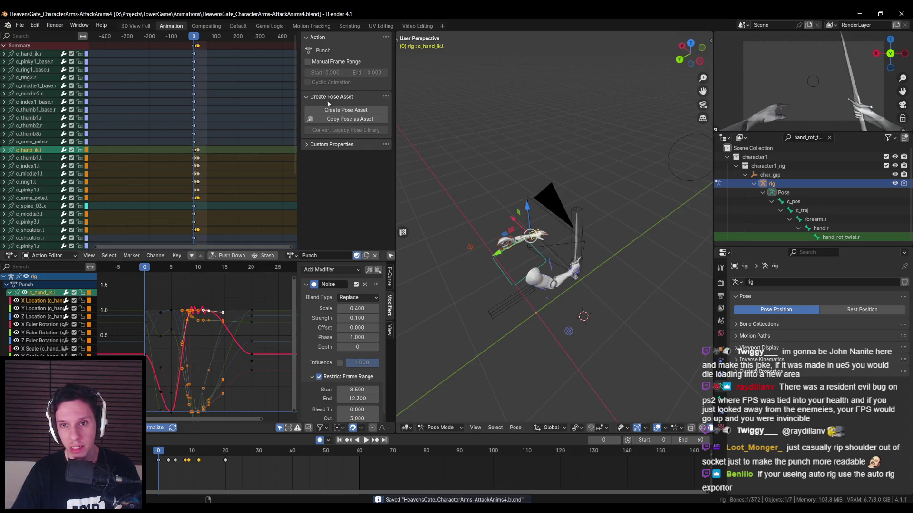
Open the FBX export browser proposing HeavensGate_CharacterArms-AttackAnims4.fbx in the Animations folder.
{"action": "left_click", "coordinate": [20, 25]}
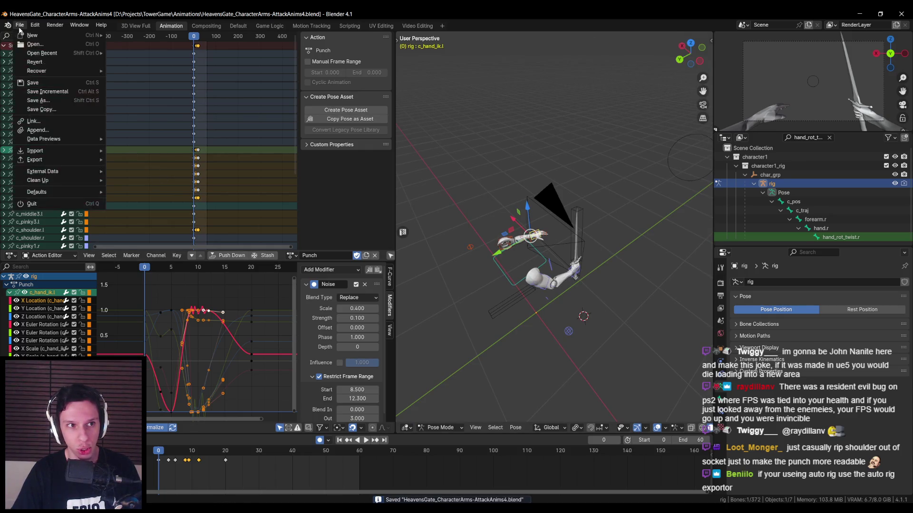
{"action": "mouse_move", "coordinate": [51, 156]}
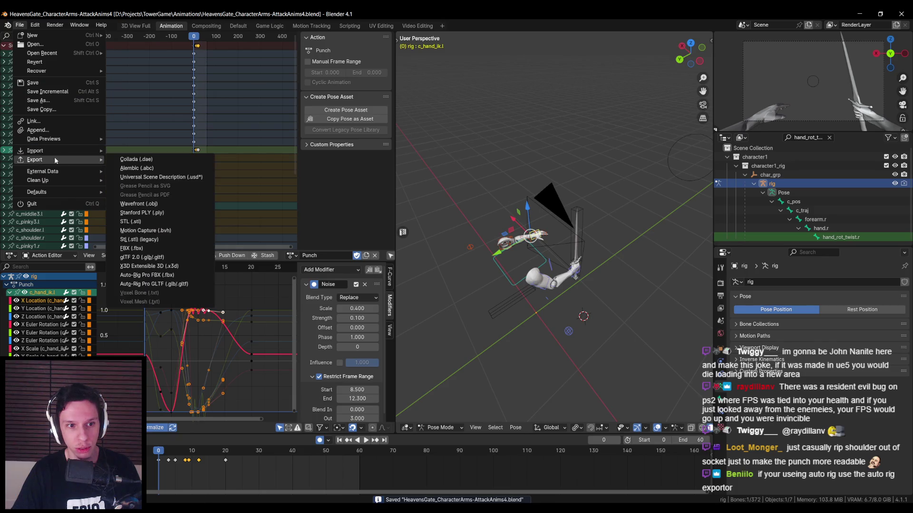
{"action": "left_click", "coordinate": [144, 247]}
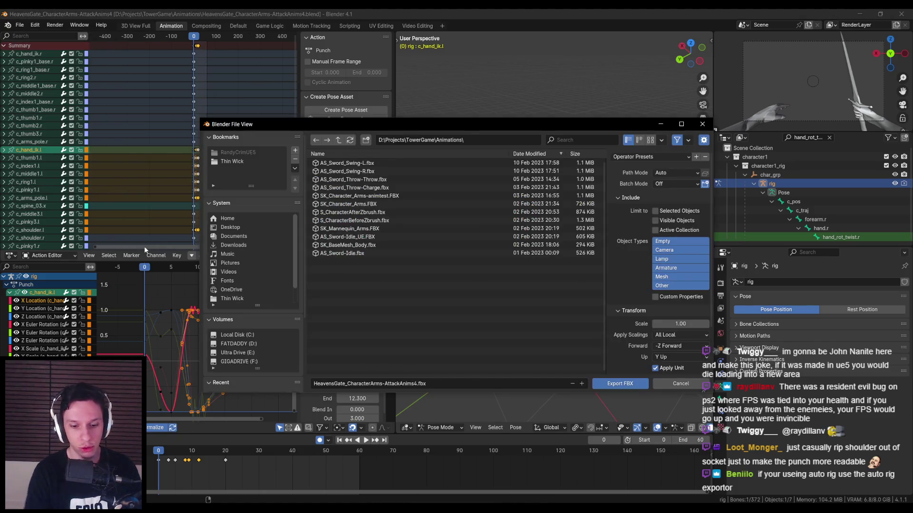
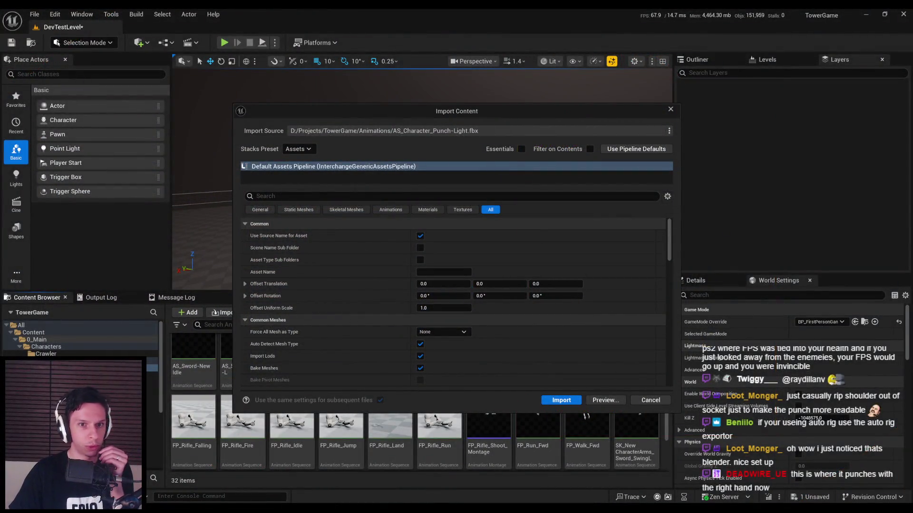
Tick Import Only Animations and set the skeleton to SK_Mannequin_Arms_Skeleton.
{"action": "left_click_drag", "start_coordinate": [358, 111], "coordinate": [352, 106]}
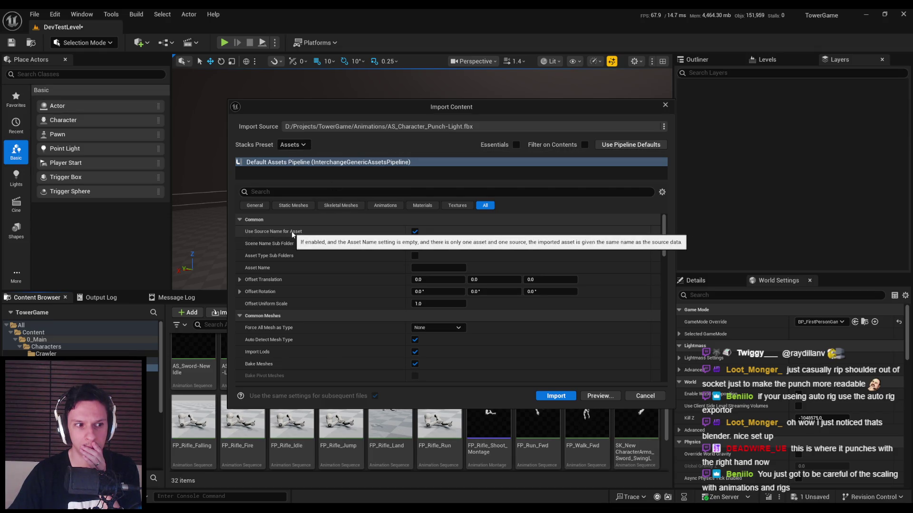
{"action": "scroll", "coordinate": [292, 233], "scroll_direction": "down", "scroll_amount": 5}
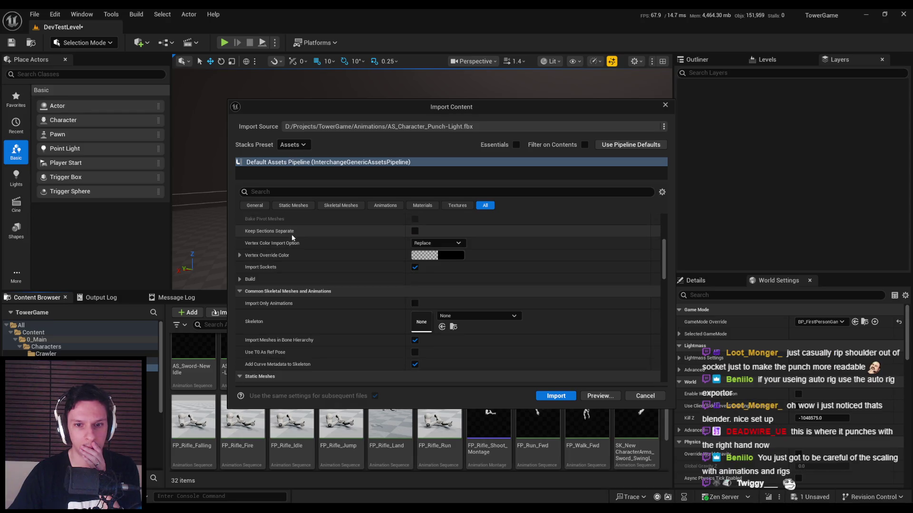
{"action": "scroll", "coordinate": [292, 234], "scroll_direction": "down", "scroll_amount": 5}
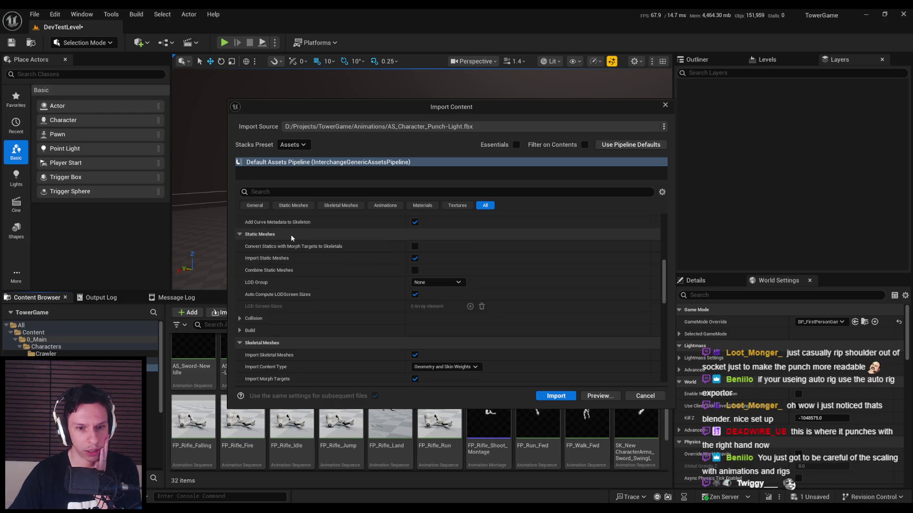
{"action": "scroll", "coordinate": [290, 235], "scroll_direction": "up", "scroll_amount": 6}
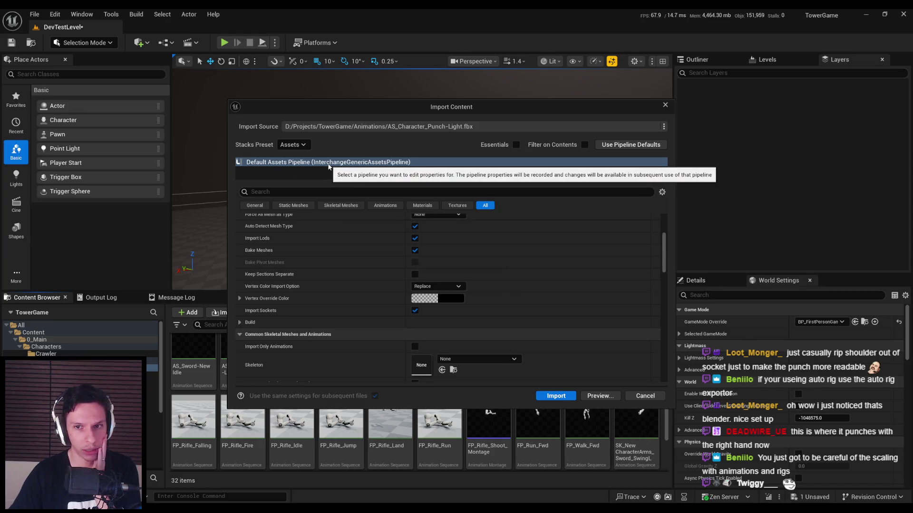
{"action": "scroll", "coordinate": [283, 230], "scroll_direction": "up", "scroll_amount": 4}
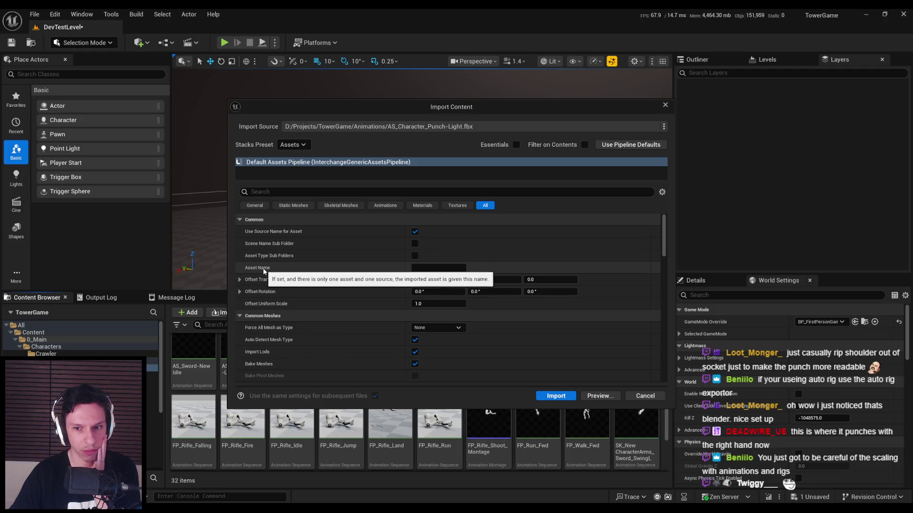
{"action": "scroll", "coordinate": [264, 294], "scroll_direction": "down", "scroll_amount": 10}
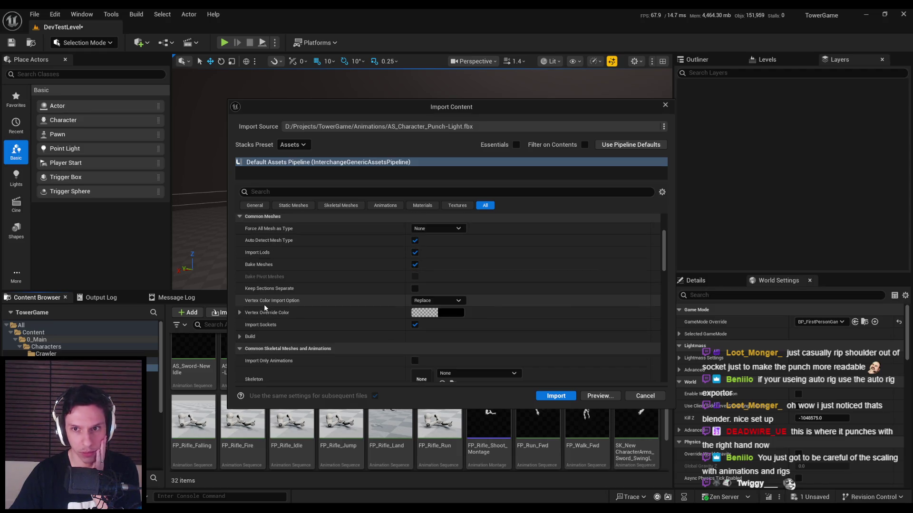
{"action": "scroll", "coordinate": [264, 308], "scroll_direction": "up", "scroll_amount": 3}
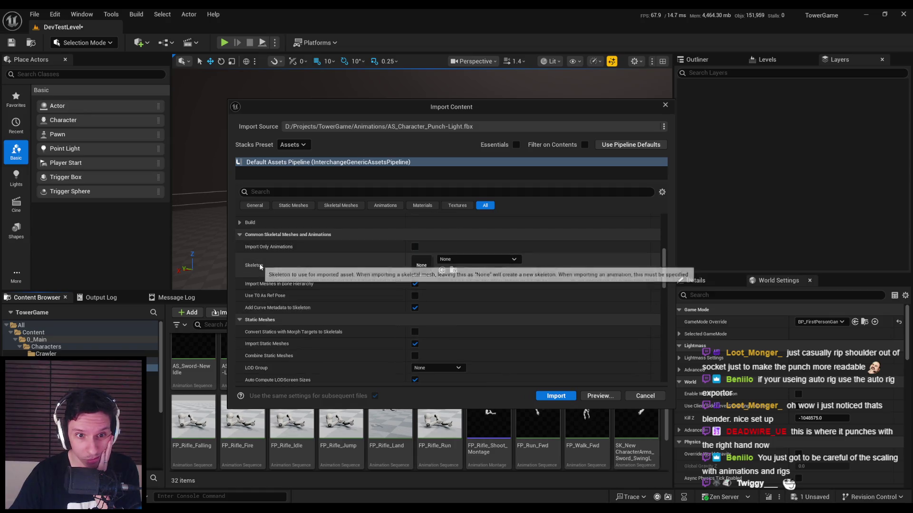
{"action": "left_click", "coordinate": [414, 247]}
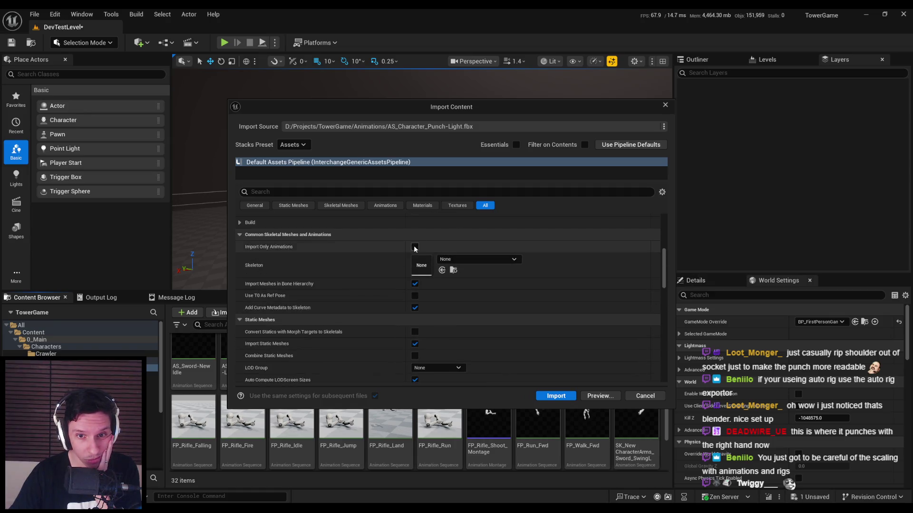
{"action": "left_click", "coordinate": [457, 259]}
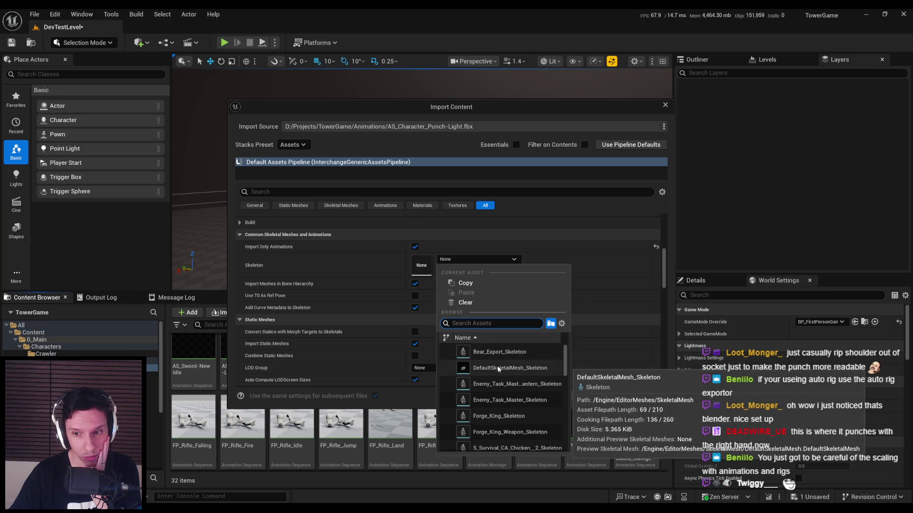
{"action": "scroll", "coordinate": [499, 369], "scroll_direction": "down", "scroll_amount": 4}
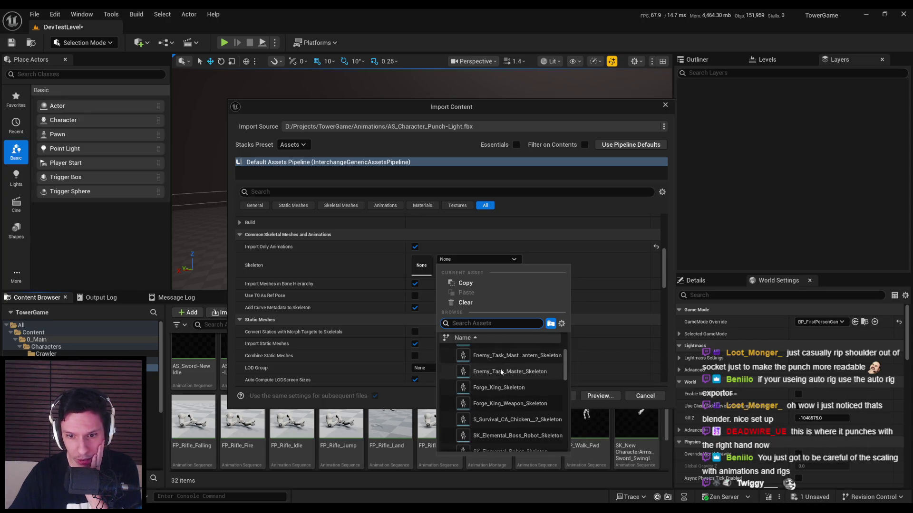
{"action": "scroll", "coordinate": [500, 369], "scroll_direction": "down", "scroll_amount": 5}
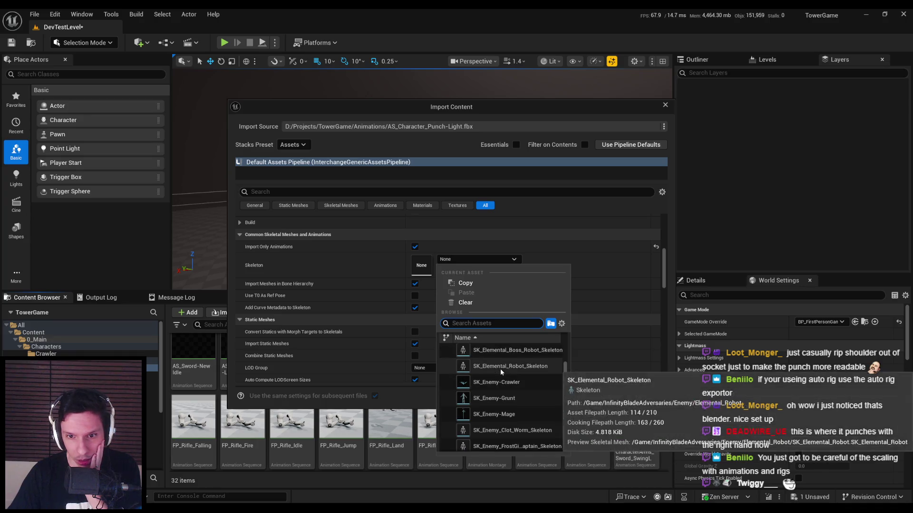
{"action": "scroll", "coordinate": [503, 378], "scroll_direction": "down", "scroll_amount": 5}
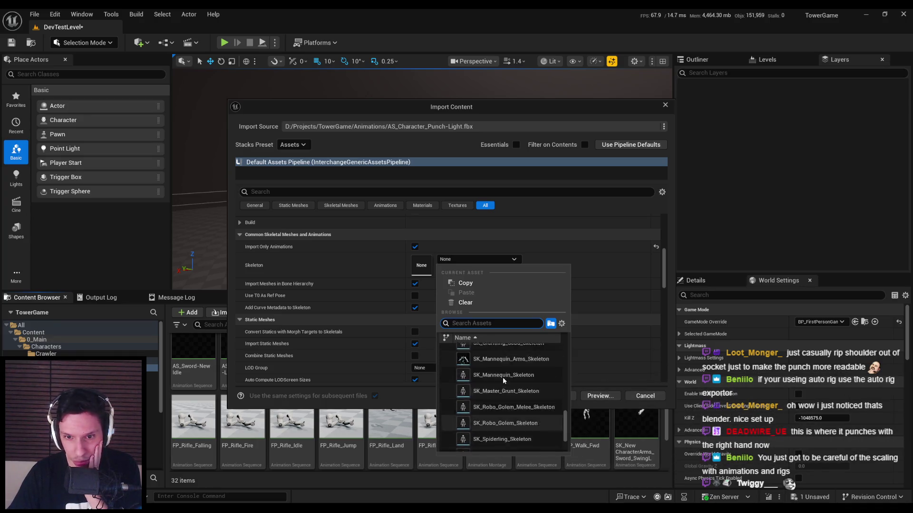
{"action": "left_click", "coordinate": [492, 374]}
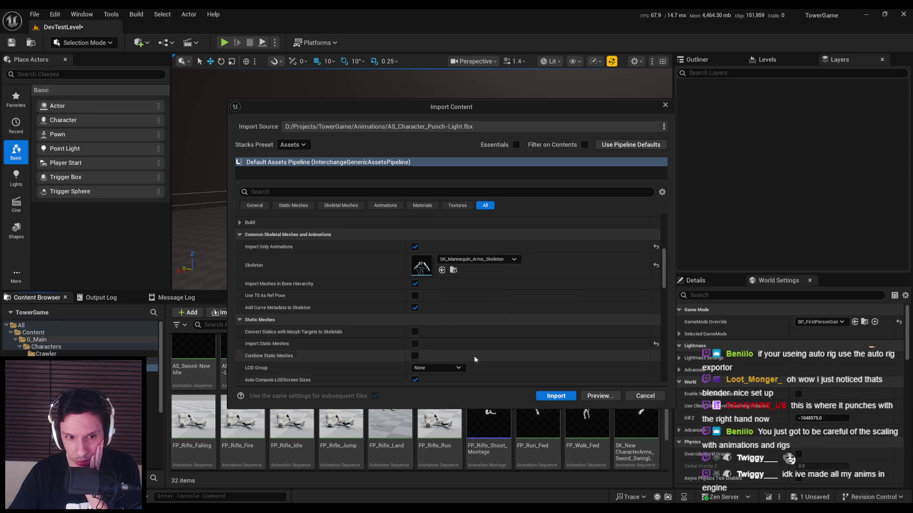
Import the punch animation with these settings.
{"action": "left_click_drag", "start_coordinate": [367, 117], "coordinate": [495, 54]}
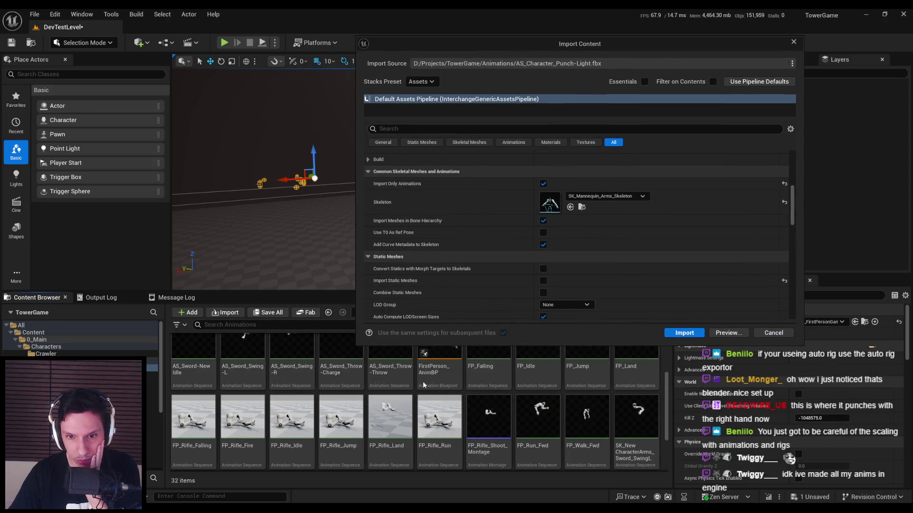
{"action": "left_click", "coordinate": [668, 417]}
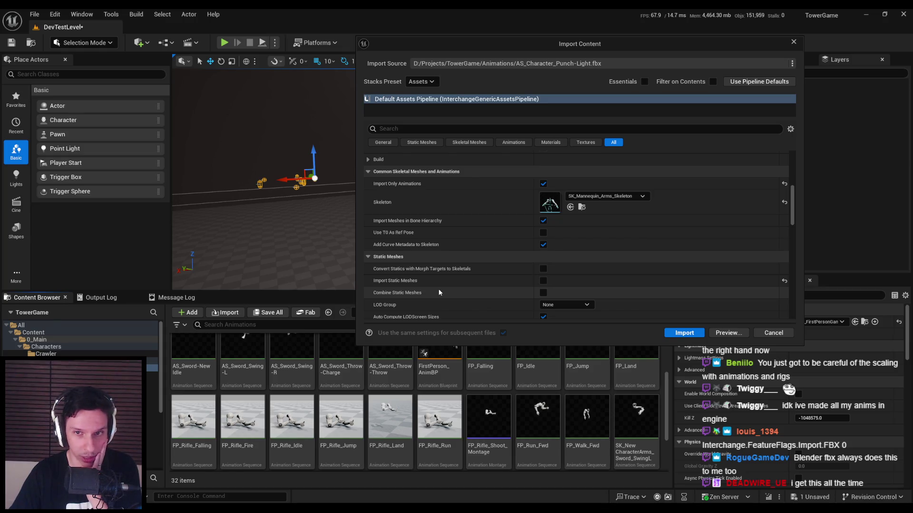
{"action": "scroll", "coordinate": [437, 291], "scroll_direction": "down", "scroll_amount": 3}
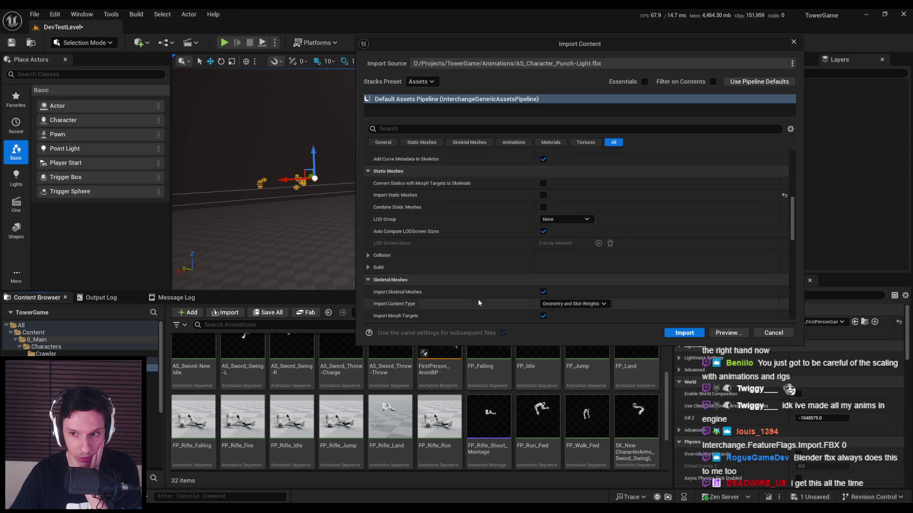
{"action": "left_click", "coordinate": [685, 332]}
Preview AS_Character_Punch-Light, pausing and scrubbing through the hand poses.
{"action": "double_click", "coordinate": [546, 393]}
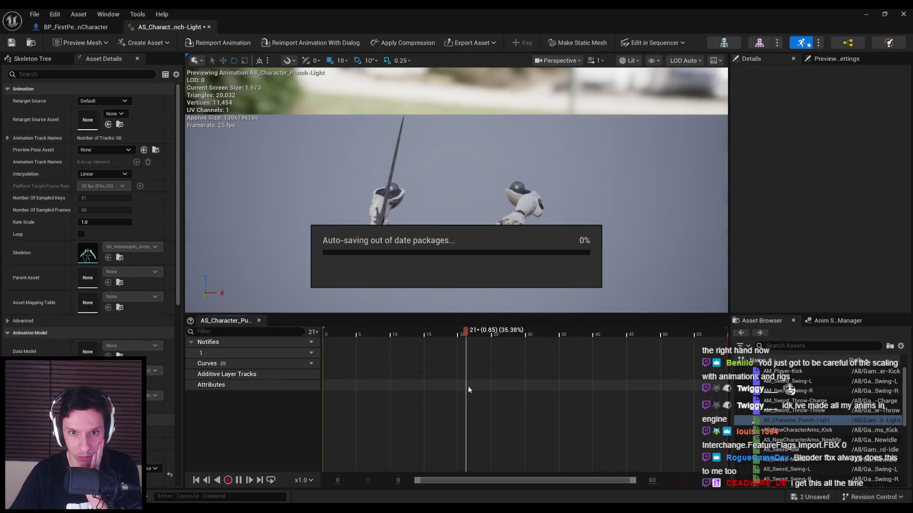
{"action": "left_click", "coordinate": [237, 481]}
{"action": "mouse_move", "coordinate": [441, 331]}
{"action": "left_mouse_down"}
{"action": "mouse_move", "coordinate": [464, 331]}
{"action": "mouse_move", "coordinate": [327, 332]}
{"action": "mouse_move", "coordinate": [451, 325]}
{"action": "left_mouse_up"}
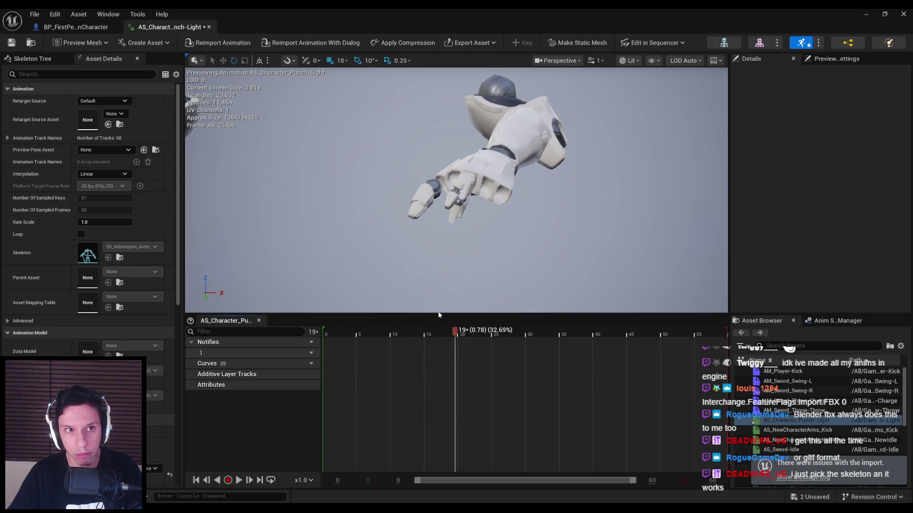
{"action": "middle_click", "coordinate": [159, 28]}
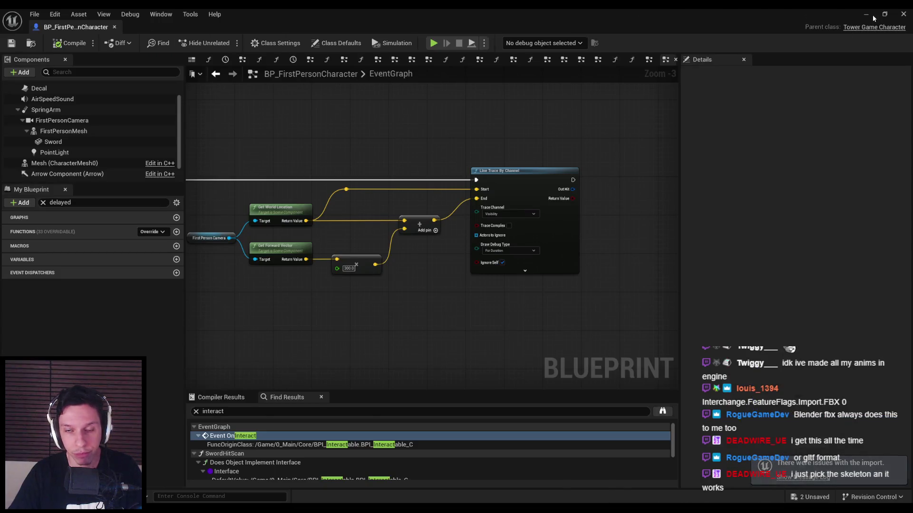
{"action": "left_click", "coordinate": [866, 14]}
Compare against the SwingL sword animation, then select AS_Character_Punch-Light.
{"action": "scroll", "coordinate": [394, 409], "scroll_direction": "down", "scroll_amount": 5}
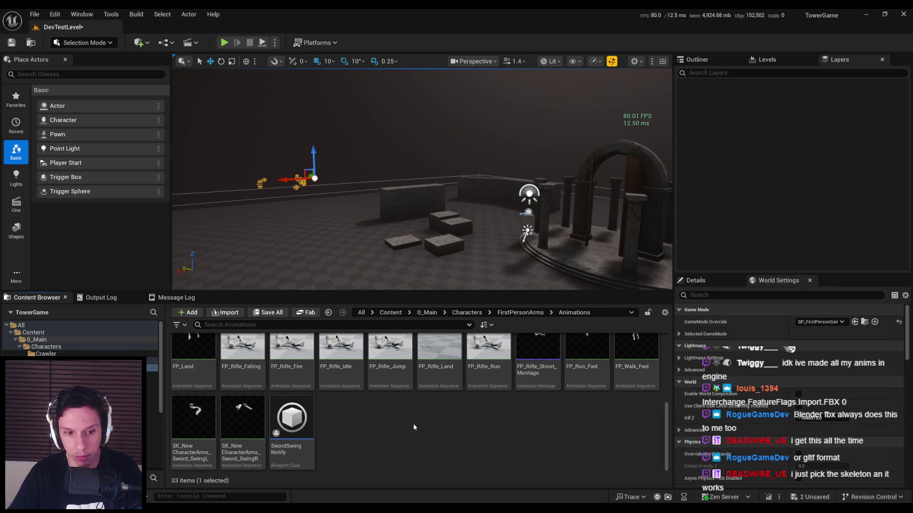
{"action": "mouse_move", "coordinate": [251, 425]}
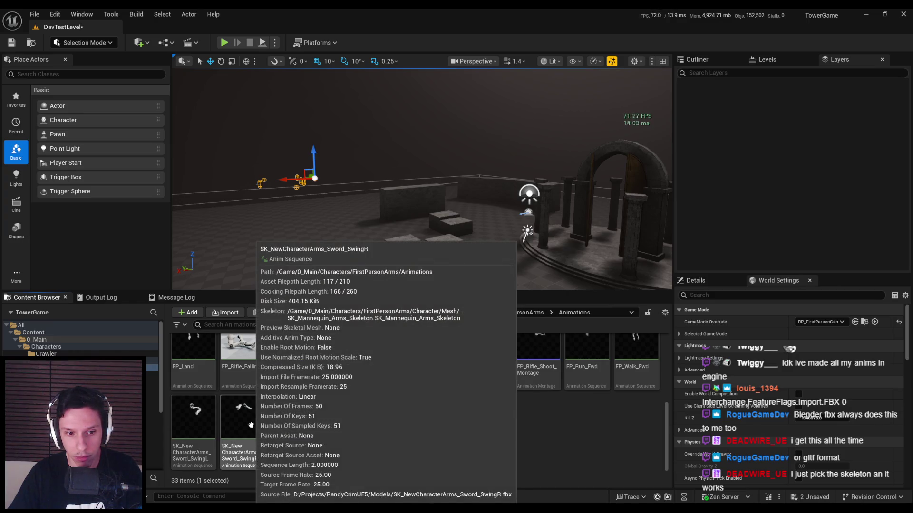
{"action": "double_click", "coordinate": [195, 416]}
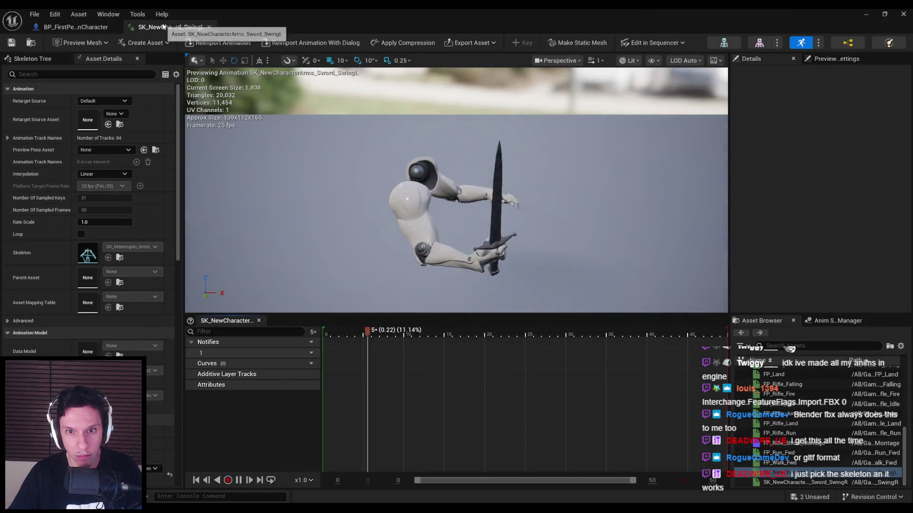
{"action": "left_click", "coordinate": [208, 27]}
{"action": "left_click", "coordinate": [866, 14]}
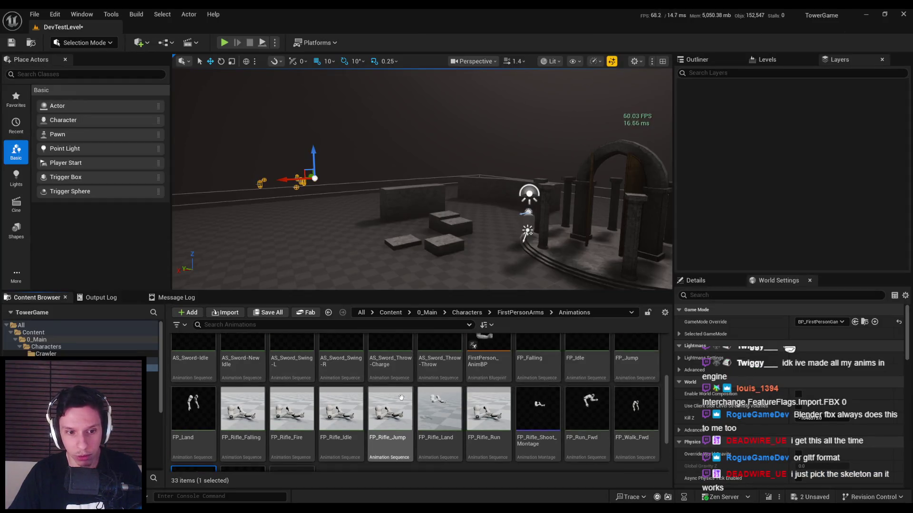
{"action": "scroll", "coordinate": [401, 398], "scroll_direction": "up", "scroll_amount": 2}
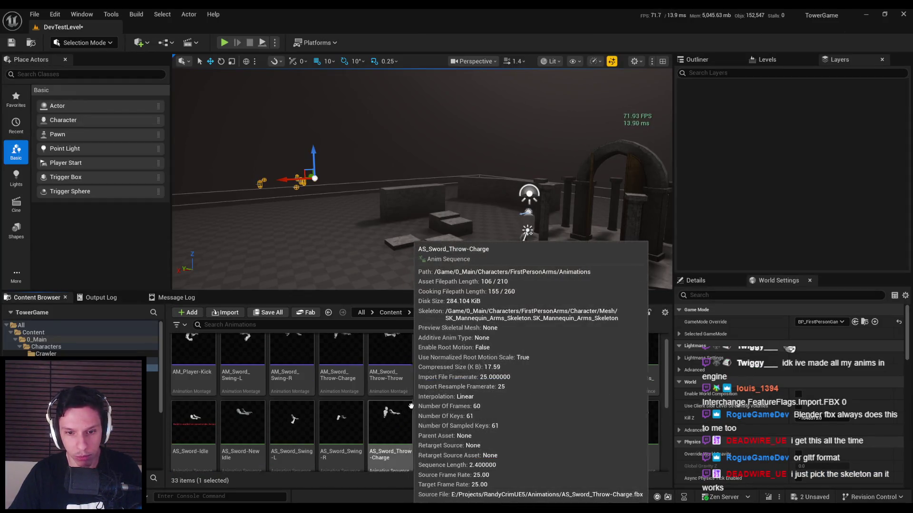
{"action": "scroll", "coordinate": [418, 409], "scroll_direction": "up", "scroll_amount": 1}
{"action": "left_click", "coordinate": [537, 404]}
Force-delete the AS_Character_Punch-Light asset despite its remaining references.
{"action": "key", "text": "Delete"}
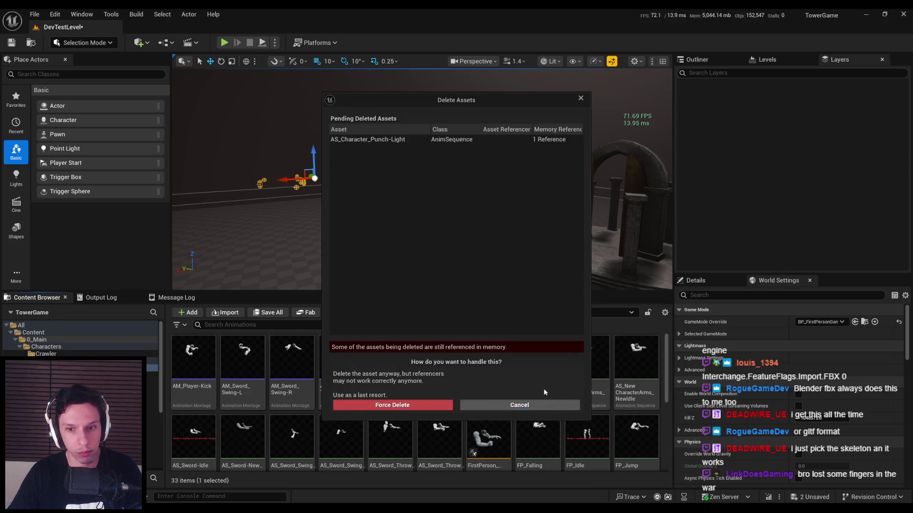
{"action": "left_click", "coordinate": [428, 409]}
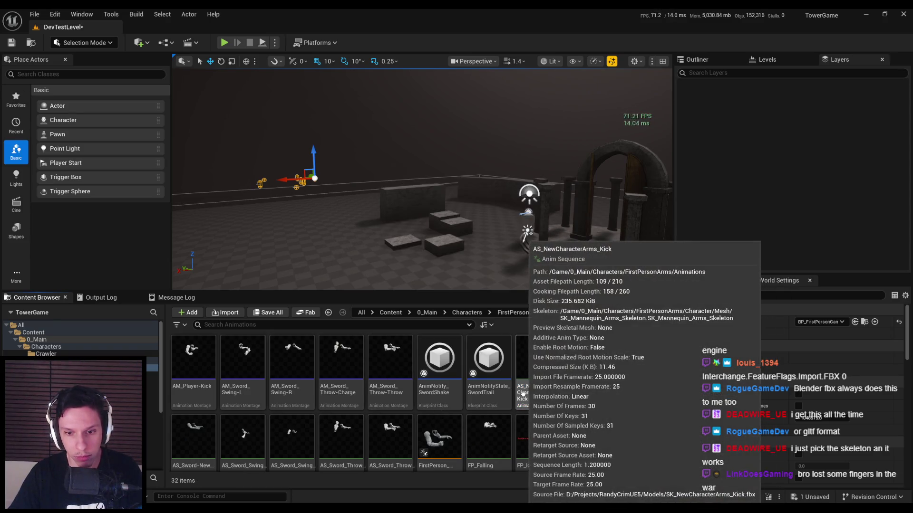
{"action": "scroll", "coordinate": [512, 395], "scroll_direction": "down", "scroll_amount": 1}
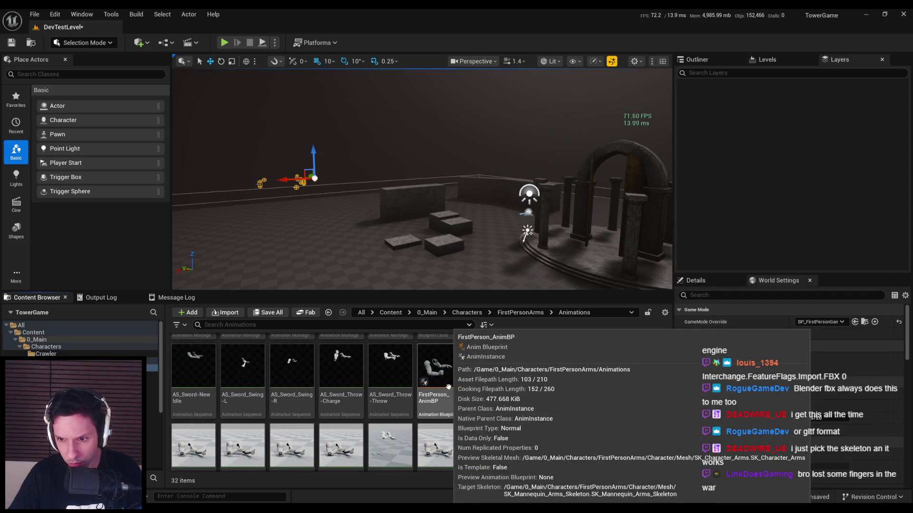
{"action": "scroll", "coordinate": [448, 387], "scroll_direction": "down", "scroll_amount": 3}
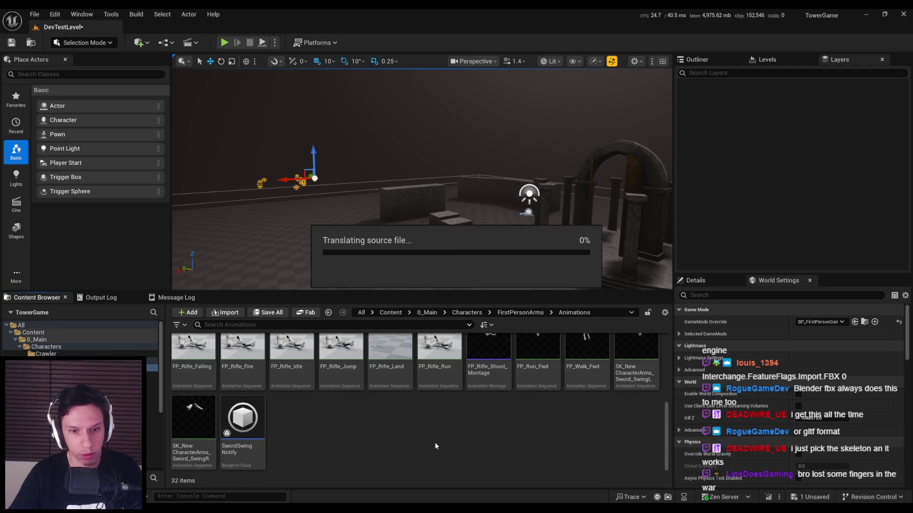
{"action": "scroll", "coordinate": [464, 301], "scroll_direction": "down", "scroll_amount": 5}
Import only animations, setting the skeleton to SK_Mannequin_Arms_Skeleton via an 'arms' search.
{"action": "left_click", "coordinate": [469, 276]}
{"action": "left_click", "coordinate": [420, 263]}
{"action": "left_click", "coordinate": [451, 275]}
{"action": "scroll", "coordinate": [545, 398], "scroll_direction": "down", "scroll_amount": 2}
{"action": "type", "text": "cter"}
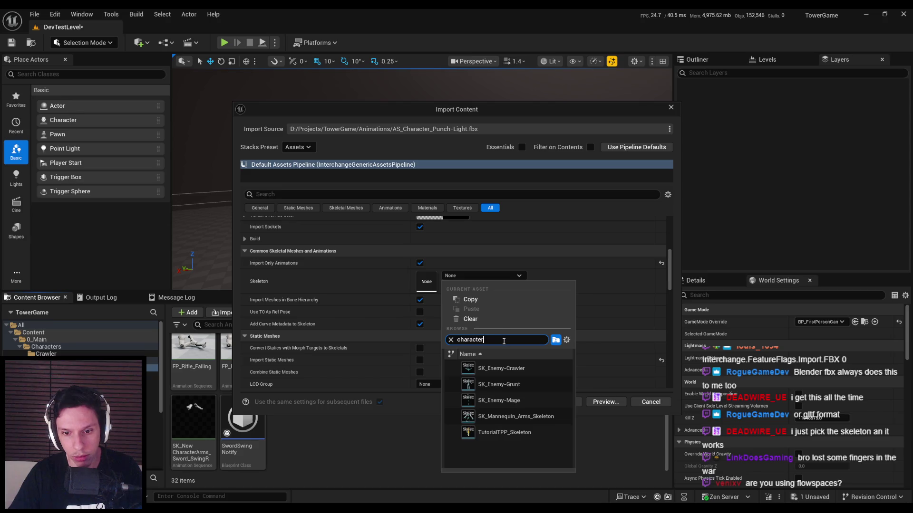
{"action": "key", "text": "ctrl+a"}
{"action": "type", "text": "arms"}
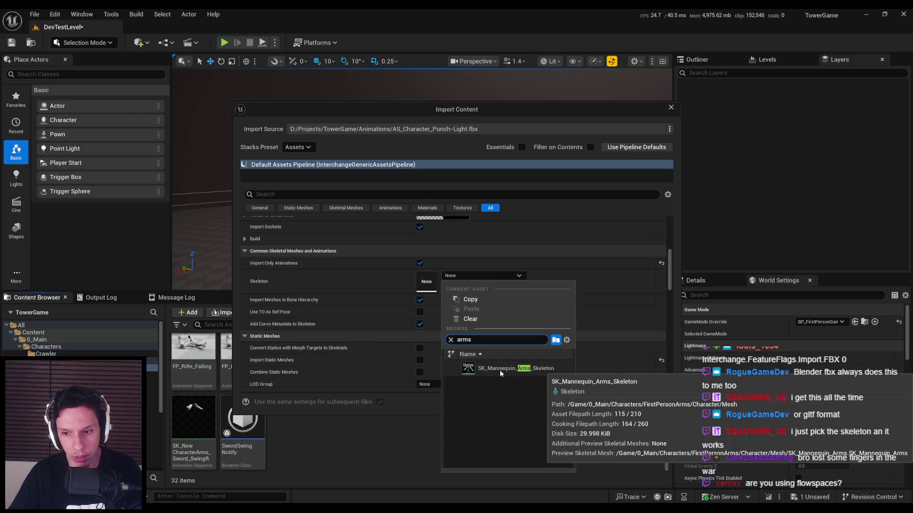
{"action": "left_click", "coordinate": [500, 370]}
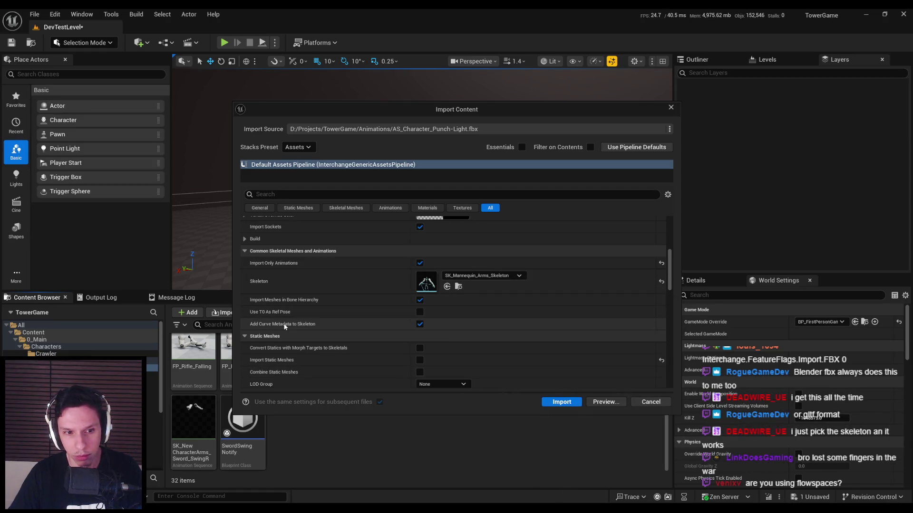
Review the Animations settings, run the import, and open the imported punch animation.
{"action": "scroll", "coordinate": [285, 327], "scroll_direction": "down", "scroll_amount": 2}
{"action": "scroll", "coordinate": [285, 327], "scroll_direction": "down", "scroll_amount": 1}
{"action": "scroll", "coordinate": [284, 327], "scroll_direction": "down", "scroll_amount": 11}
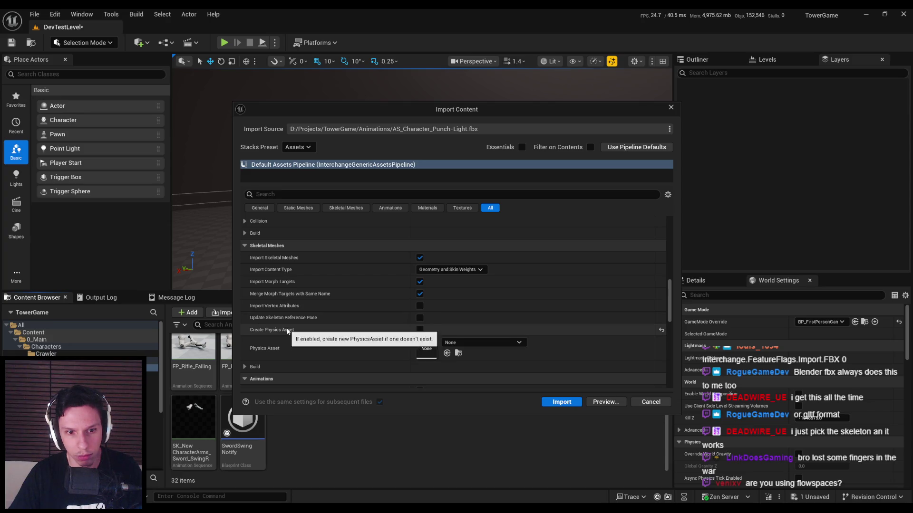
{"action": "scroll", "coordinate": [275, 278], "scroll_direction": "down", "scroll_amount": 6}
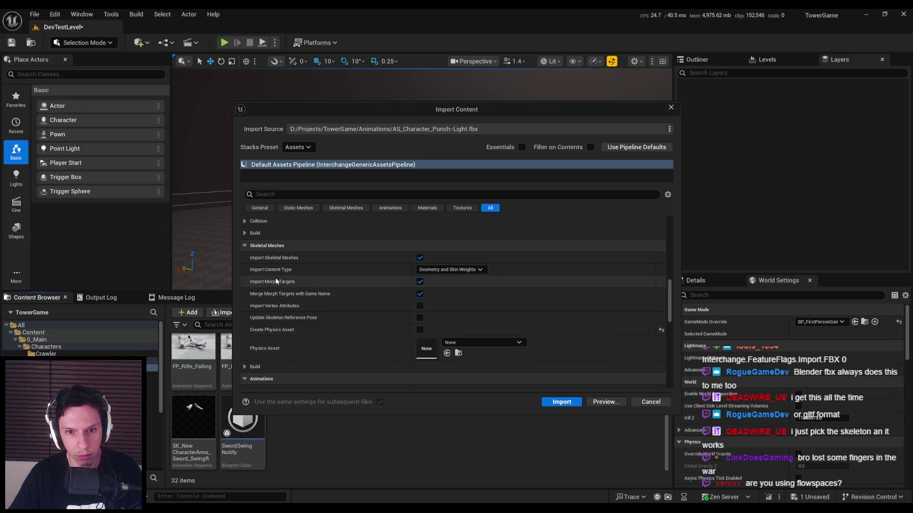
{"action": "scroll", "coordinate": [270, 280], "scroll_direction": "down", "scroll_amount": 3}
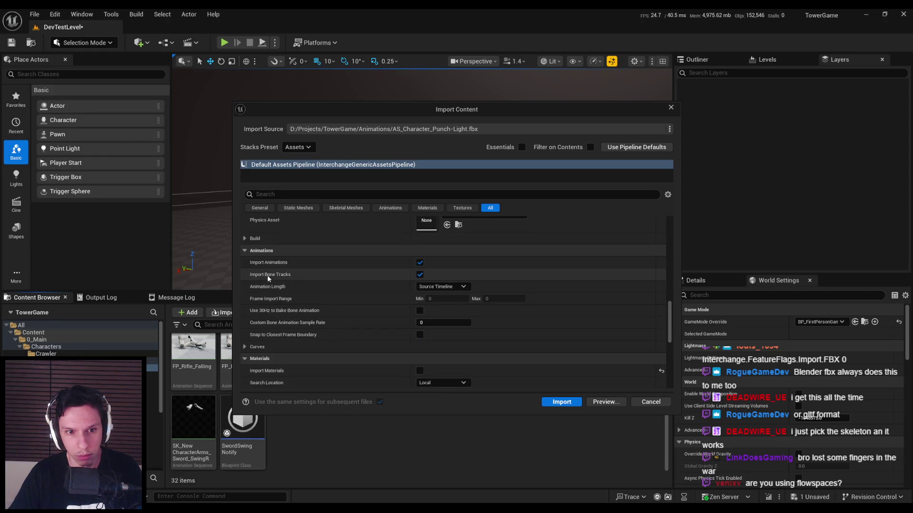
{"action": "scroll", "coordinate": [273, 315], "scroll_direction": "down", "scroll_amount": 5}
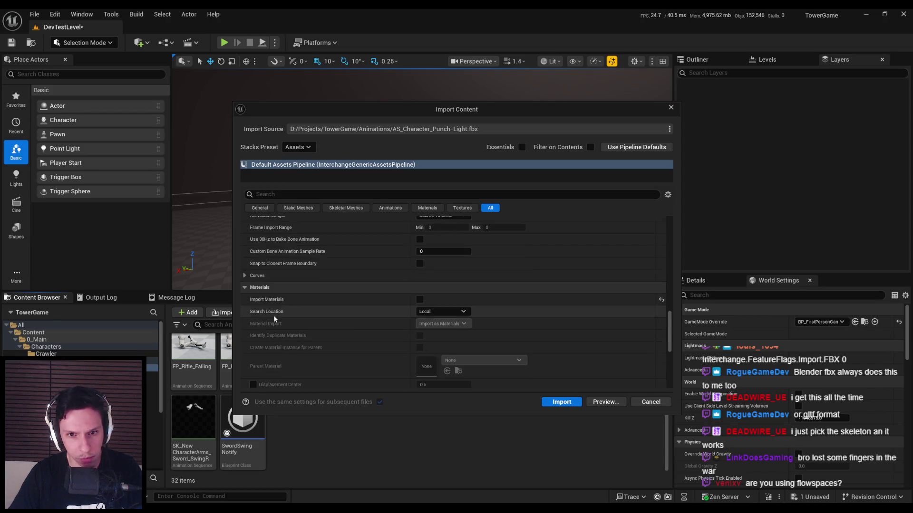
{"action": "scroll", "coordinate": [274, 316], "scroll_direction": "down", "scroll_amount": 15}
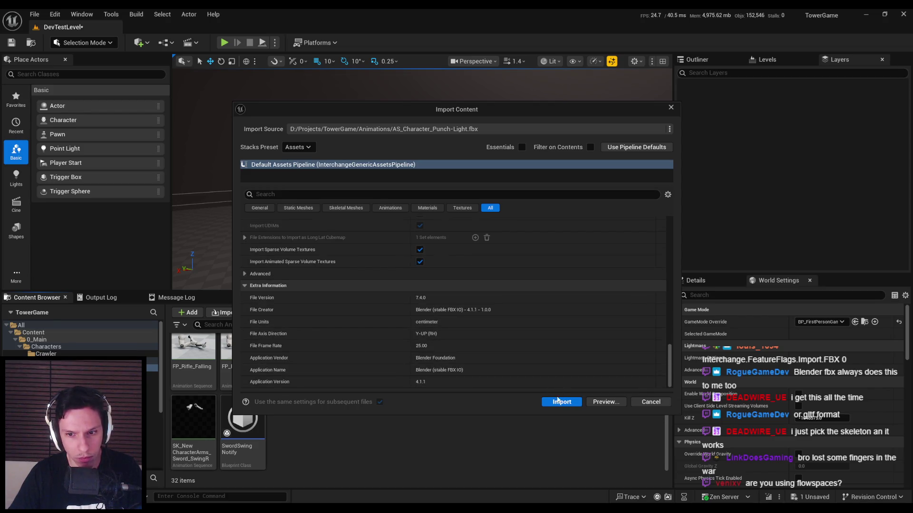
{"action": "key", "text": "Return"}
{"action": "double_click", "coordinate": [537, 364]}
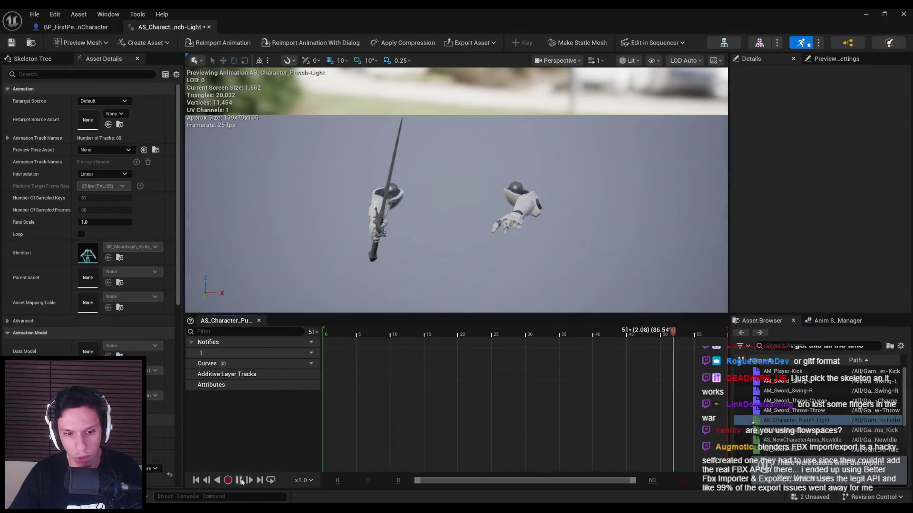
Set the animation editor aside to read the invalid bind pose warnings, then switch to Blender.
{"action": "left_click", "coordinate": [872, 14]}
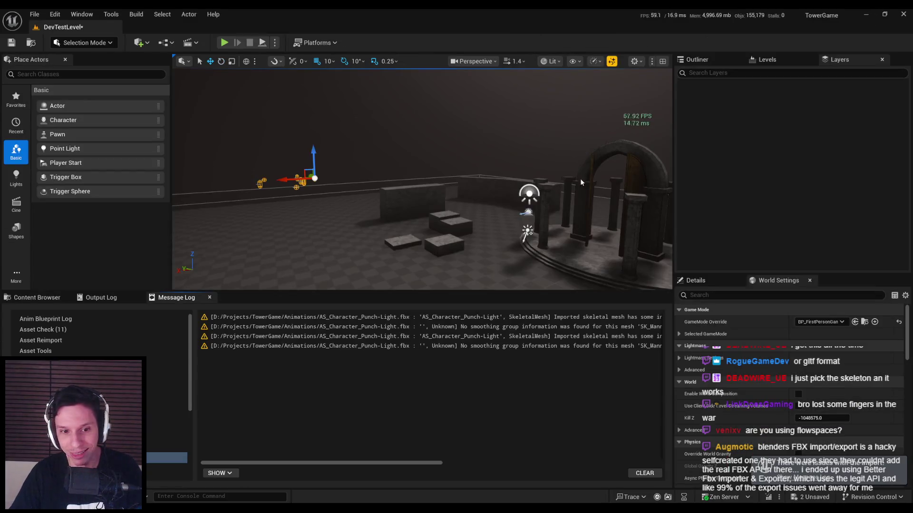
{"action": "mouse_move", "coordinate": [334, 465]}
{"action": "left_mouse_down"}
{"action": "mouse_move", "coordinate": [566, 463]}
{"action": "mouse_move", "coordinate": [252, 460]}
{"action": "left_mouse_up"}
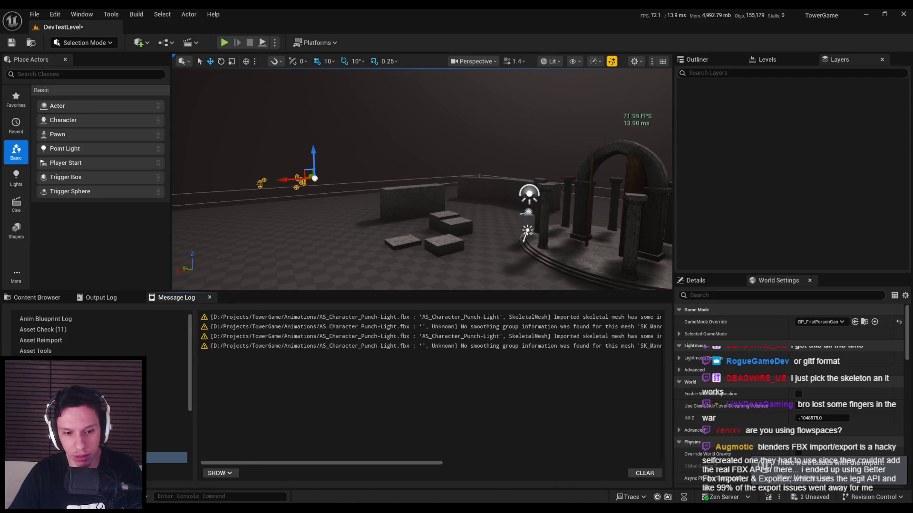
{"action": "key", "text": "alt+Tab"}
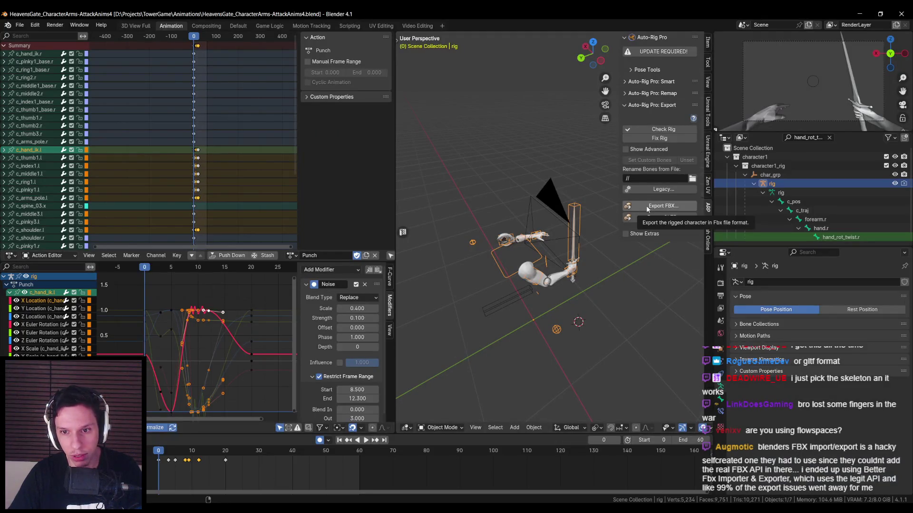
Export the Punch animation to AS_Character_Punch-Light.fbx with Auto-Rig Pro and save the blend file.
{"action": "left_click", "coordinate": [646, 205]}
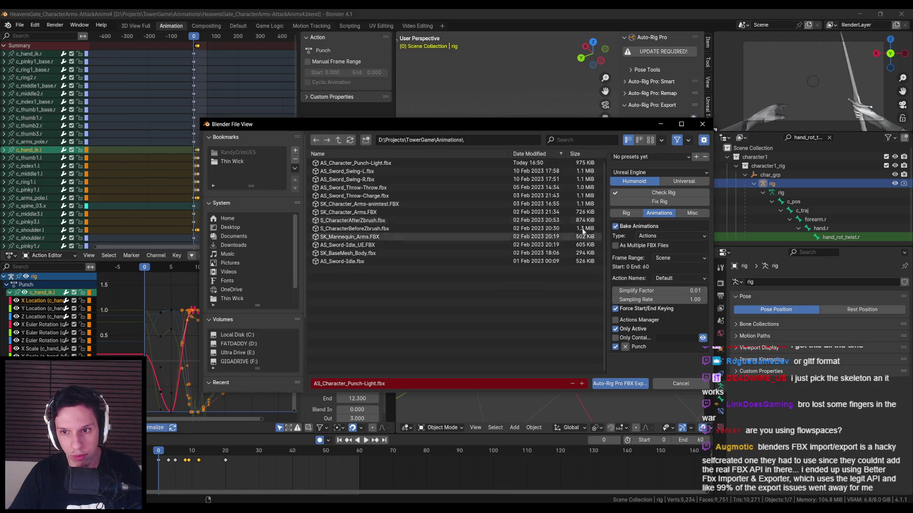
{"action": "left_click", "coordinate": [606, 385]}
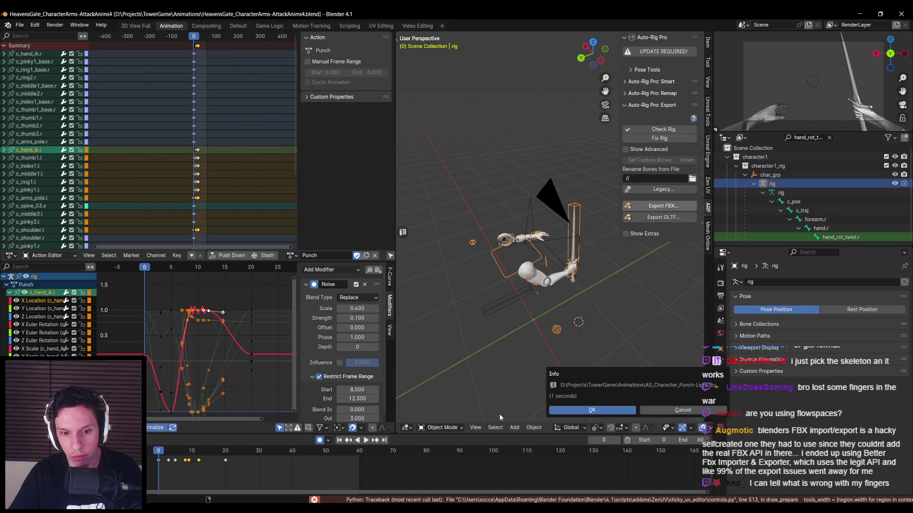
{"action": "left_click", "coordinate": [594, 412]}
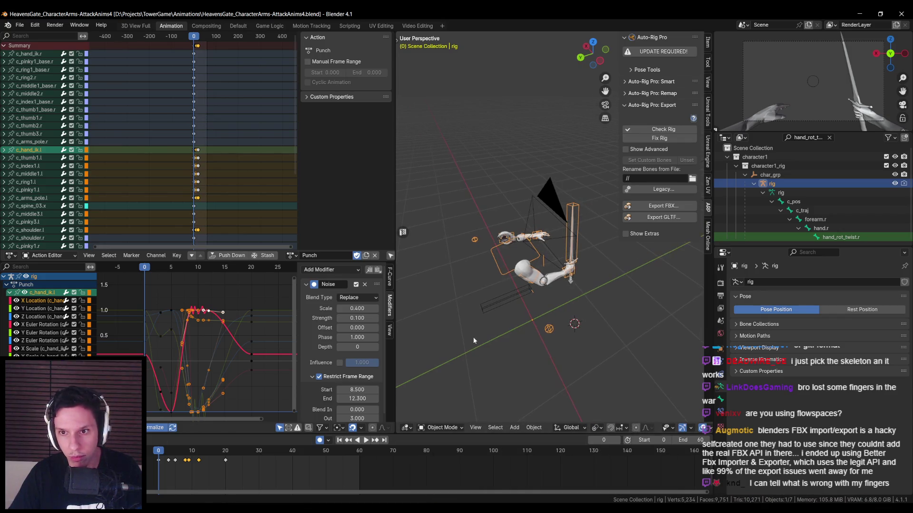
{"action": "key", "text": "ctrl+s"}
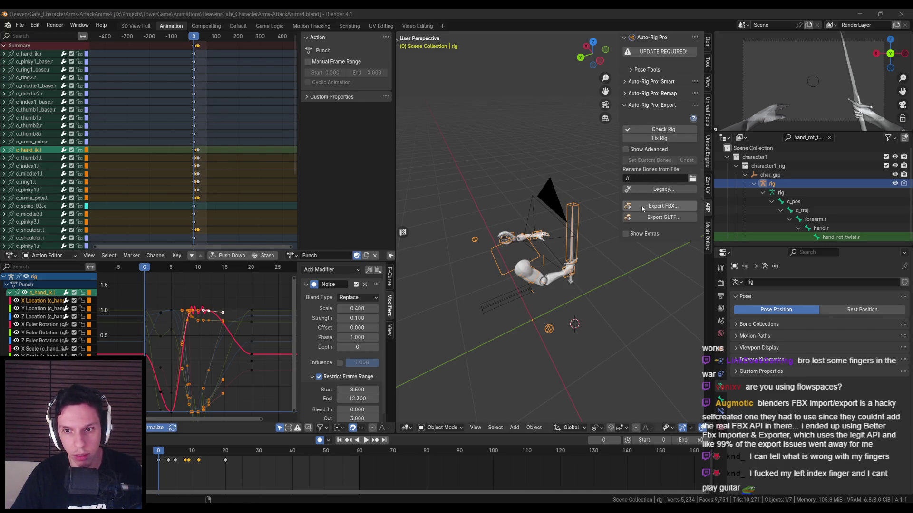
Toggle the extra export options on and off, then return to Unreal Engine.
{"action": "left_click", "coordinate": [635, 236]}
{"action": "left_click", "coordinate": [635, 236]}
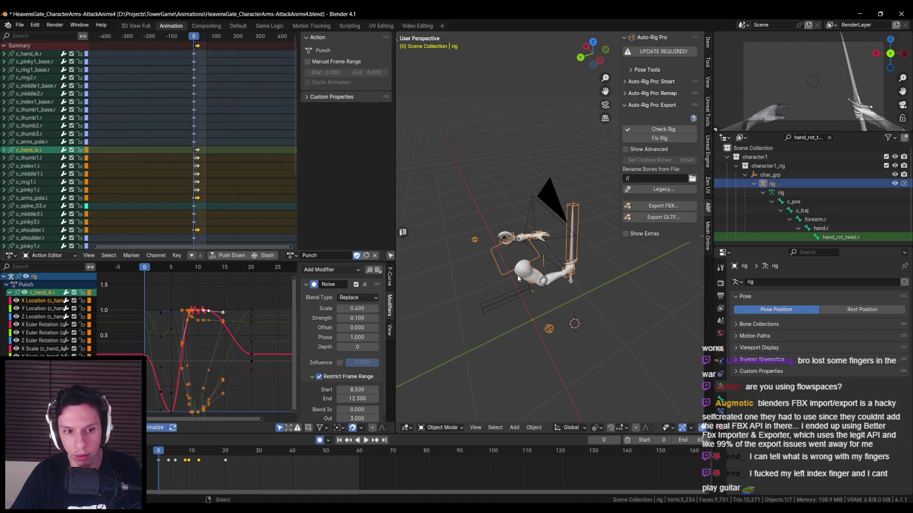
{"action": "key", "text": "alt+Tab"}
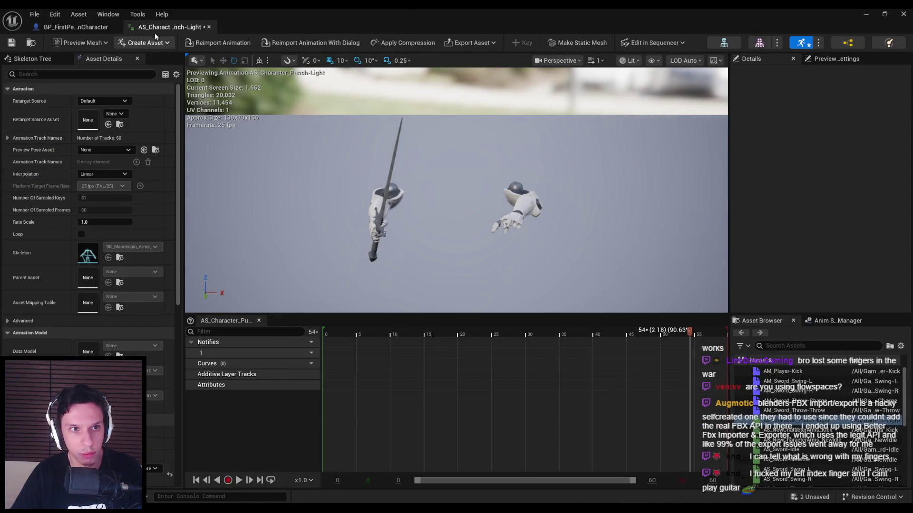
Inspect the punch animation's hand bones in the Skeleton Tree.
{"action": "left_click", "coordinate": [41, 60]}
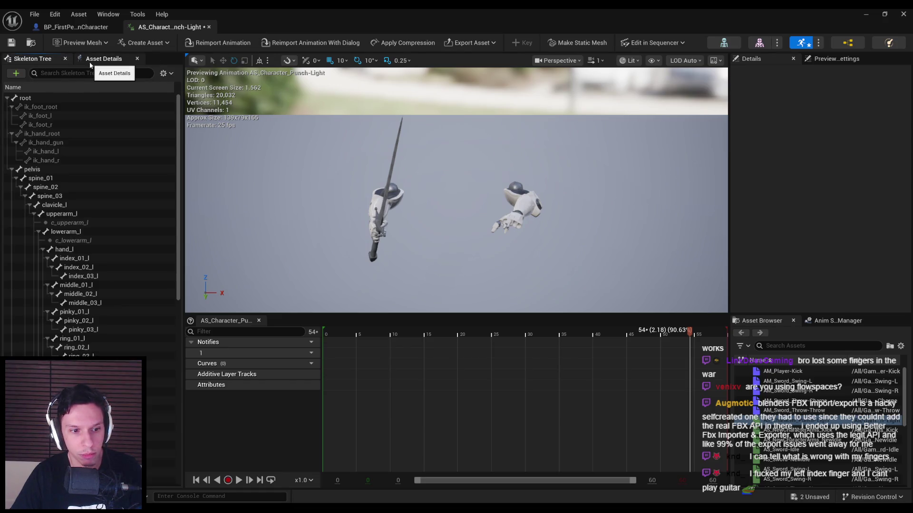
{"action": "scroll", "coordinate": [457, 190], "scroll_direction": "up", "scroll_amount": 5}
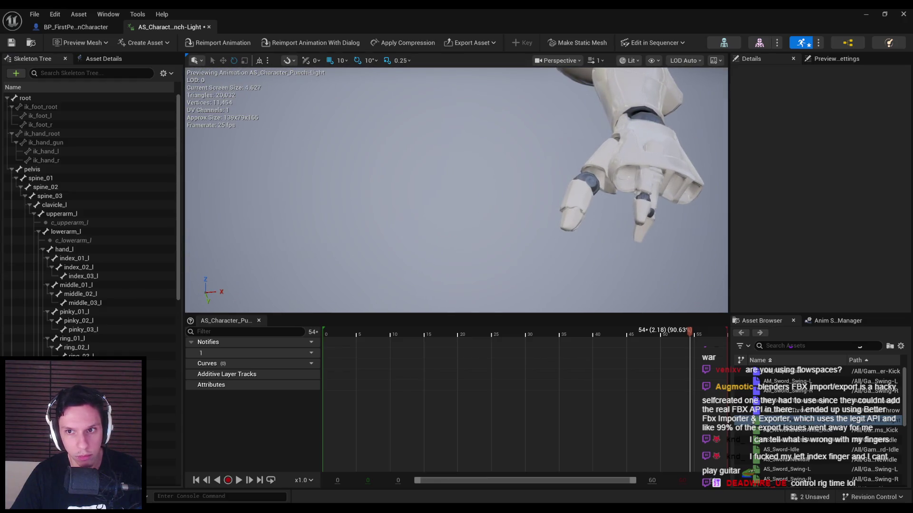
{"action": "scroll", "coordinate": [303, 73], "scroll_direction": "down", "scroll_amount": 5}
Delete the AS_Character_Punch-Light asset from the FirstPersonArms Animations folder.
{"action": "left_click", "coordinate": [208, 27]}
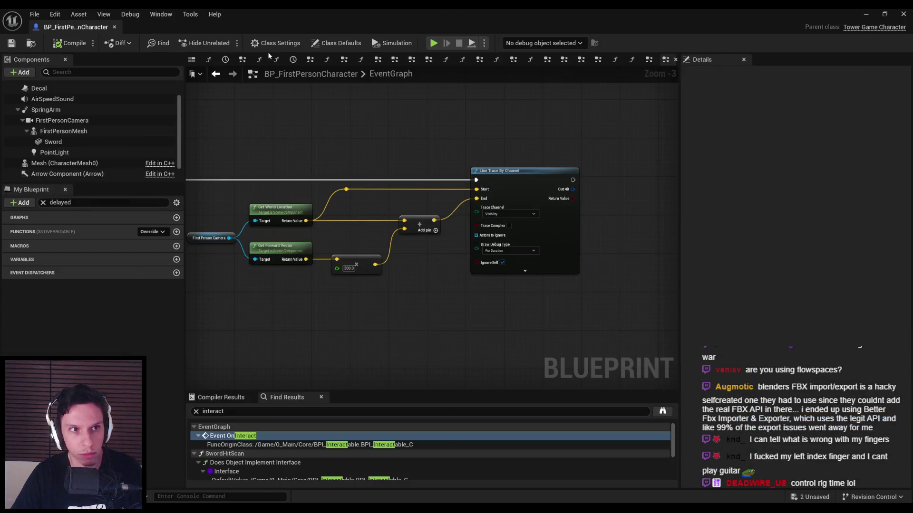
{"action": "left_click", "coordinate": [866, 14]}
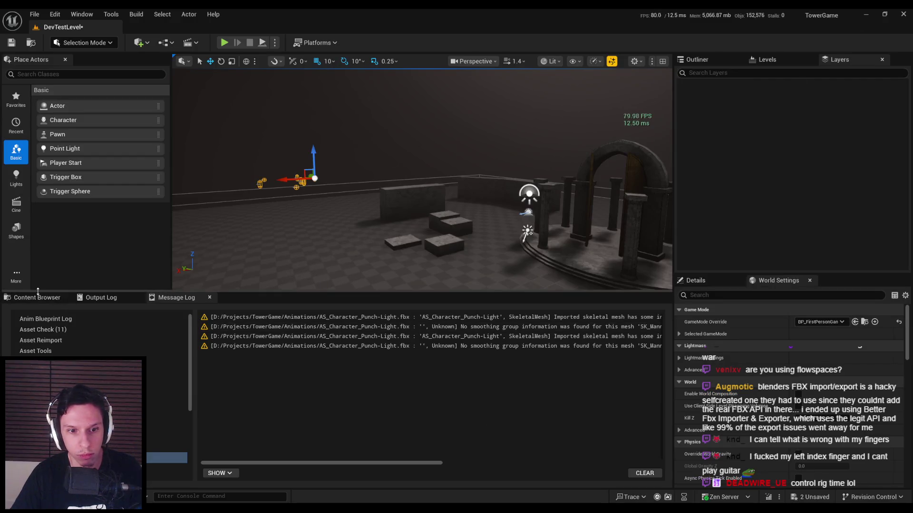
{"action": "left_click", "coordinate": [37, 298]}
{"action": "key", "text": "Delete"}
{"action": "left_click", "coordinate": [361, 404]}
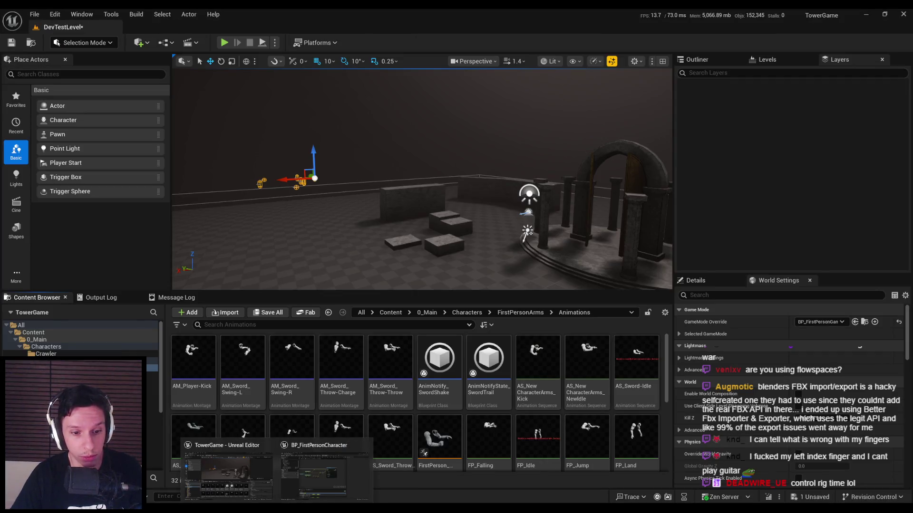
{"action": "left_click", "coordinate": [233, 481]}
Play back the Punch animation on the arm rig and stop it at frame 0.
{"action": "middle_click_drag", "start_coordinate": [557, 313], "coordinate": [528, 296]}
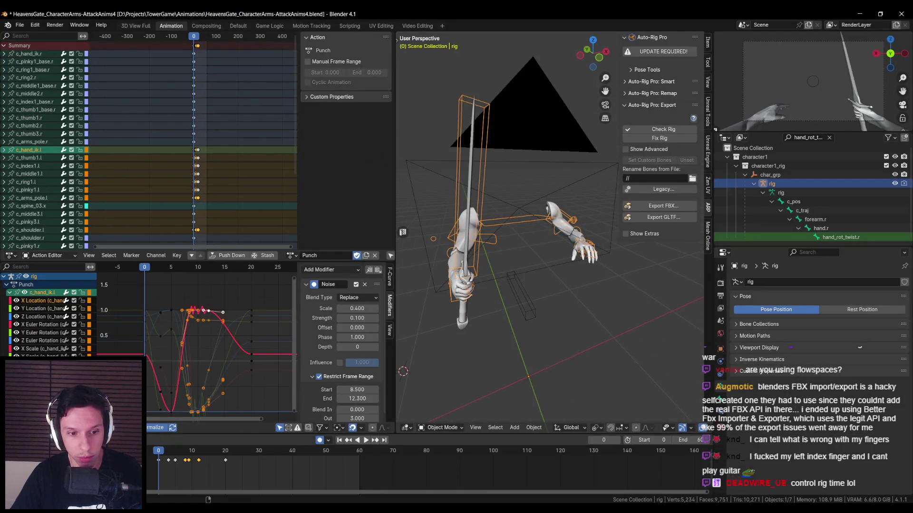
{"action": "key", "text": "space"}
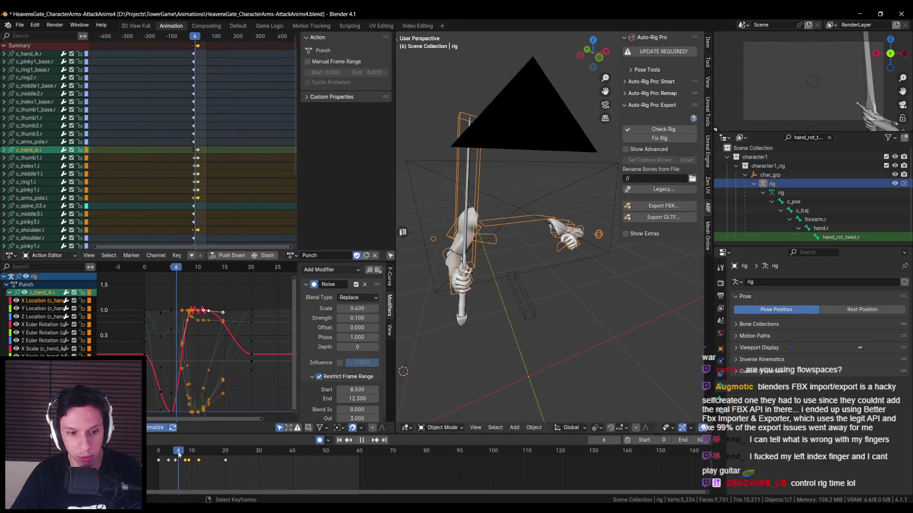
{"action": "key", "text": "Escape"}
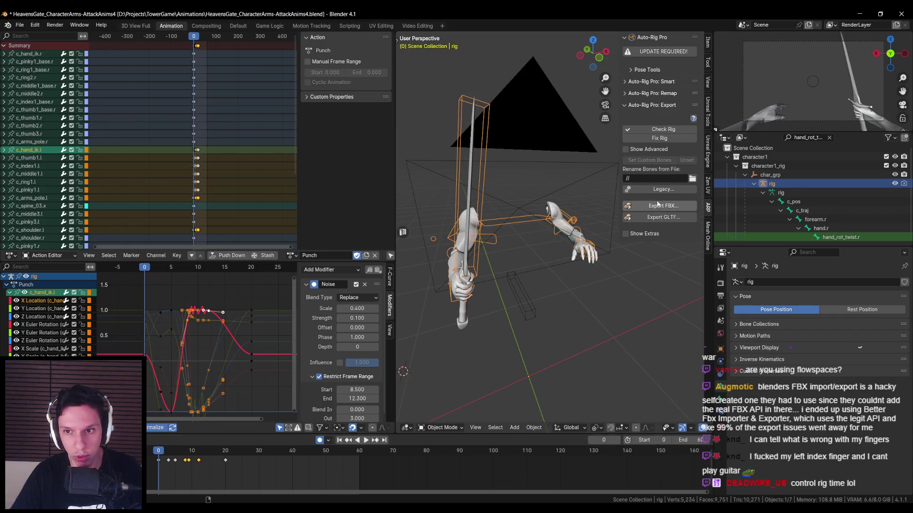
Cancel the Legacy export compatibility options unchanged and return to Unreal's level editor.
{"action": "left_click", "coordinate": [657, 190]}
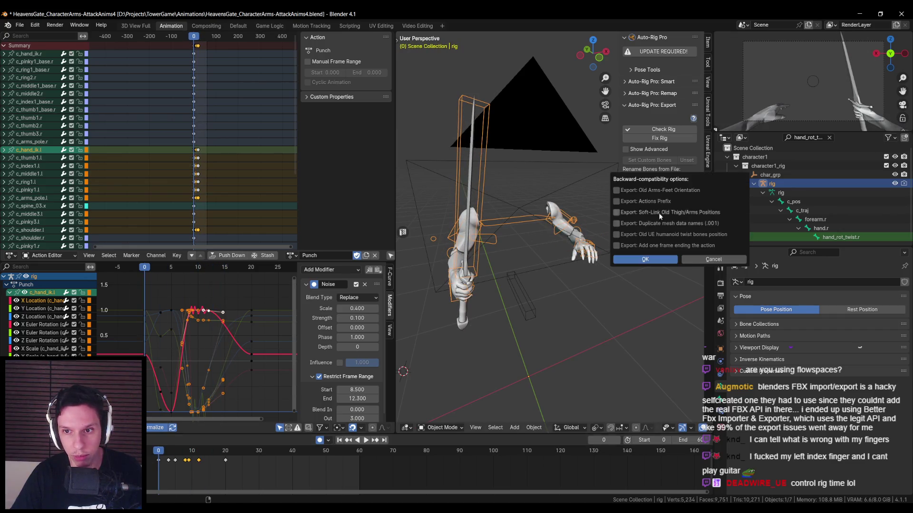
{"action": "left_click", "coordinate": [697, 262]}
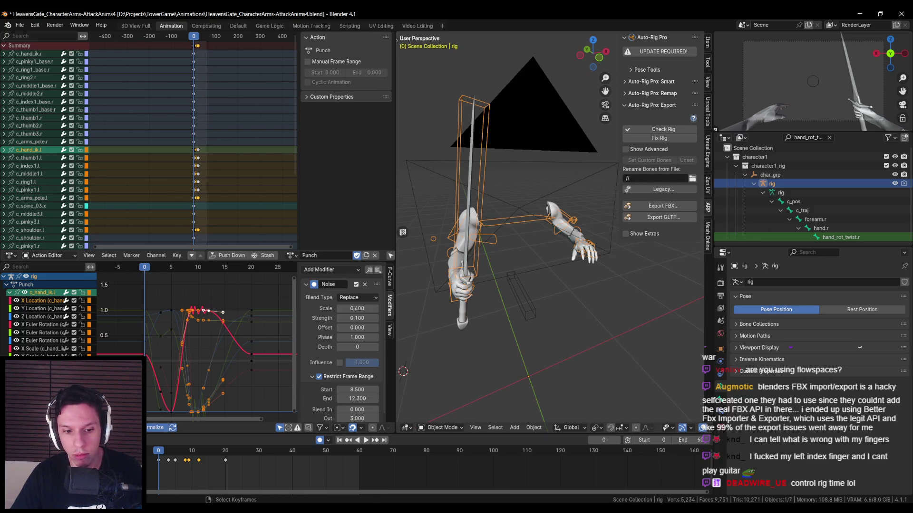
{"action": "left_click", "coordinate": [314, 497]}
{"action": "left_click", "coordinate": [866, 13]}
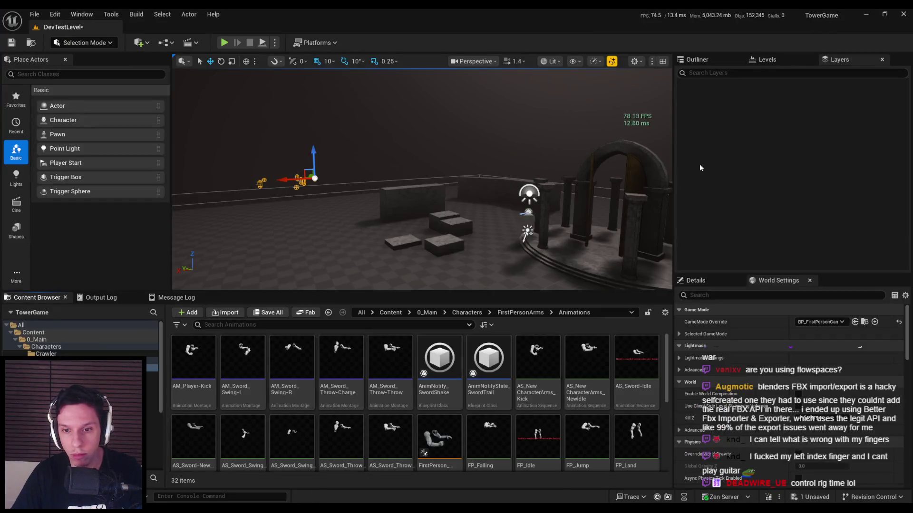
Preview the AS_NewCharacterArms_Kick animation and close it.
{"action": "double_click", "coordinate": [543, 384]}
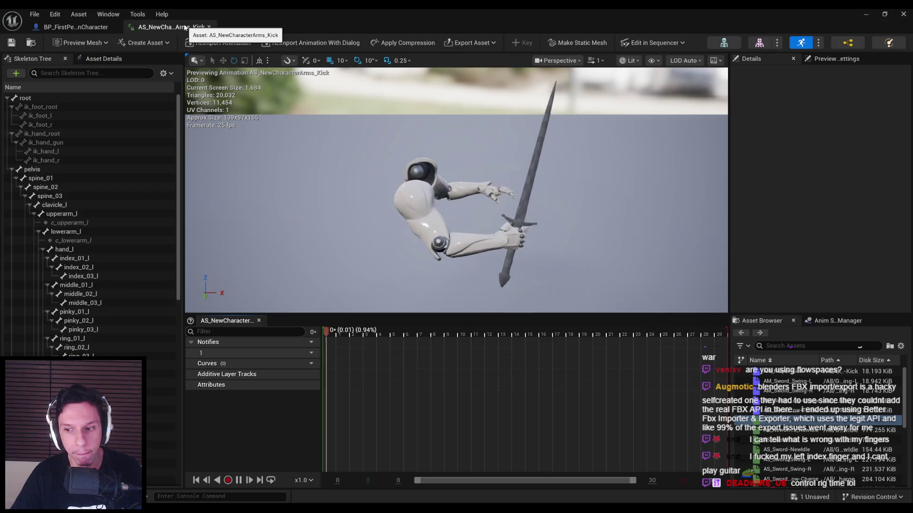
{"action": "left_click", "coordinate": [209, 27]}
{"action": "left_click", "coordinate": [865, 14]}
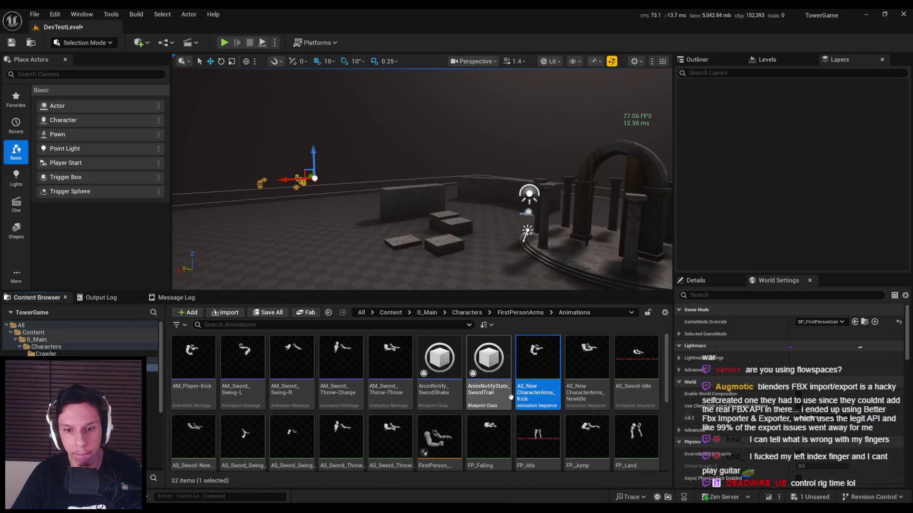
{"action": "scroll", "coordinate": [529, 396], "scroll_direction": "down", "scroll_amount": 1}
Inspect FirstPersonMesh's SK_NewCharacterArms mesh and its skeleton, then hide the Blueprint editor.
{"action": "left_click", "coordinate": [318, 473]}
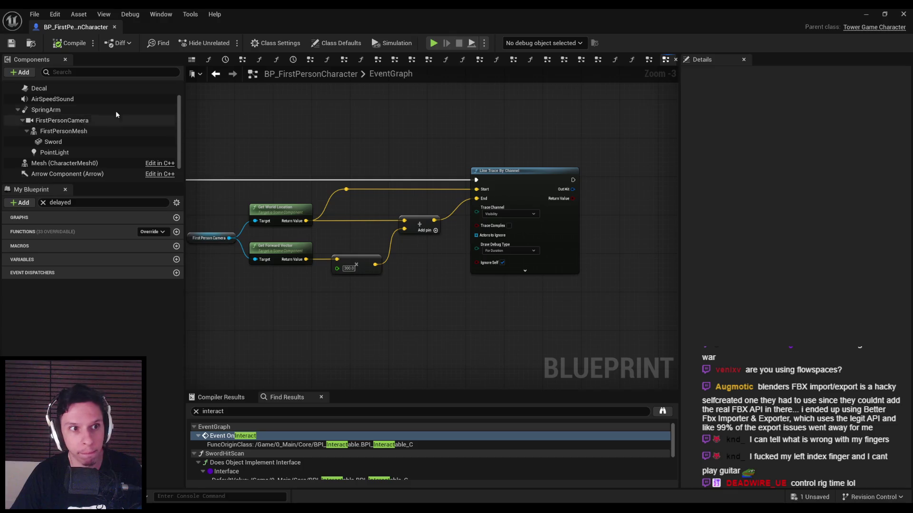
{"action": "left_click", "coordinate": [63, 130]}
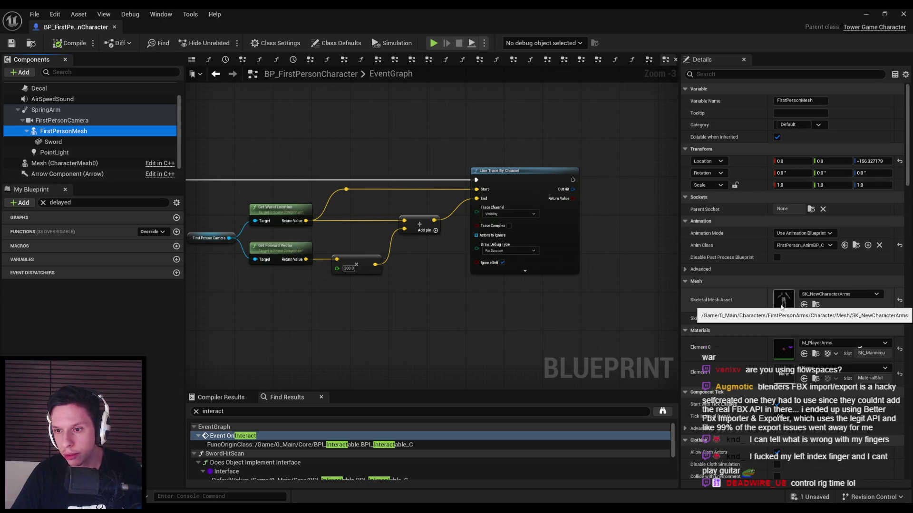
{"action": "double_click", "coordinate": [782, 302]}
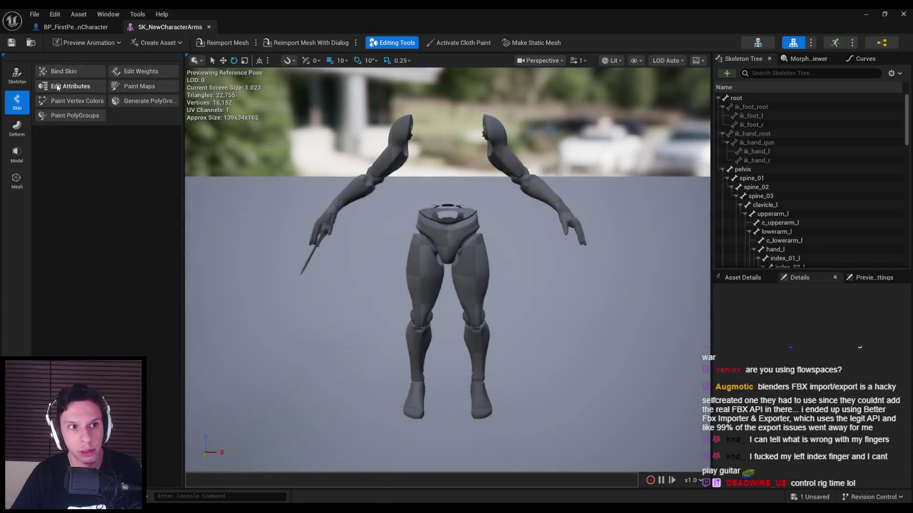
{"action": "left_click", "coordinate": [757, 42]}
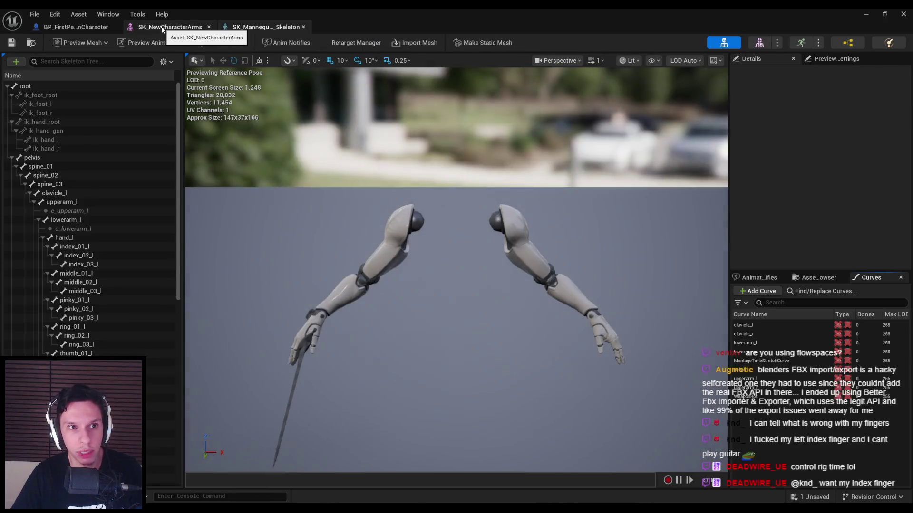
{"action": "left_click", "coordinate": [260, 28]}
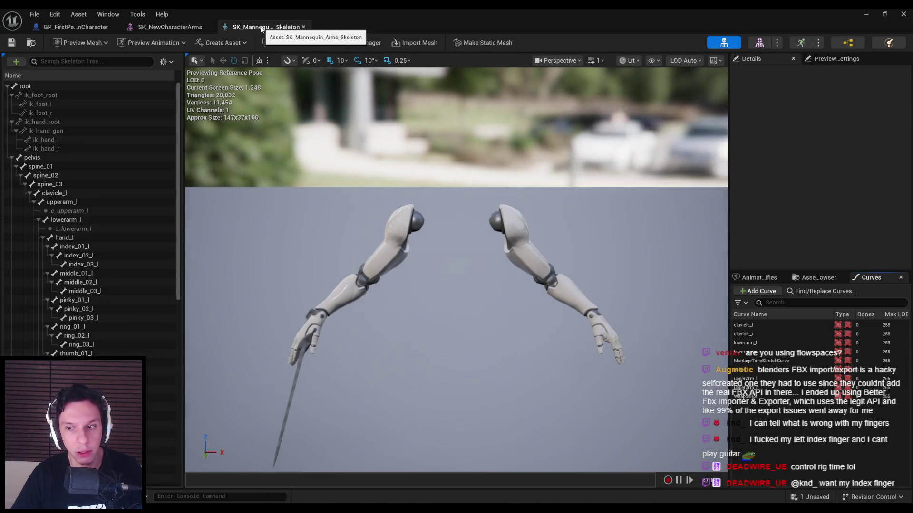
{"action": "left_click", "coordinate": [304, 28]}
{"action": "left_click", "coordinate": [260, 27]}
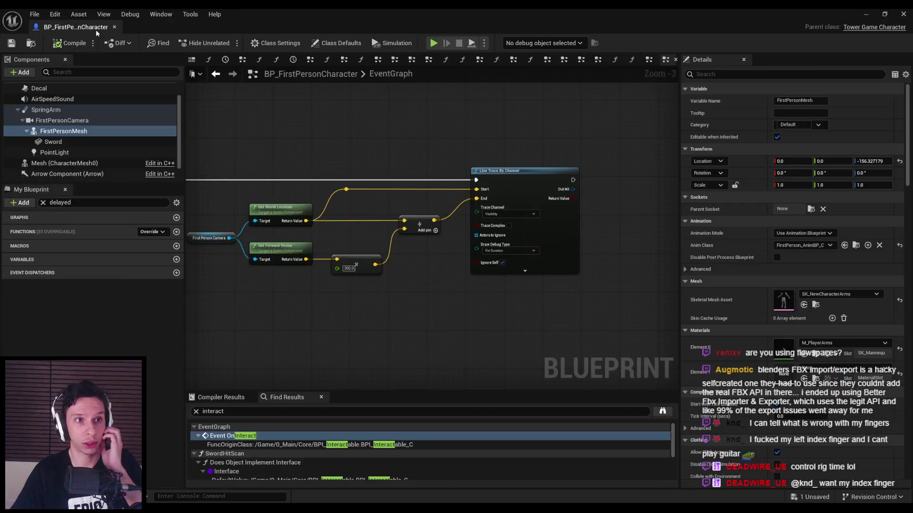
{"action": "left_click", "coordinate": [866, 14]}
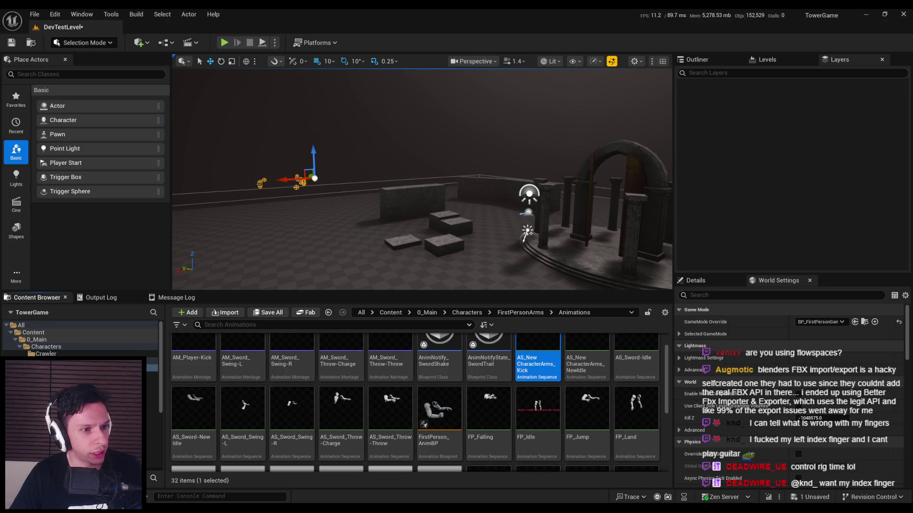
{"action": "left_click_drag", "start_coordinate": [336, 238], "coordinate": [330, 237]}
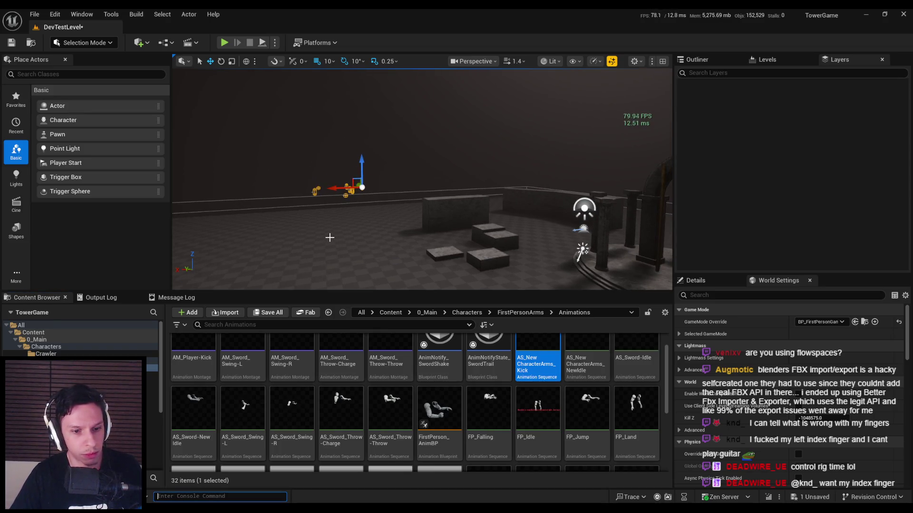
Check the Output Log's 'Already registered. Aborting.' messages for the arms mesh and skeleton.
{"action": "key", "text": "grave"}
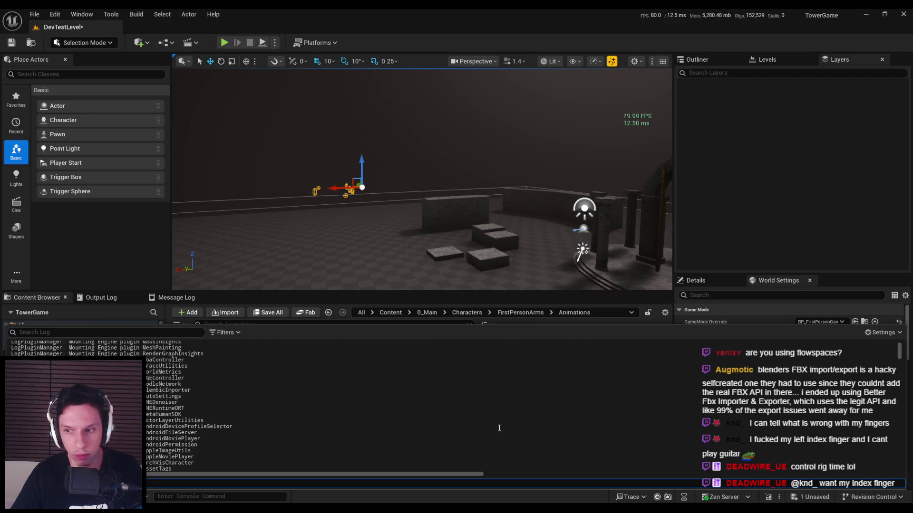
{"action": "left_click_drag", "start_coordinate": [901, 451], "coordinate": [902, 489]}
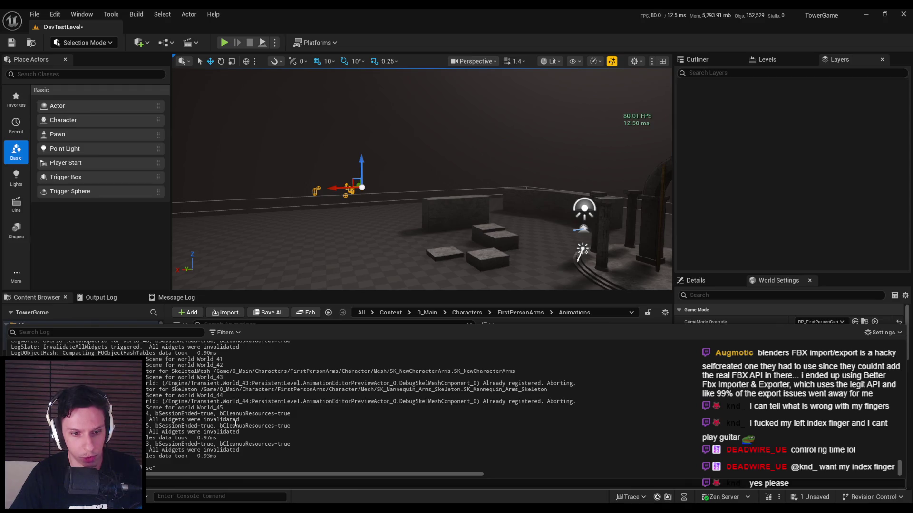
{"action": "key", "text": "grave"}
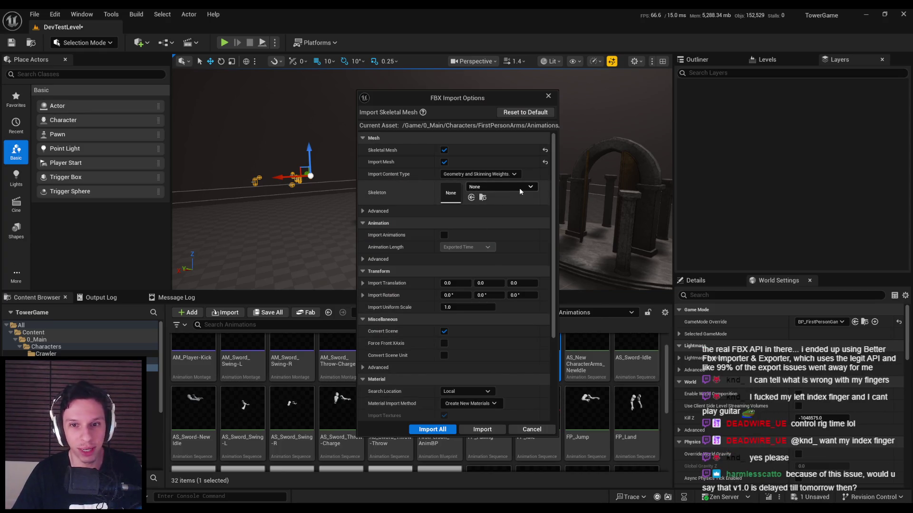
Assign SK_Mannequin_Arms_Skeleton and import only the animation, not the skeletal mesh.
{"action": "left_click", "coordinate": [504, 187]}
{"action": "type", "text": "arms"}
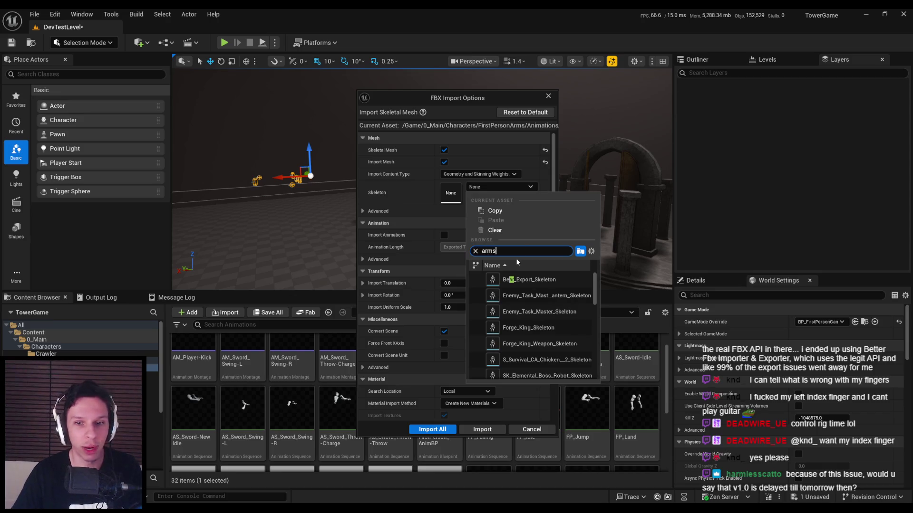
{"action": "left_click", "coordinate": [527, 279]}
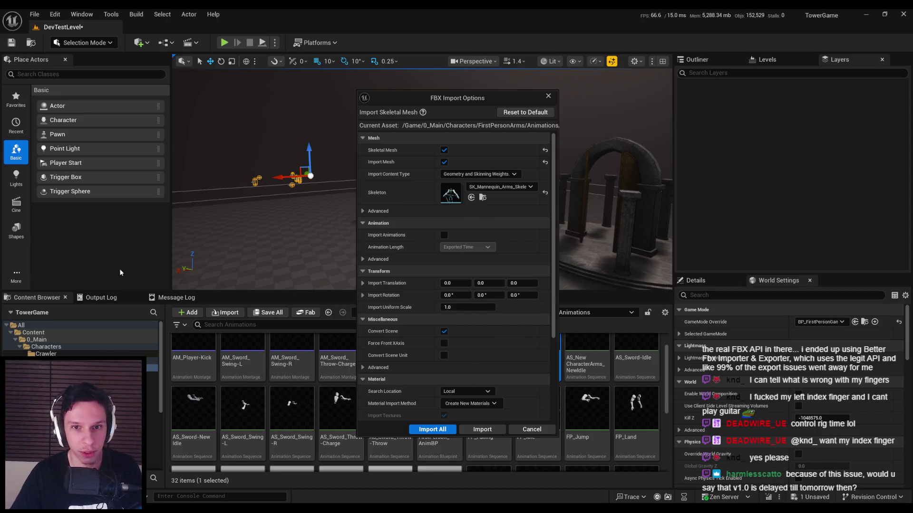
{"action": "left_click", "coordinate": [445, 150]}
{"action": "left_click", "coordinate": [445, 151]}
{"action": "left_click", "coordinate": [445, 150]}
{"action": "left_click", "coordinate": [445, 150]}
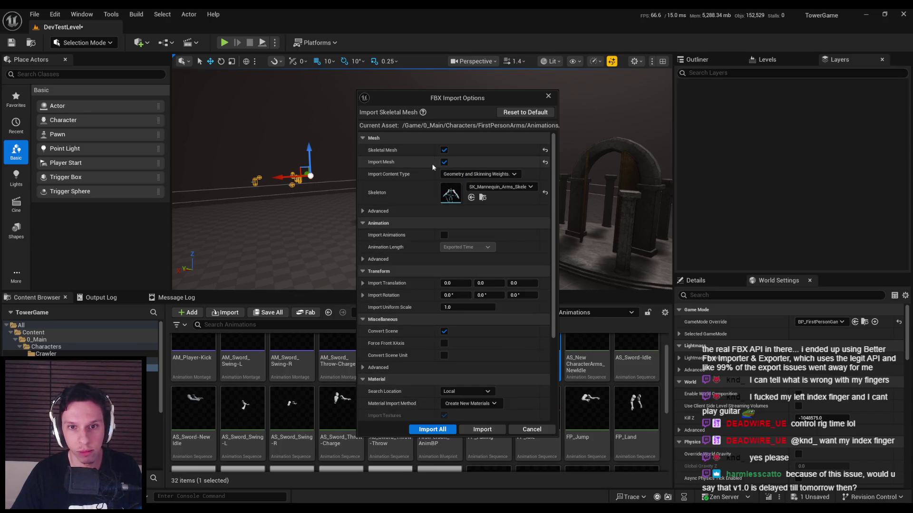
{"action": "left_click", "coordinate": [445, 163]}
Expand Advanced, run the import, and open the new AS_Character_Punch-Light.
{"action": "left_click", "coordinate": [363, 211]}
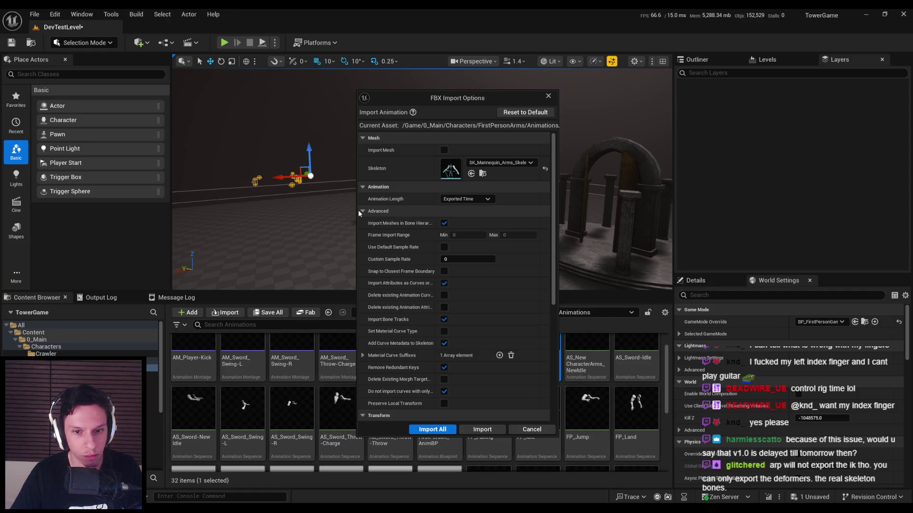
{"action": "left_click", "coordinate": [482, 429]}
{"action": "double_click", "coordinate": [505, 370]}
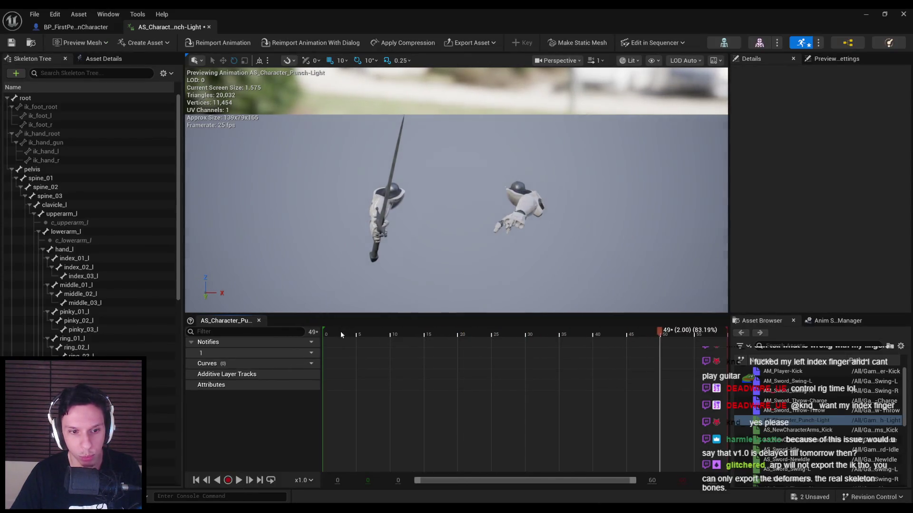
Scrub AS_Character_Punch-Light through frames 7, 11 and 11–22 to check the punch poses, then close it.
{"action": "left_click_drag", "start_coordinate": [342, 335], "coordinate": [397, 336]}
{"action": "right_click_drag", "start_coordinate": [394, 214], "coordinate": [421, 198]}
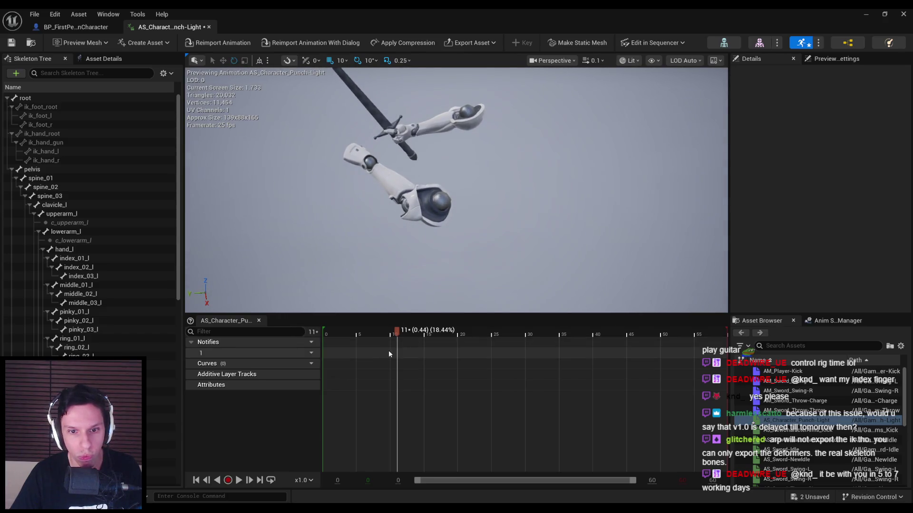
{"action": "mouse_move", "coordinate": [412, 335]}
{"action": "left_mouse_down"}
{"action": "mouse_move", "coordinate": [404, 331]}
{"action": "mouse_move", "coordinate": [511, 333]}
{"action": "mouse_move", "coordinate": [325, 335]}
{"action": "mouse_move", "coordinate": [401, 335]}
{"action": "left_mouse_up"}
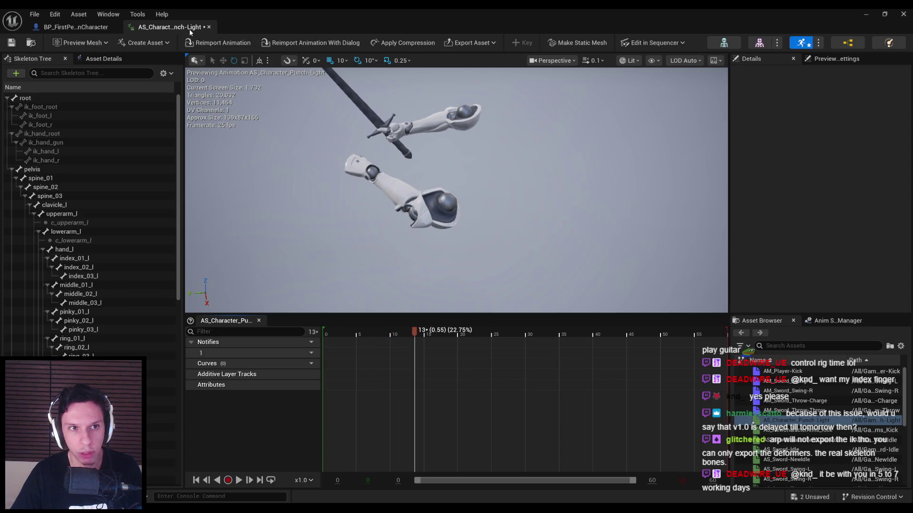
{"action": "left_click", "coordinate": [209, 26]}
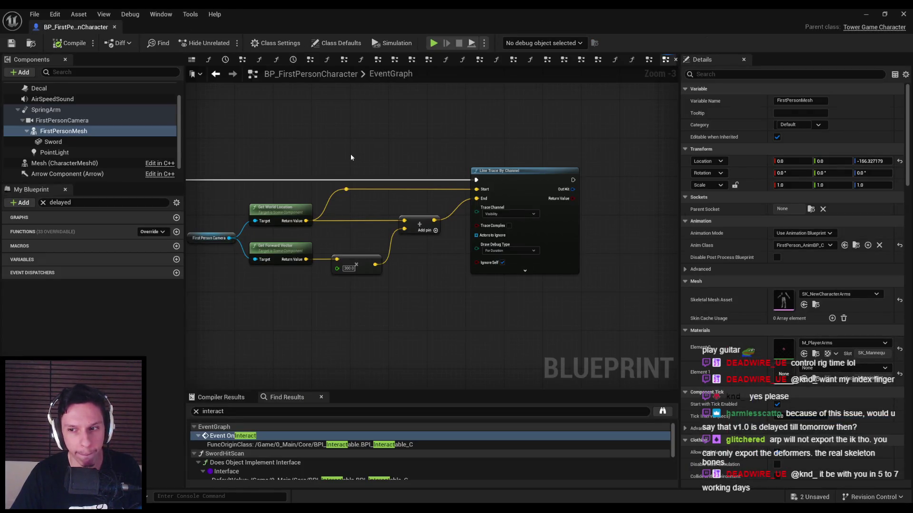
In Blender, orbit around the rig and save HeavensGate_CharacterArms-AttackAnims4.blend.
{"action": "key", "text": "alt+Tab"}
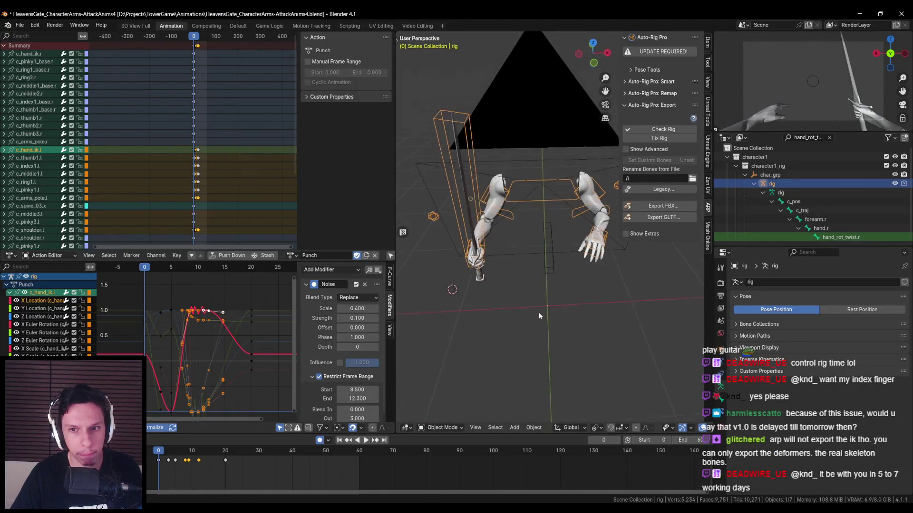
{"action": "scroll", "coordinate": [489, 310], "scroll_direction": "down", "scroll_amount": 3}
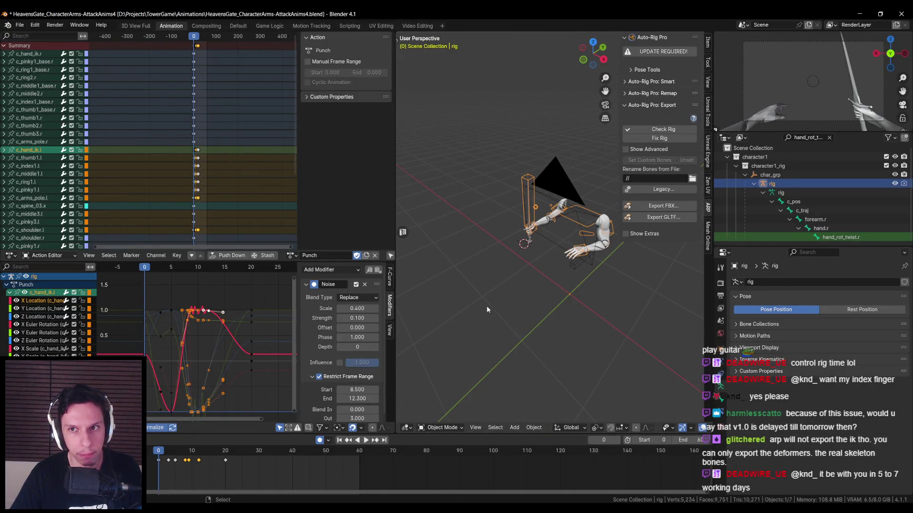
{"action": "mouse_move", "coordinate": [487, 309]}
{"action": "middle_mouse_down"}
{"action": "mouse_move", "coordinate": [516, 312]}
{"action": "mouse_move", "coordinate": [493, 291]}
{"action": "mouse_move", "coordinate": [463, 289]}
{"action": "middle_mouse_up"}
{"action": "key", "text": "ctrl+s"}
Inspect the rig in wireframe from another angle, restore solid shading, and return to Unreal.
{"action": "key", "text": "shift+z"}
{"action": "mouse_move", "coordinate": [601, 197]}
{"action": "middle_mouse_down"}
{"action": "mouse_move", "coordinate": [543, 227]}
{"action": "mouse_move", "coordinate": [556, 236]}
{"action": "middle_mouse_up"}
{"action": "key", "text": "shift+z"}
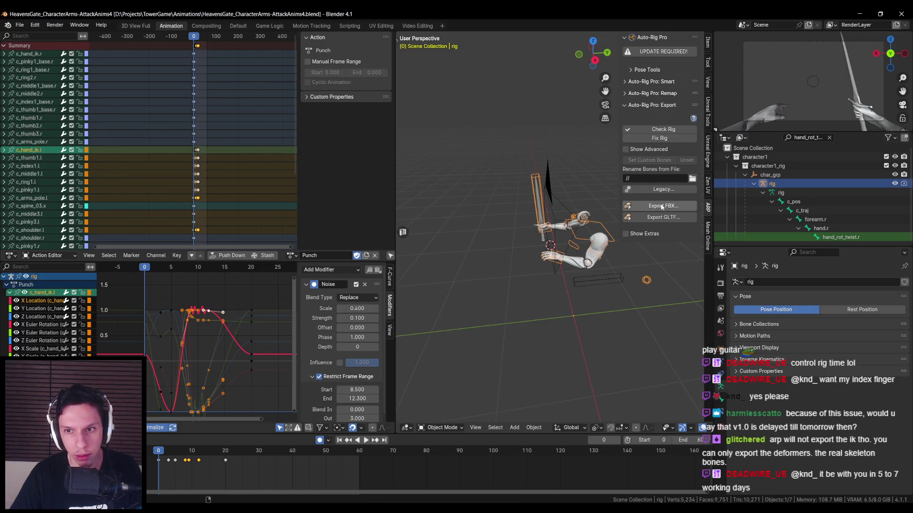
{"action": "key", "text": "alt+Tab"}
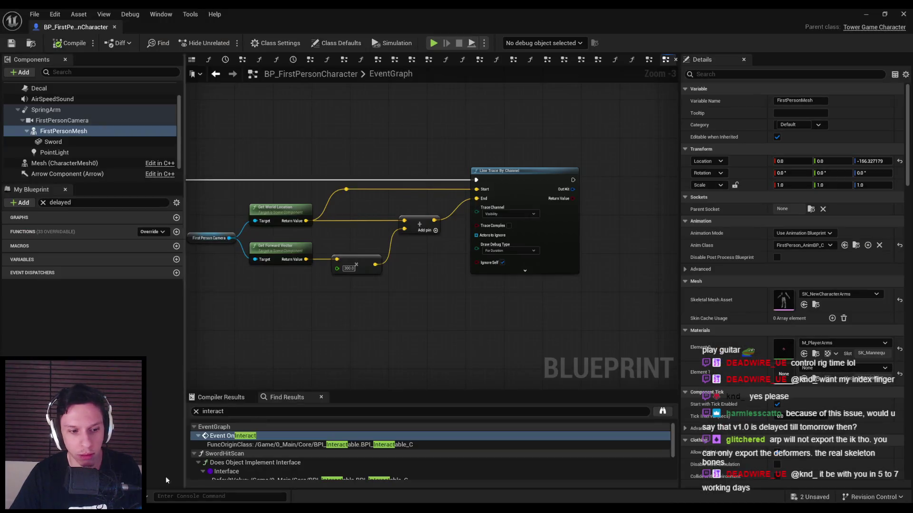
Minimize the Blueprint editor to view the Animations folder thumbnails, then return to Blender's rig view.
{"action": "left_click", "coordinate": [865, 14]}
{"action": "mouse_move", "coordinate": [576, 368]}
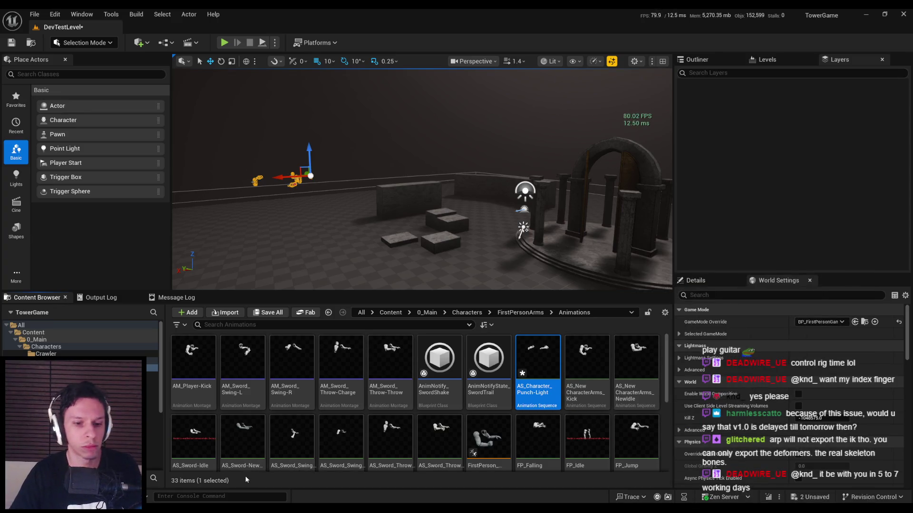
{"action": "key", "text": "alt+Tab"}
{"action": "middle_click_drag", "start_coordinate": [465, 274], "coordinate": [510, 297]}
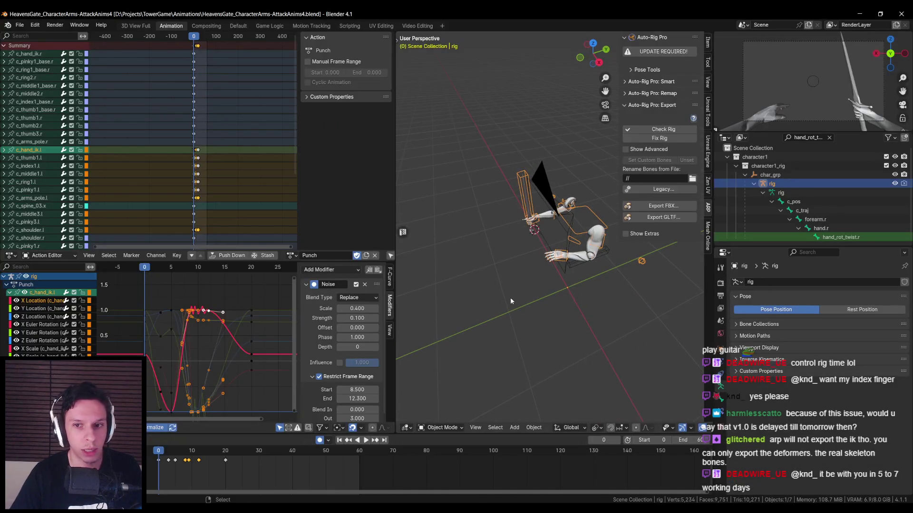
Start an FBX export limited to Armature and Mesh objects, targeting AS_Character_Punch-Light.fbx.
{"action": "left_click", "coordinate": [20, 25]}
{"action": "mouse_move", "coordinate": [35, 159]}
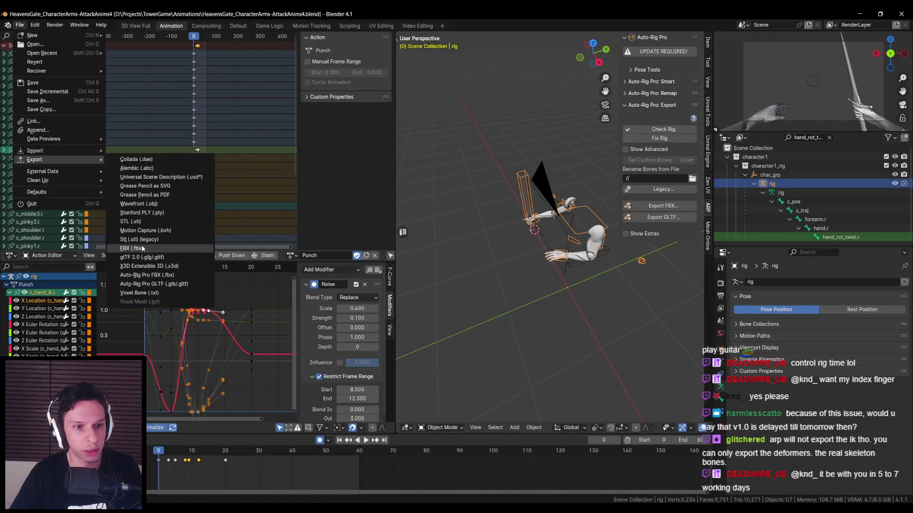
{"action": "left_click", "coordinate": [138, 240]}
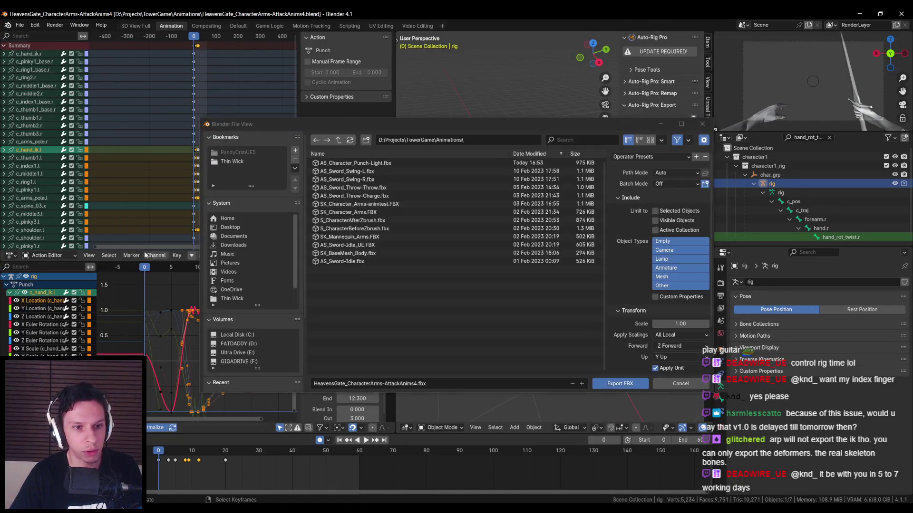
{"action": "left_click", "coordinate": [665, 268]}
{"action": "left_click", "coordinate": [666, 276], "text": "shift"}
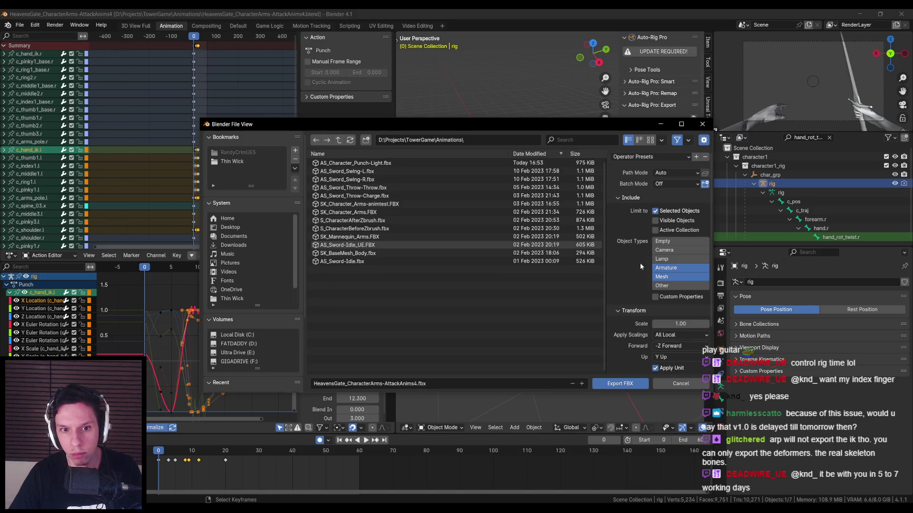
{"action": "left_click", "coordinate": [428, 163]}
Set Armature FBXNode Type to Root, enable Only Deform Bones, and export the FBX.
{"action": "scroll", "coordinate": [613, 286], "scroll_direction": "down", "scroll_amount": 3}
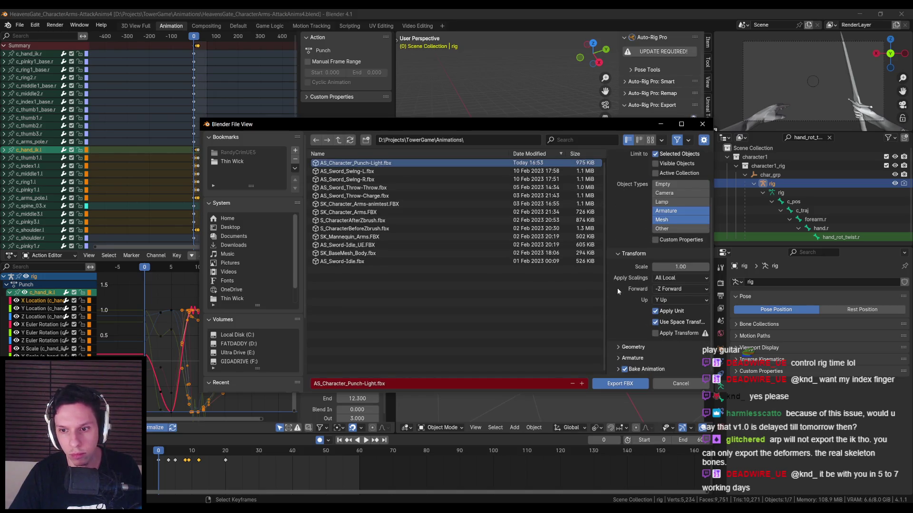
{"action": "left_click", "coordinate": [617, 369]}
{"action": "scroll", "coordinate": [620, 306], "scroll_direction": "down", "scroll_amount": 4}
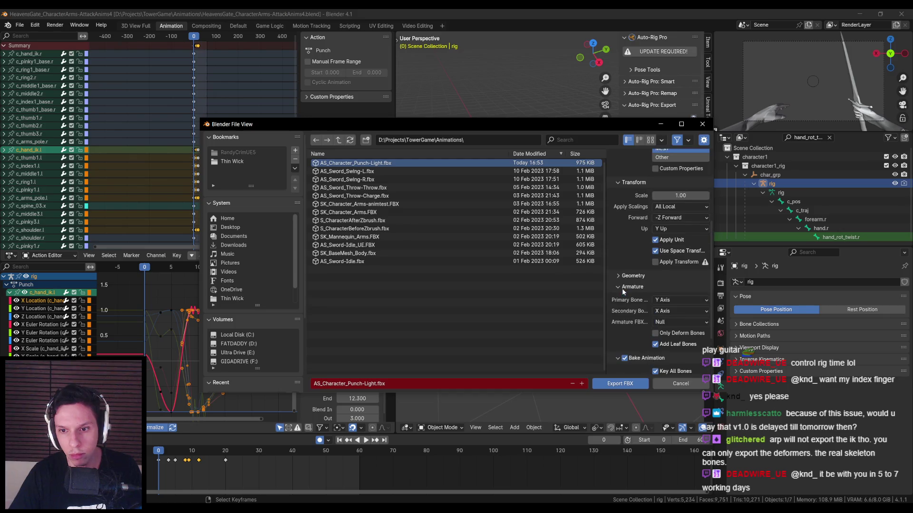
{"action": "left_click", "coordinate": [618, 288]}
{"action": "scroll", "coordinate": [617, 295], "scroll_direction": "down", "scroll_amount": 3}
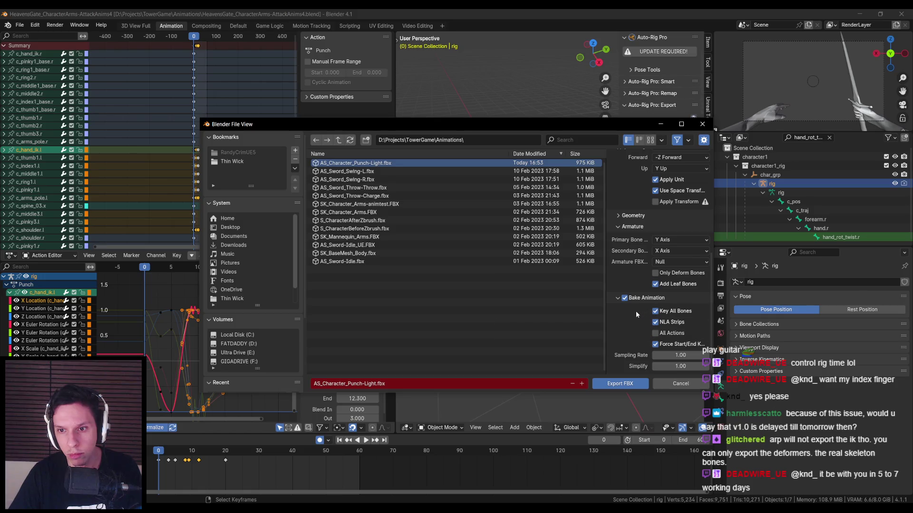
{"action": "left_click", "coordinate": [662, 263]}
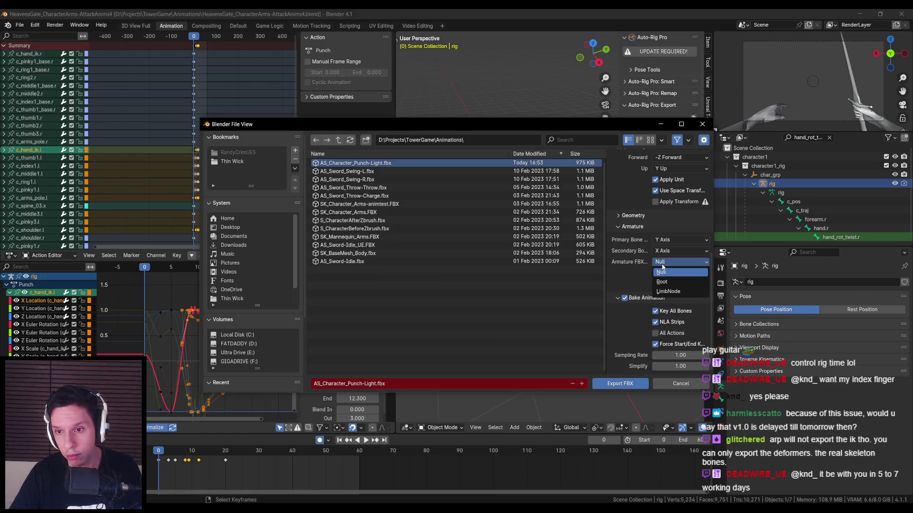
{"action": "left_click", "coordinate": [661, 272]}
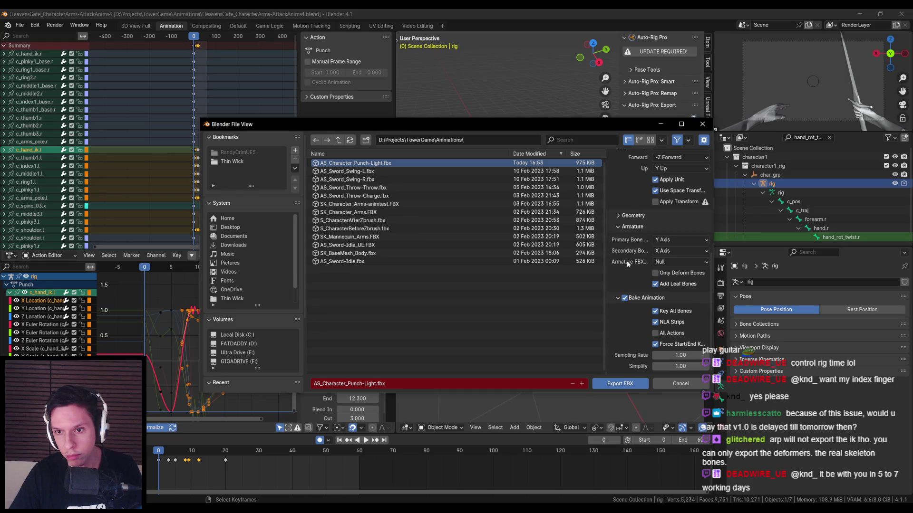
{"action": "left_click", "coordinate": [661, 262]}
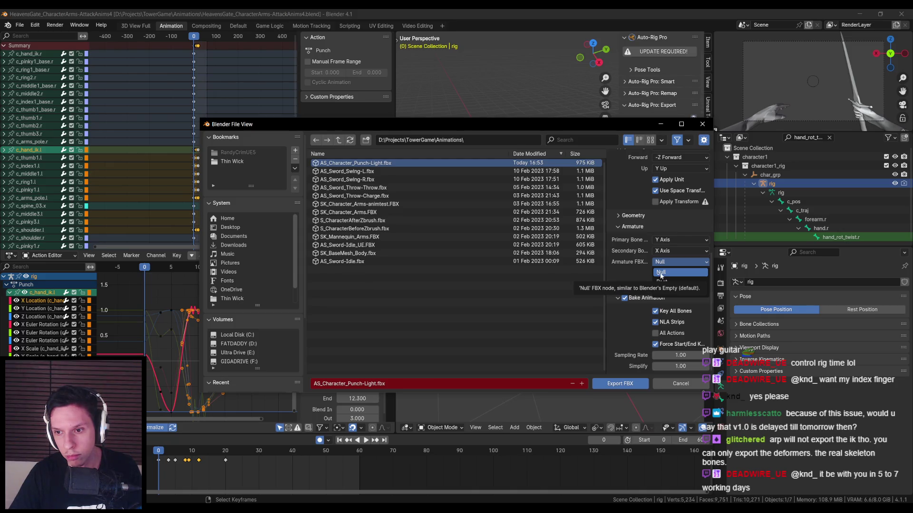
{"action": "left_click", "coordinate": [660, 280]}
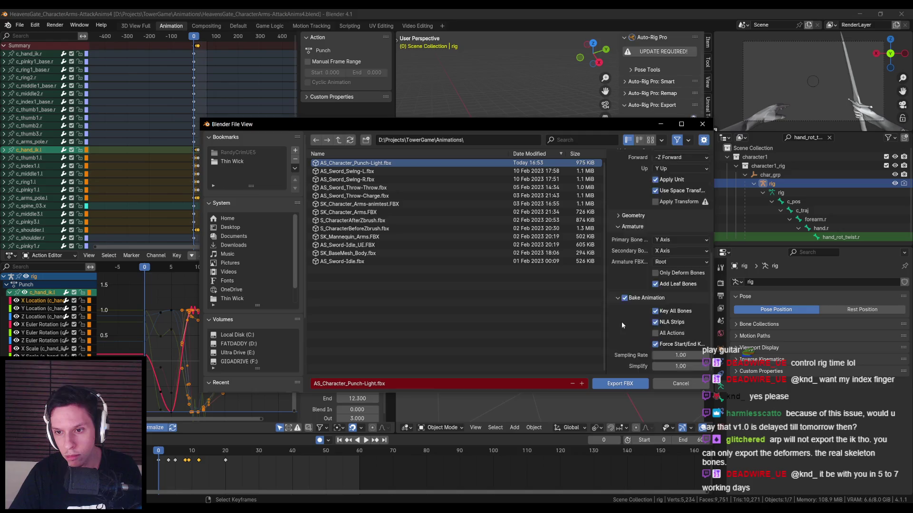
{"action": "left_click", "coordinate": [655, 274]}
{"action": "left_click", "coordinate": [618, 379]}
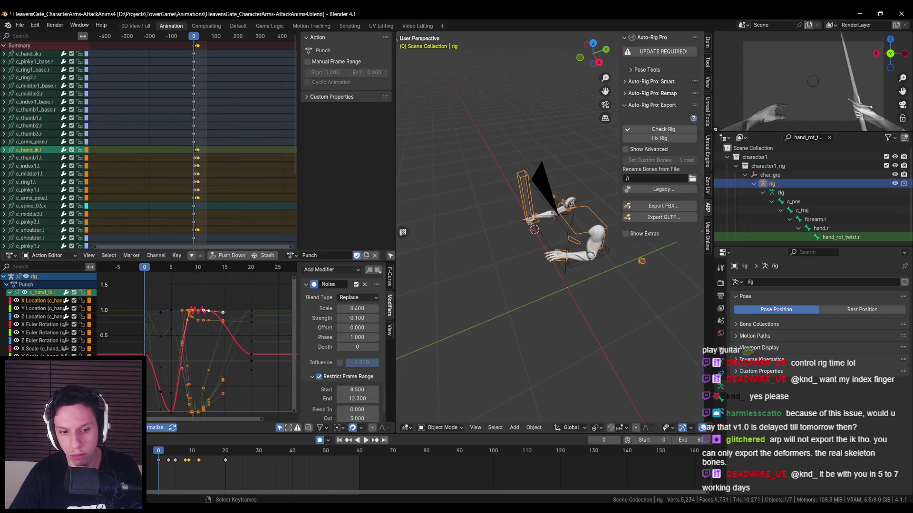
Open AS_Character_Punch-Light in Unreal and run Reimport Animation, which reports a missing root track.
{"action": "key", "text": "alt+Tab"}
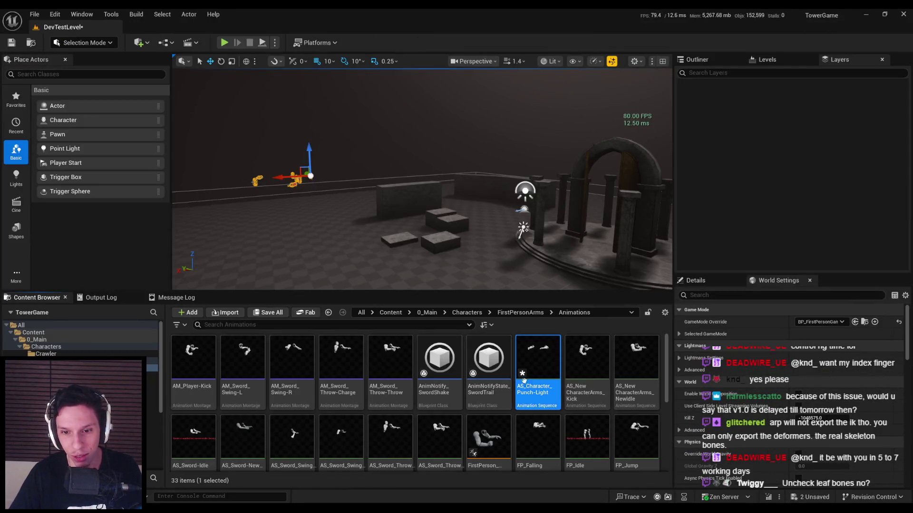
{"action": "double_click", "coordinate": [537, 400]}
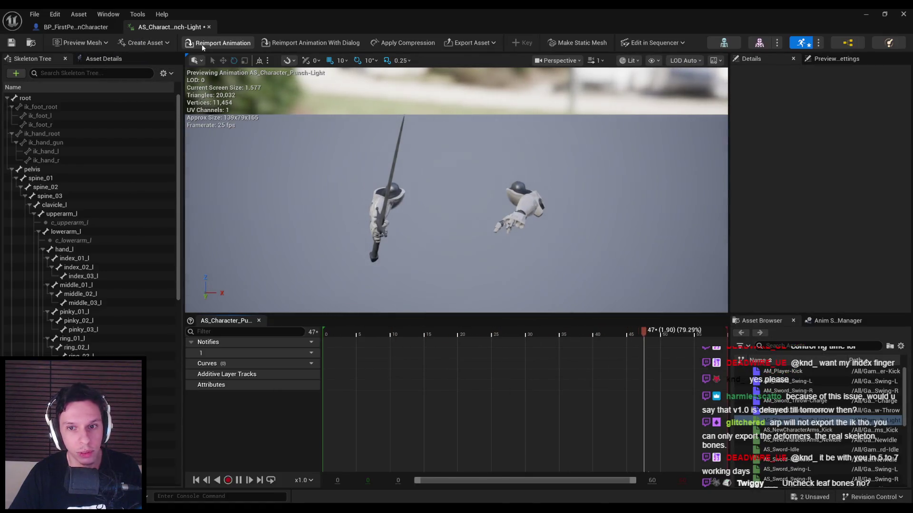
{"action": "left_click", "coordinate": [211, 44]}
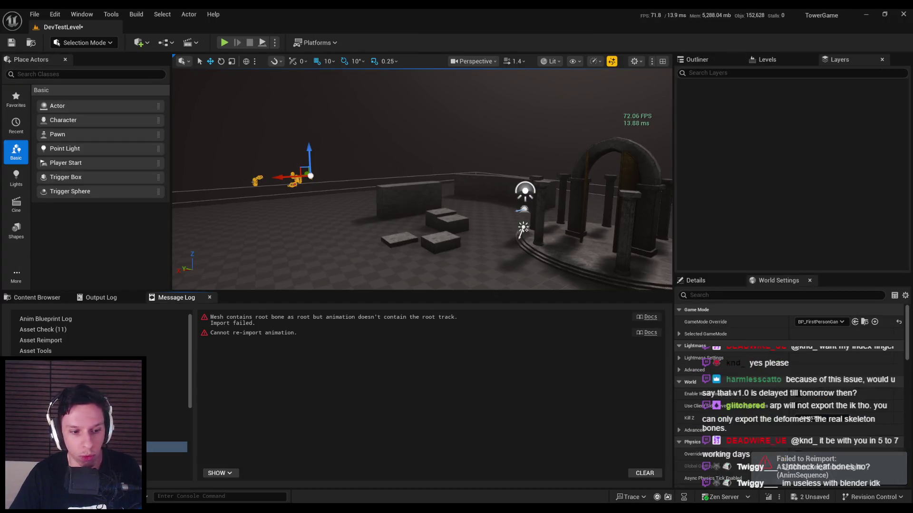
{"action": "left_click", "coordinate": [25, 298]}
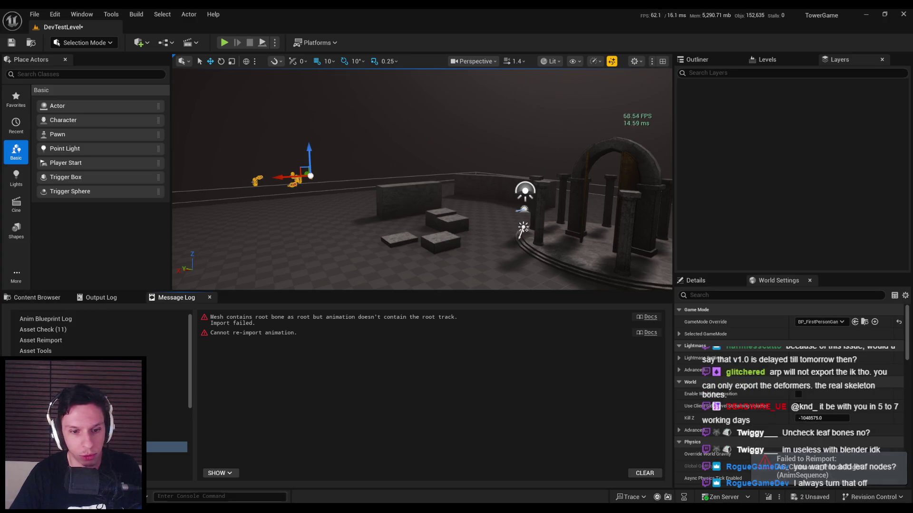
{"action": "key", "text": "alt+Tab"}
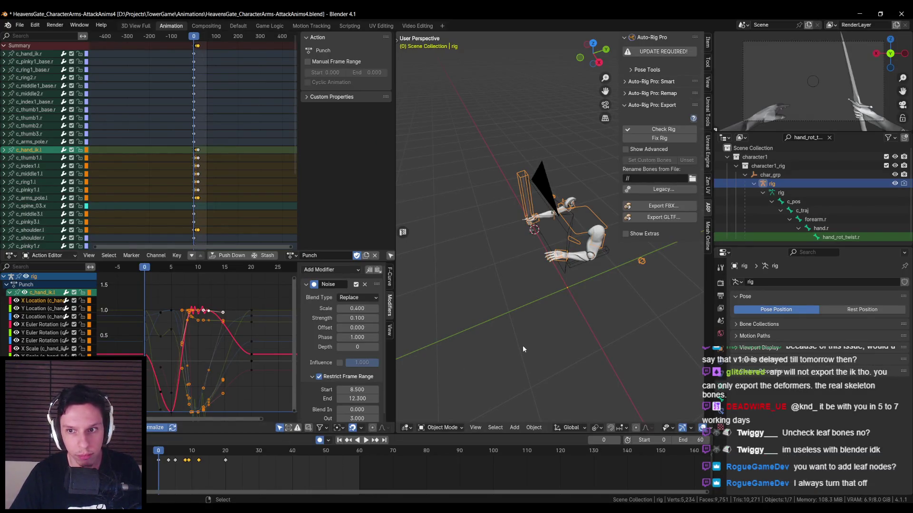
Overwrite AS_Character_Punch-Light.fbx with Add Leaf Bones and Only Deform Bones both turned off.
{"action": "left_click", "coordinate": [20, 25]}
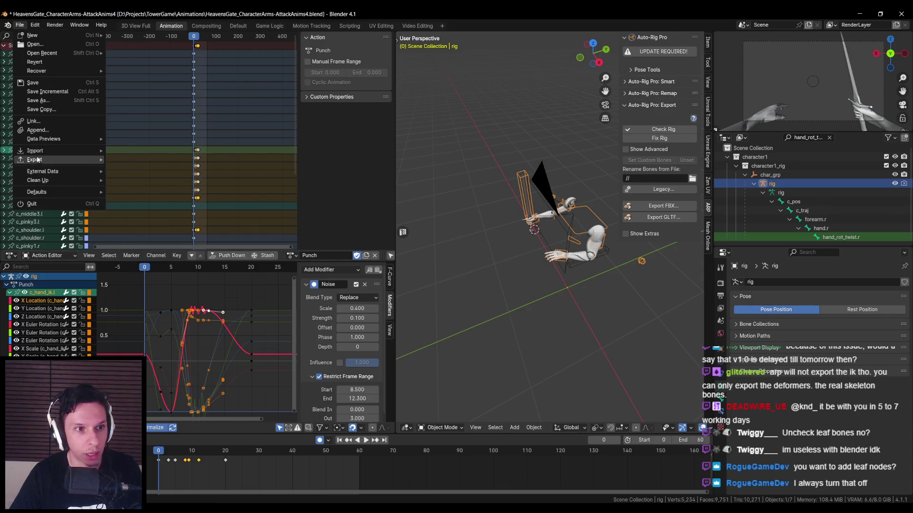
{"action": "mouse_move", "coordinate": [48, 160]}
{"action": "left_click", "coordinate": [131, 248]}
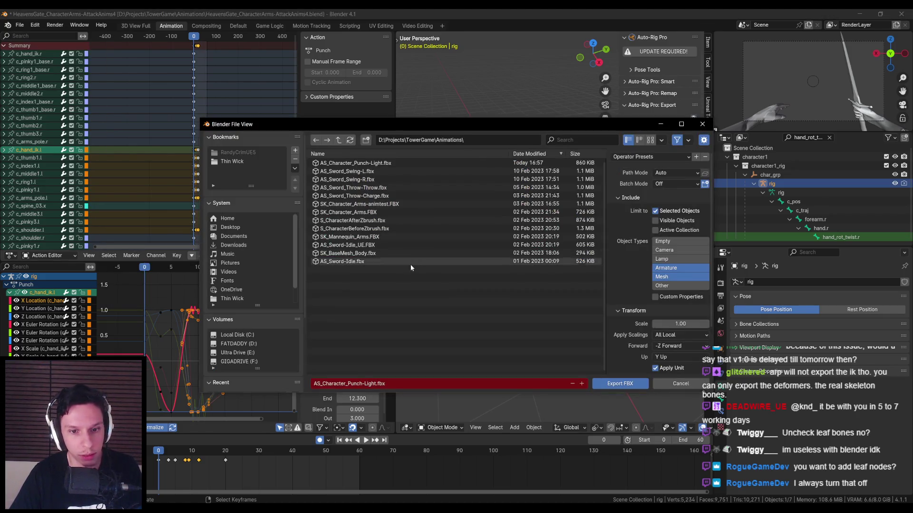
{"action": "scroll", "coordinate": [614, 326], "scroll_direction": "down", "scroll_amount": 3}
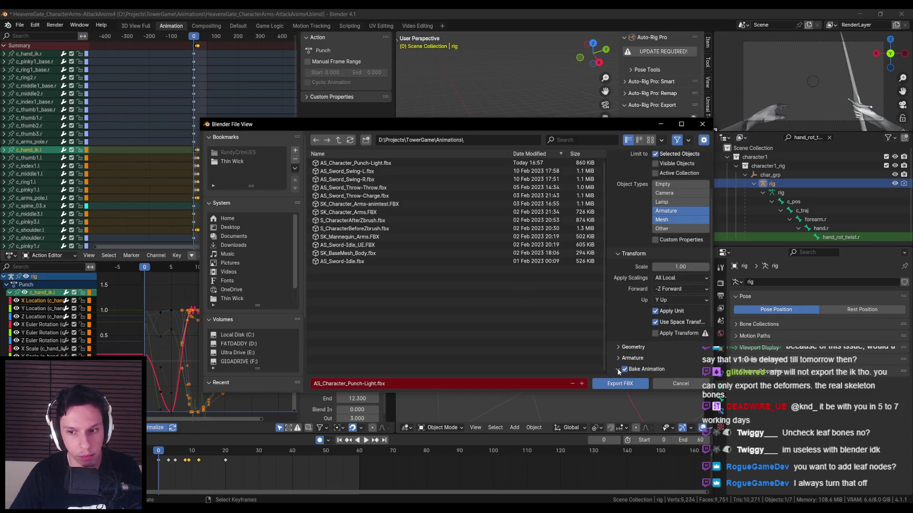
{"action": "scroll", "coordinate": [618, 369], "scroll_direction": "down", "scroll_amount": 4}
{"action": "left_click", "coordinate": [619, 287]}
{"action": "scroll", "coordinate": [619, 315], "scroll_direction": "down", "scroll_amount": 2}
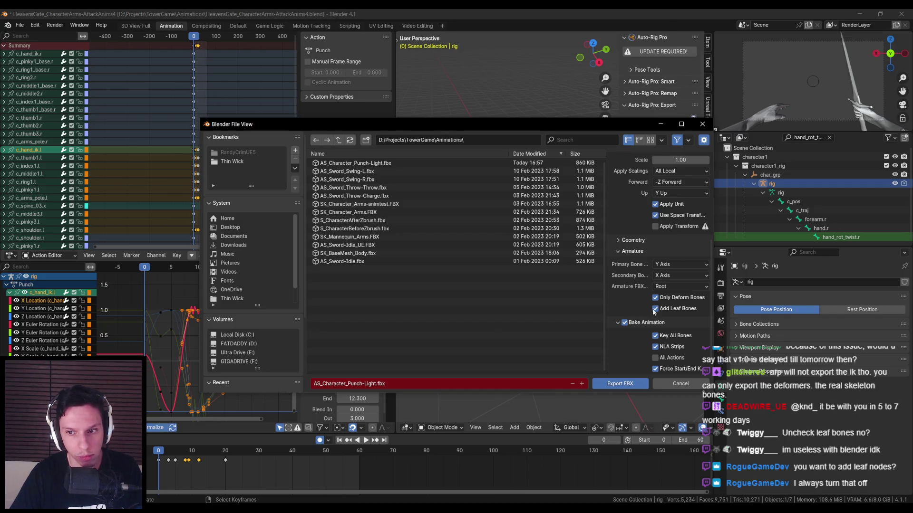
{"action": "left_click", "coordinate": [656, 309]}
{"action": "left_click", "coordinate": [655, 299]}
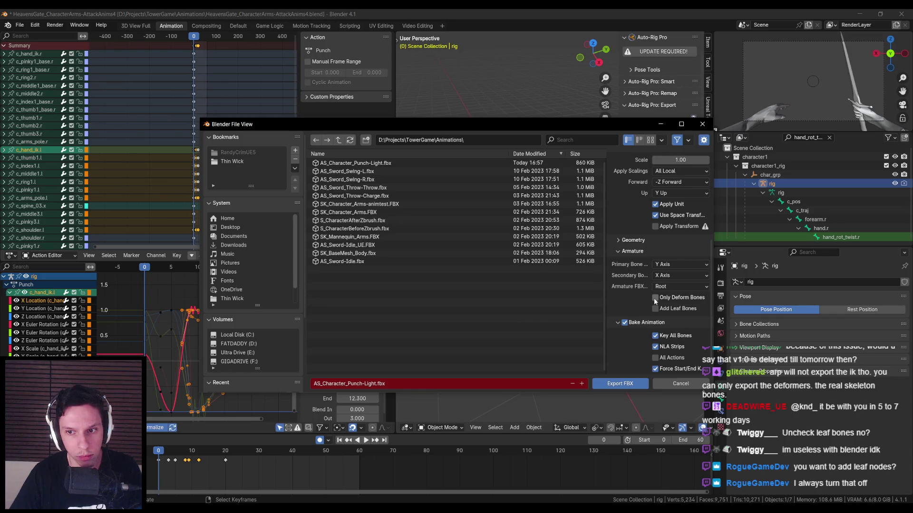
{"action": "scroll", "coordinate": [656, 333], "scroll_direction": "down", "scroll_amount": 2}
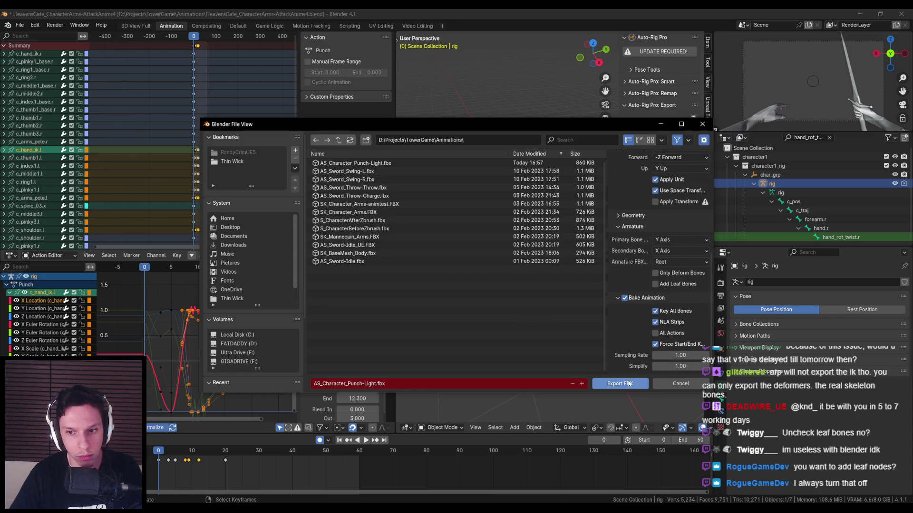
{"action": "left_click", "coordinate": [629, 384]}
{"action": "key", "text": "alt+Tab"}
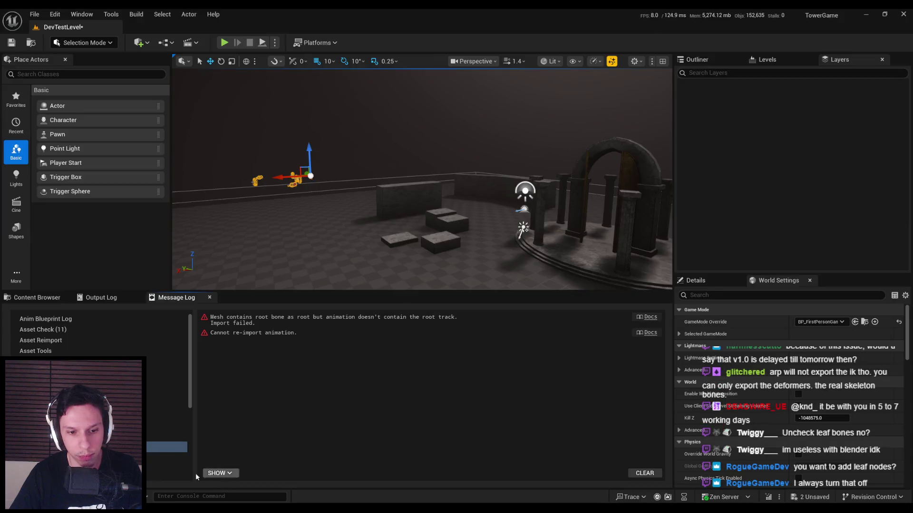
Right-click AS_Character_Punch-Light in the Animations folder and reimport it from the updated FBX.
{"action": "left_click", "coordinate": [41, 298]}
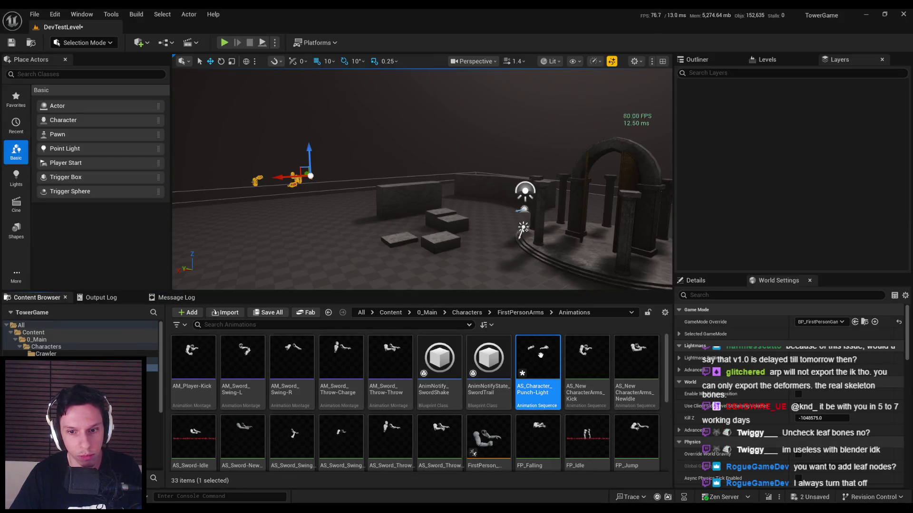
{"action": "right_click", "coordinate": [546, 356]}
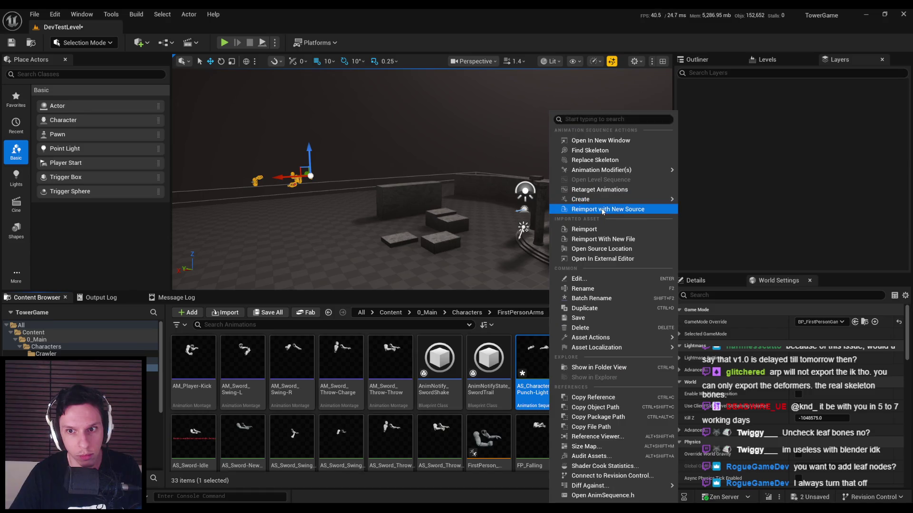
{"action": "left_click", "coordinate": [596, 229]}
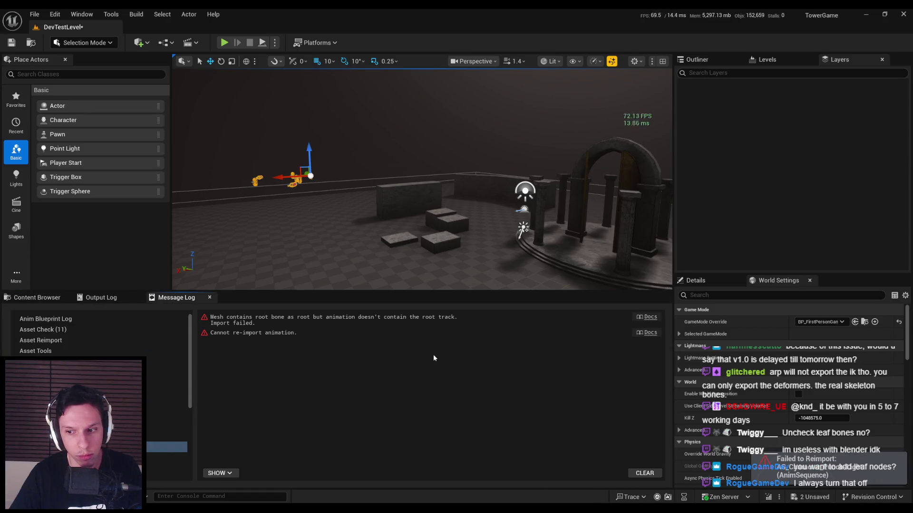
{"action": "left_click", "coordinate": [42, 298]}
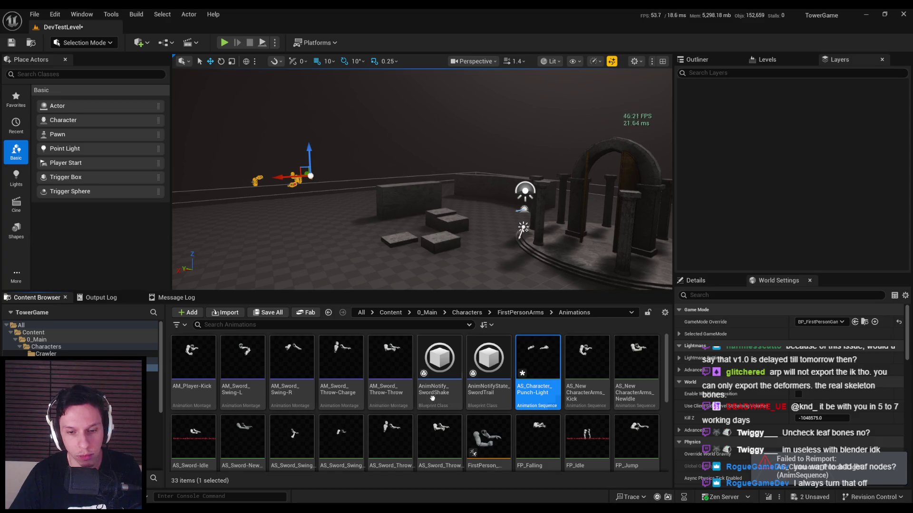
{"action": "key", "text": "alt+Tab"}
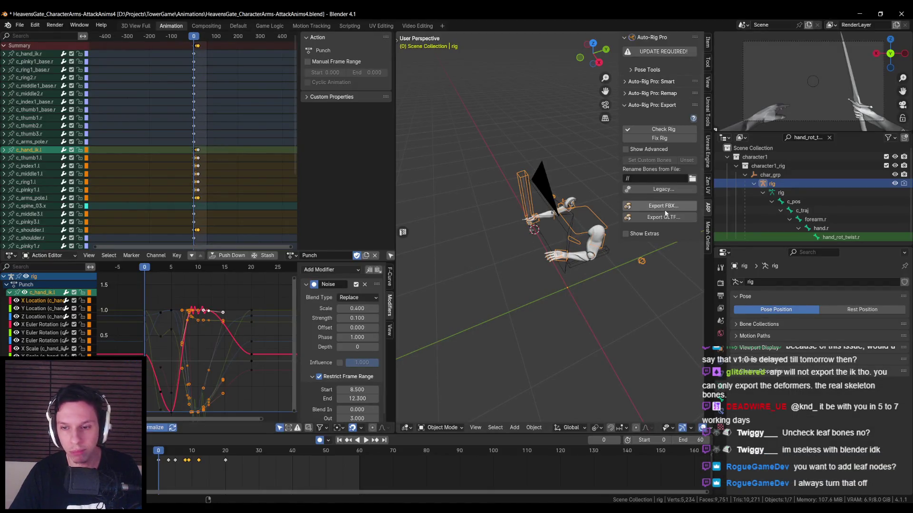
Start an Auto-Rig Pro FBX export to AS_Character_Punch-Light.fbx with UE4 Legacy enabled in Misc options.
{"action": "left_click", "coordinate": [648, 205]}
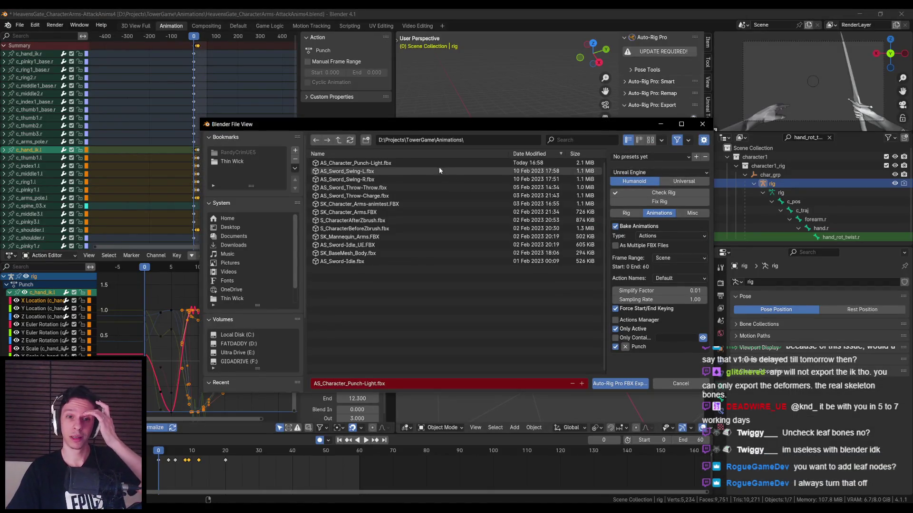
{"action": "left_click", "coordinate": [442, 163]}
{"action": "left_click", "coordinate": [684, 213]}
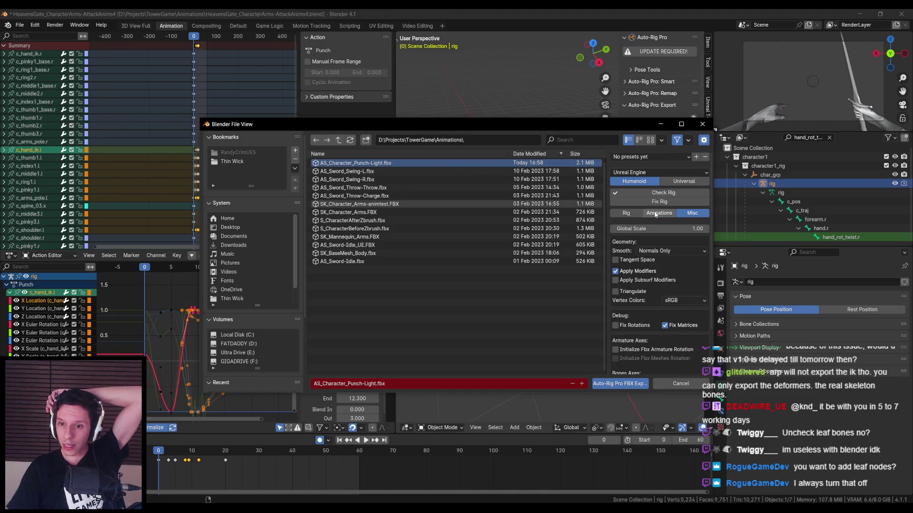
{"action": "scroll", "coordinate": [656, 215], "scroll_direction": "up", "scroll_amount": 2, "text": "ctrl"}
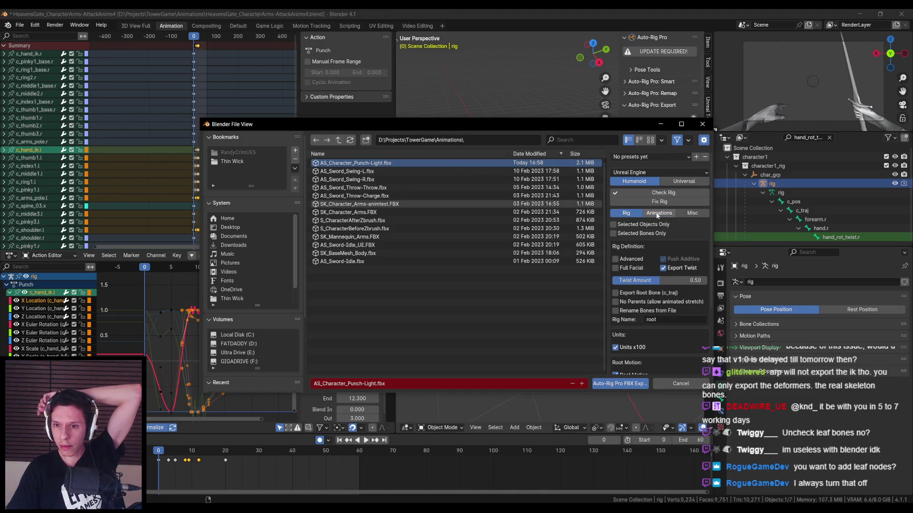
{"action": "scroll", "coordinate": [649, 289], "scroll_direction": "down", "scroll_amount": 4}
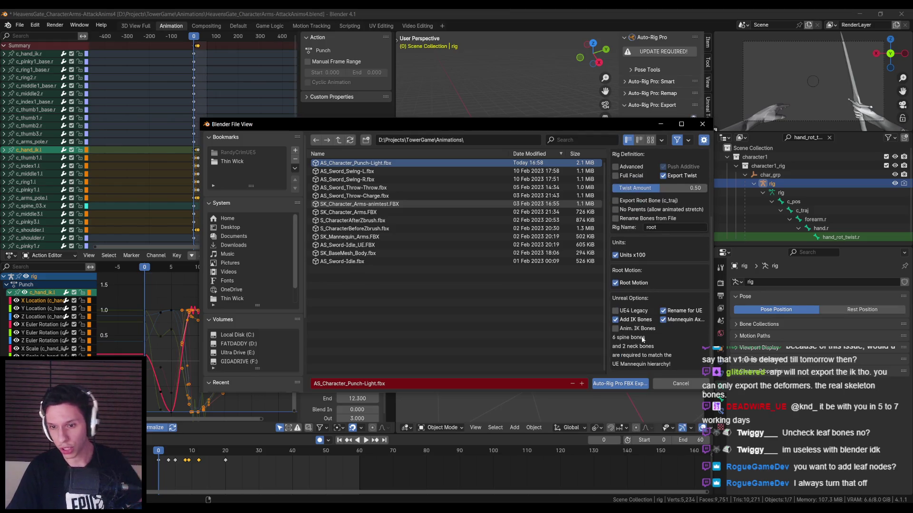
{"action": "left_click", "coordinate": [635, 310]}
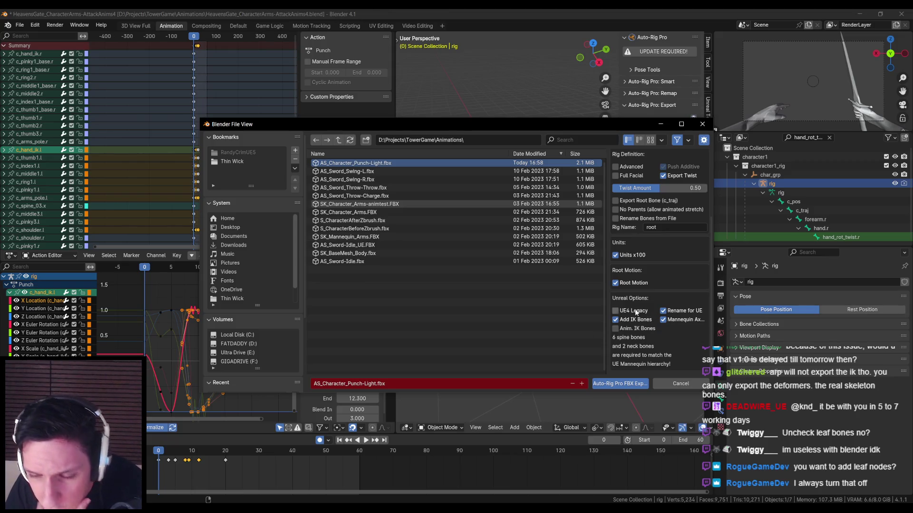
{"action": "scroll", "coordinate": [635, 310], "scroll_direction": "up", "scroll_amount": 2}
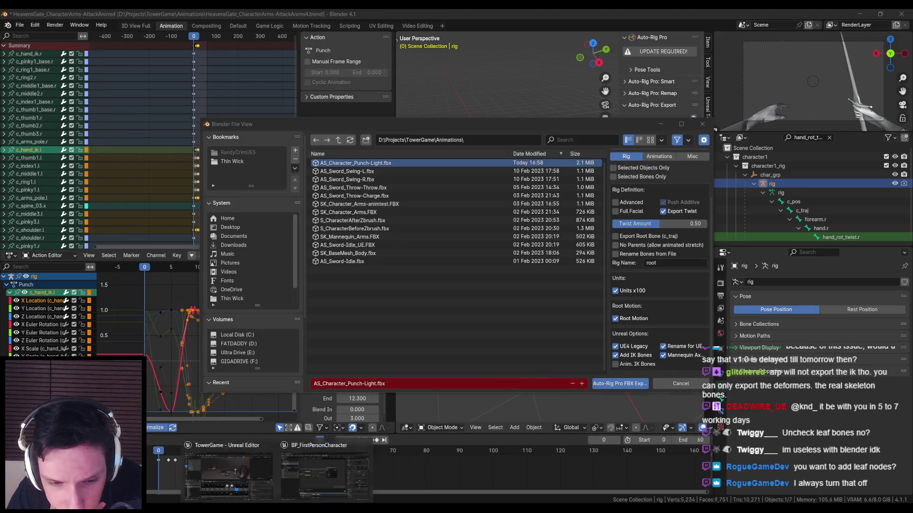
{"action": "key", "text": "alt+Tab"}
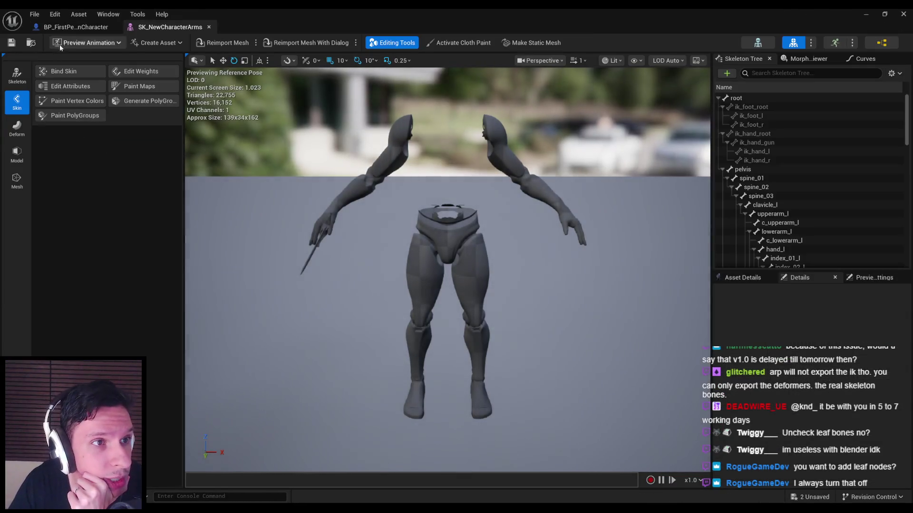
Open the arms mesh's skeleton in Unreal, then bring Blender's export dialog back to the front.
{"action": "left_click", "coordinate": [758, 47]}
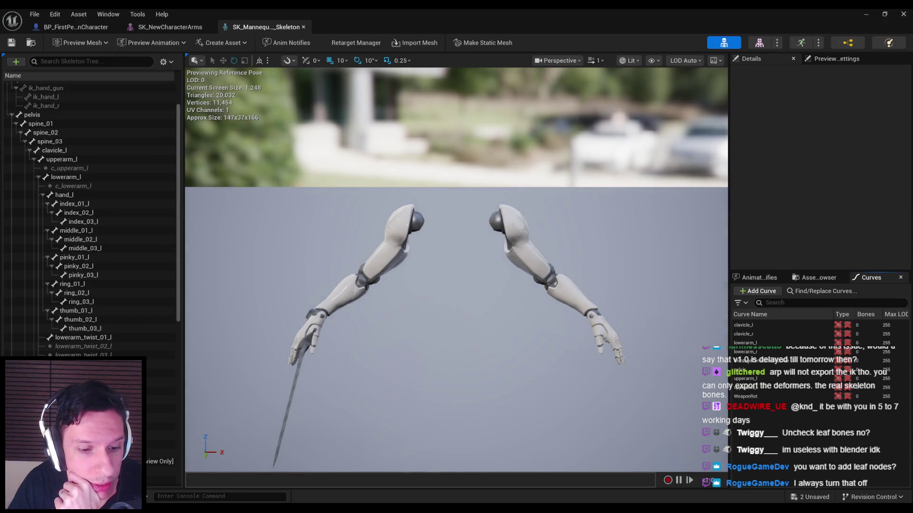
{"action": "mouse_move", "coordinate": [239, 485]}
{"action": "left_click", "coordinate": [257, 473]}
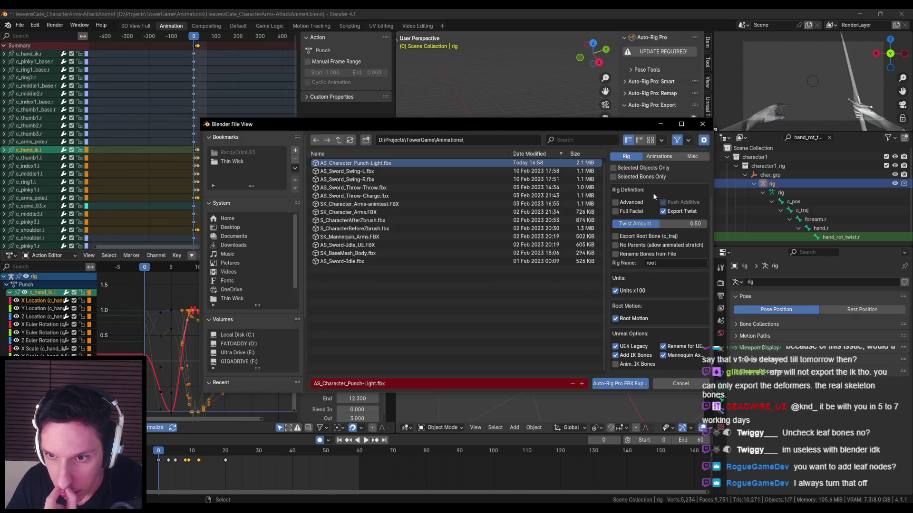
Review the Animations settings, run the Auto-Rig Pro FBX export, then close Unreal's skeleton editor.
{"action": "left_click", "coordinate": [659, 156]}
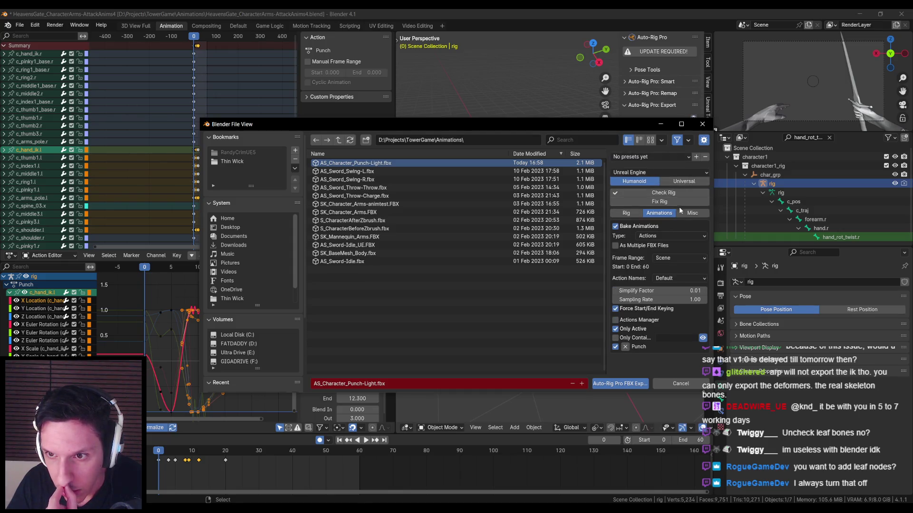
{"action": "left_click", "coordinate": [617, 383]}
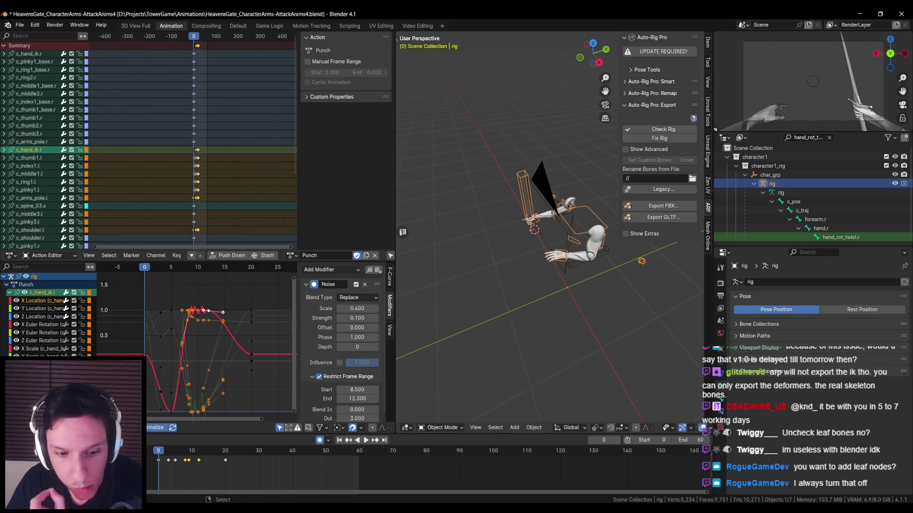
{"action": "left_click", "coordinate": [213, 470]}
{"action": "left_click", "coordinate": [304, 27]}
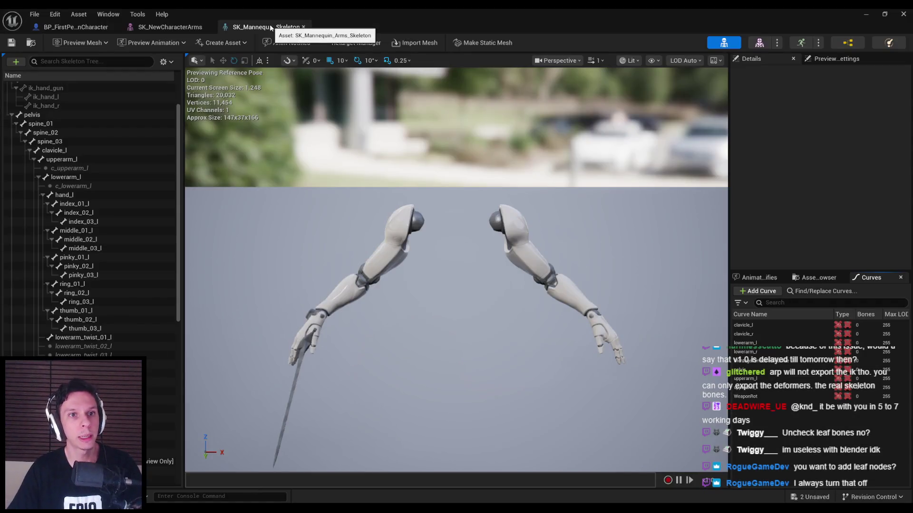
Reimport AS_Character_Punch-Light from the new FBX and inspect the punch on the arms.
{"action": "left_click", "coordinate": [208, 27]}
{"action": "left_click", "coordinate": [866, 14]}
{"action": "double_click", "coordinate": [542, 370]}
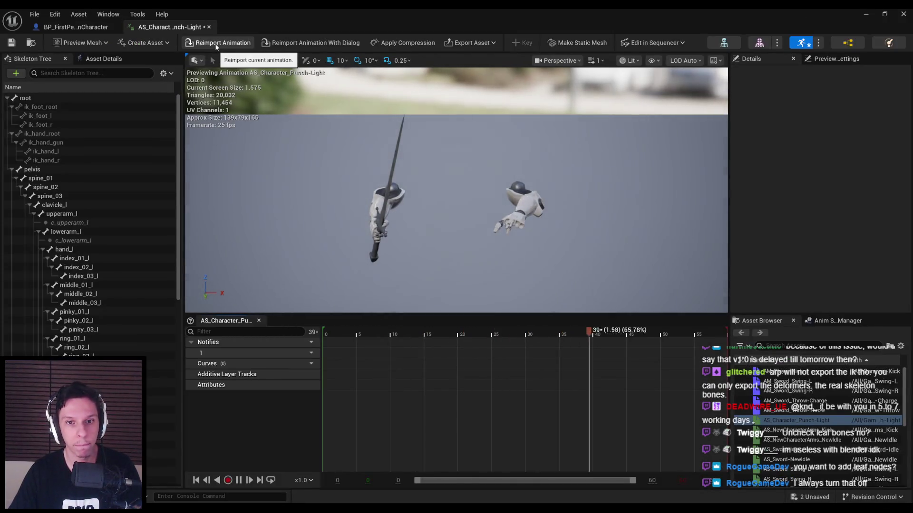
{"action": "left_click", "coordinate": [217, 43]}
{"action": "mouse_move", "coordinate": [427, 190]}
{"action": "right_mouse_down"}
{"action": "mouse_move", "coordinate": [489, 178]}
{"action": "mouse_move", "coordinate": [471, 180]}
{"action": "right_mouse_up"}
{"action": "mouse_move", "coordinate": [520, 193]}
{"action": "right_mouse_down"}
{"action": "mouse_move", "coordinate": [506, 188]}
{"action": "mouse_move", "coordinate": [521, 192]}
{"action": "mouse_move", "coordinate": [510, 195]}
{"action": "right_mouse_up"}
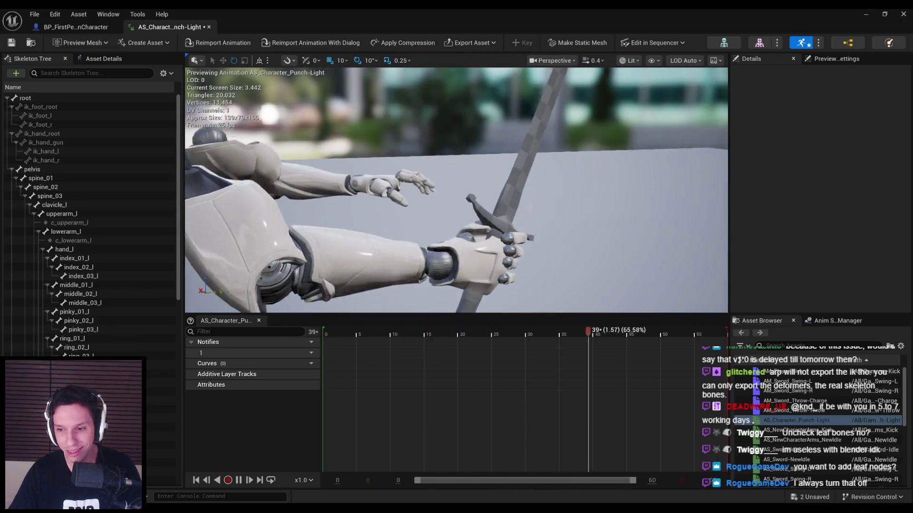
Compare with AS_NewCharacterArms_Kick, paused on the arm holding the sword.
{"action": "left_click", "coordinate": [799, 430]}
{"action": "left_click_drag", "start_coordinate": [645, 309], "coordinate": [570, 300]}
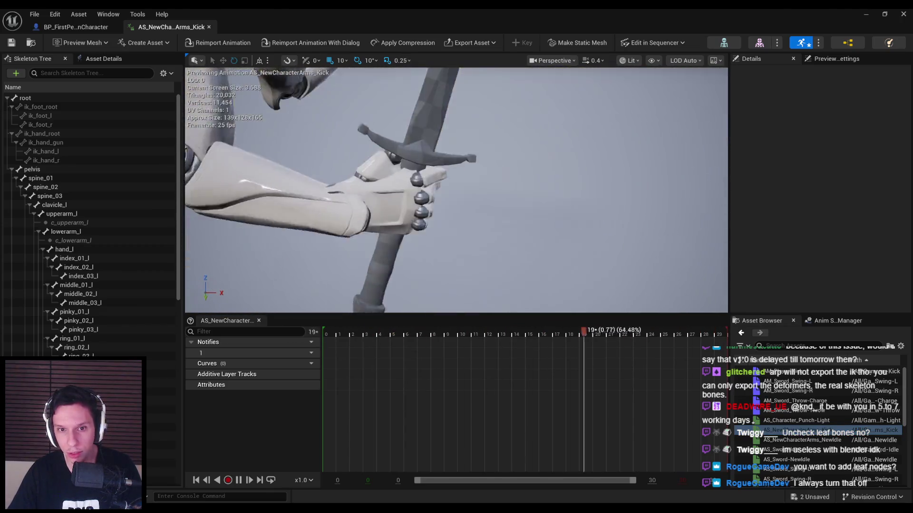
{"action": "left_click", "coordinate": [239, 480]}
{"action": "mouse_move", "coordinate": [519, 201]}
{"action": "left_mouse_down"}
{"action": "mouse_move", "coordinate": [499, 197]}
{"action": "mouse_move", "coordinate": [519, 201]}
{"action": "left_mouse_up"}
Preview the punch on SK_Character_Arms, then on SK_NewCharacterArms.
{"action": "double_click", "coordinate": [800, 420]}
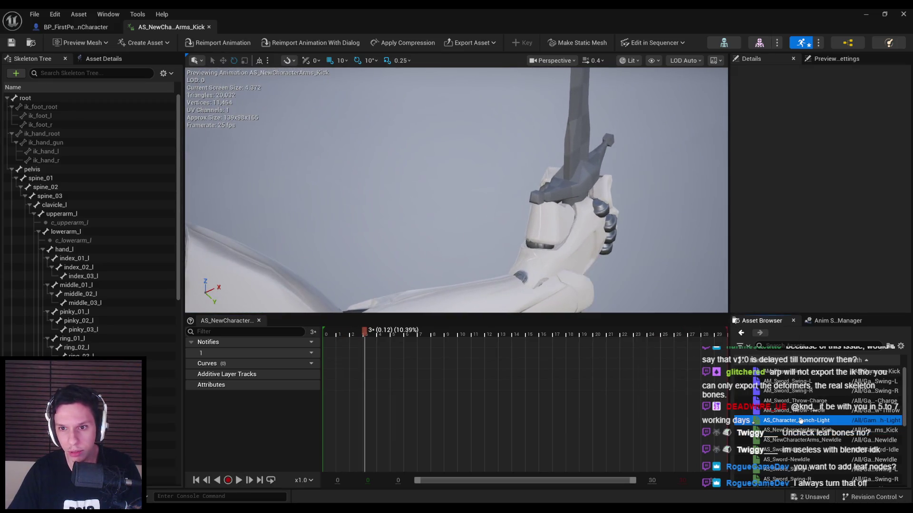
{"action": "left_click_drag", "start_coordinate": [516, 285], "coordinate": [466, 271]}
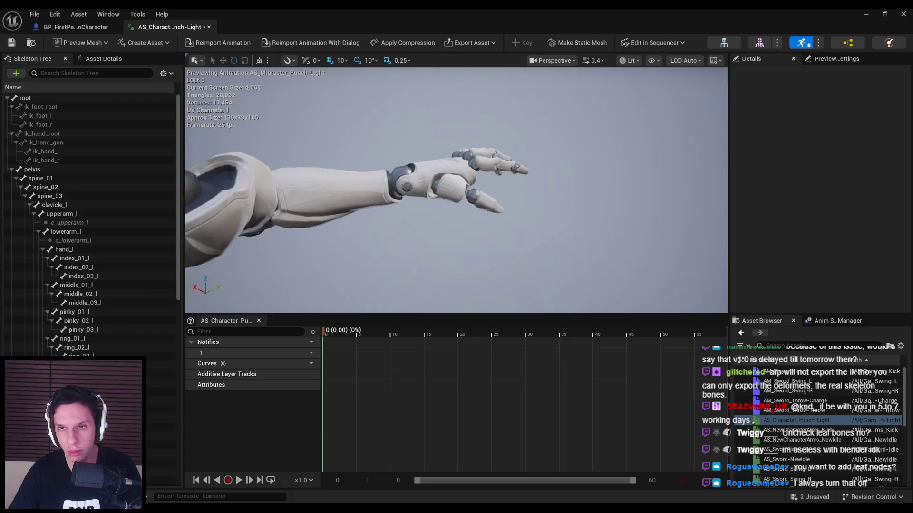
{"action": "left_click", "coordinate": [832, 59]}
{"action": "left_click", "coordinate": [859, 125]}
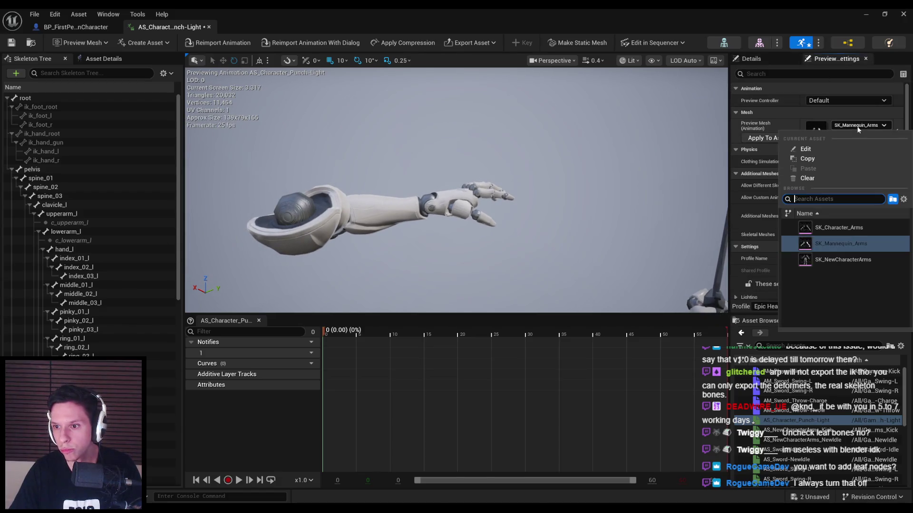
{"action": "left_click", "coordinate": [833, 230]}
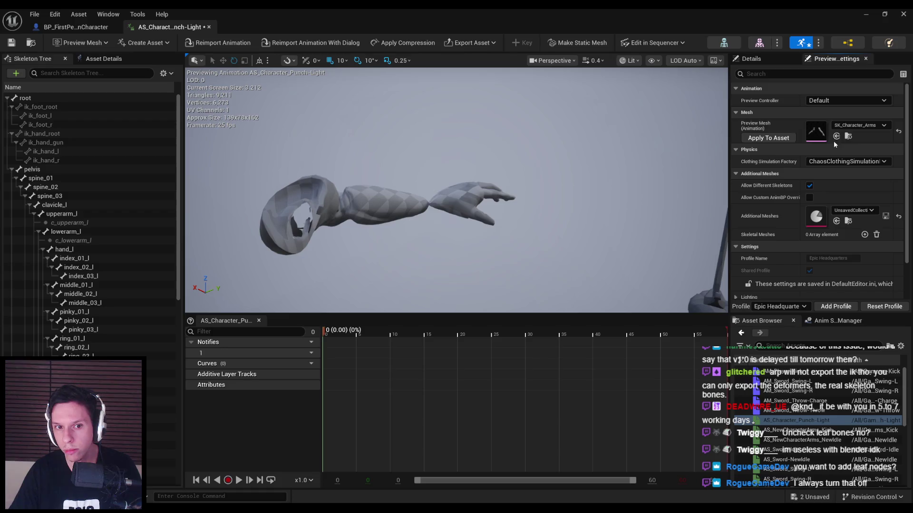
{"action": "left_click", "coordinate": [853, 125]}
{"action": "left_click", "coordinate": [846, 261]}
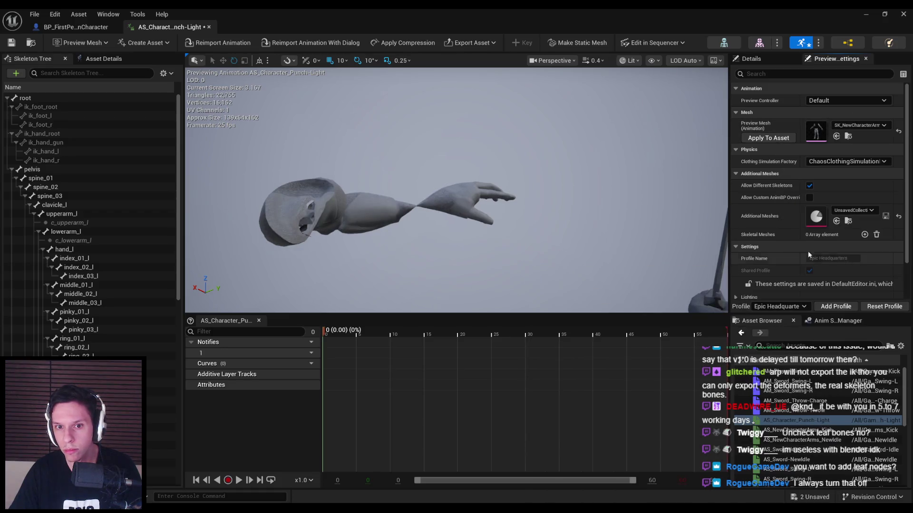
{"action": "left_click", "coordinate": [858, 125]}
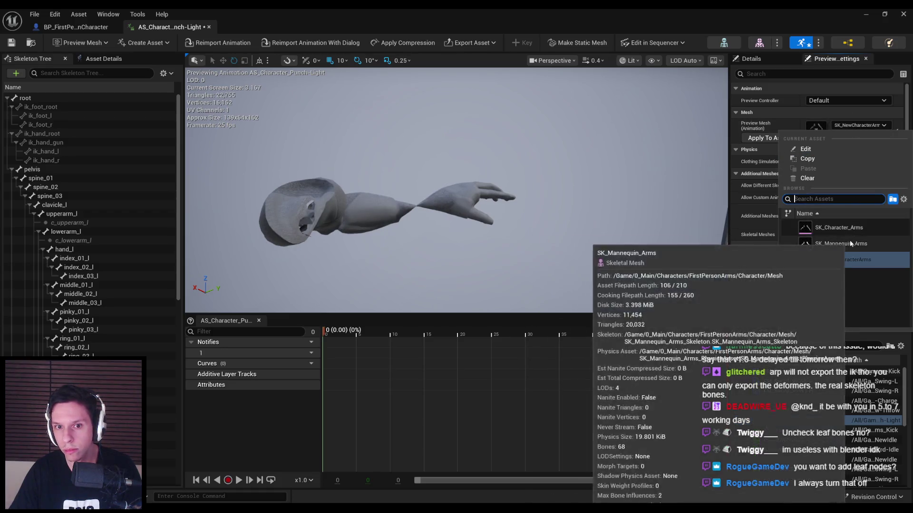
Preview the kick on SK_Mannequin_Arms, SK_Character_Arms, then SK_NewCharacterArms.
{"action": "double_click", "coordinate": [800, 431]}
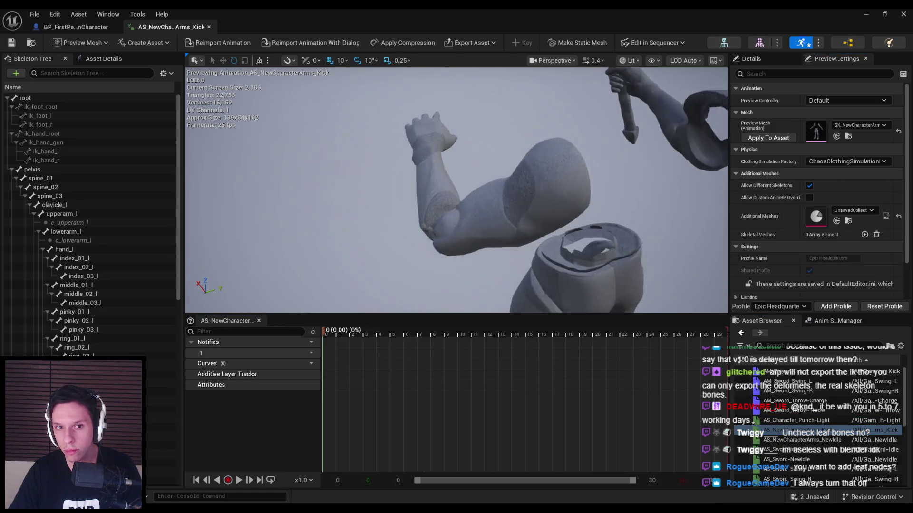
{"action": "left_click", "coordinate": [858, 125]}
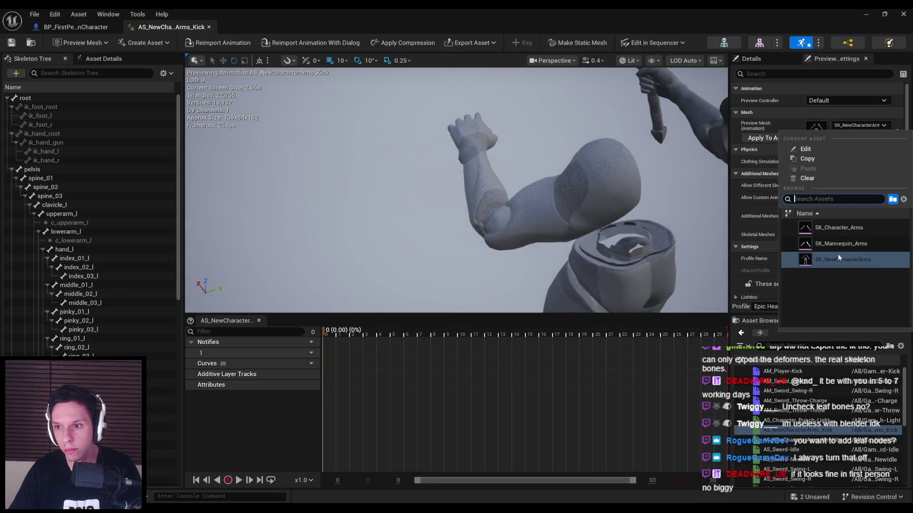
{"action": "left_click", "coordinate": [831, 242]}
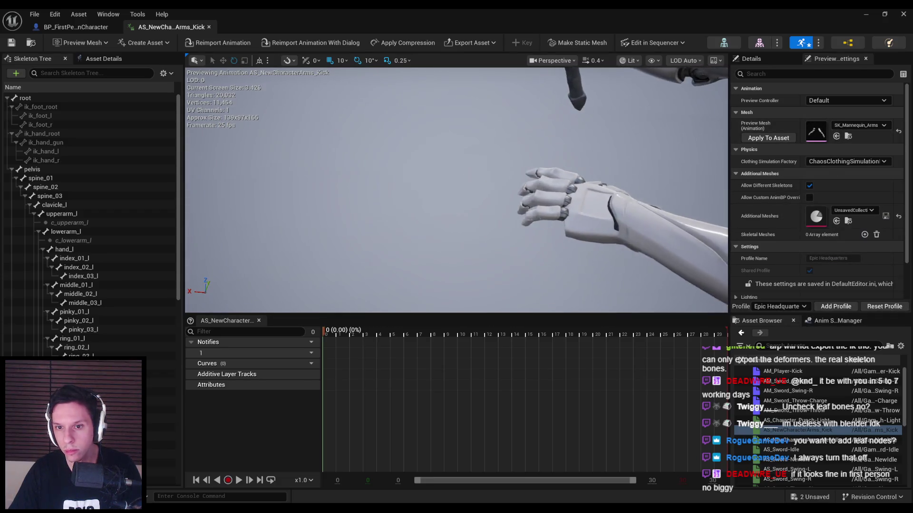
{"action": "left_click", "coordinate": [858, 125]}
{"action": "left_click", "coordinate": [851, 219]}
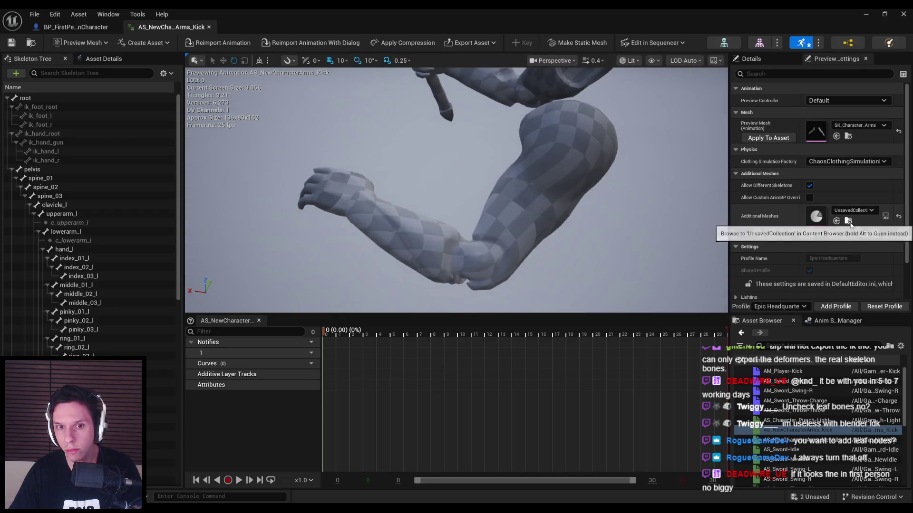
{"action": "left_click", "coordinate": [883, 125]}
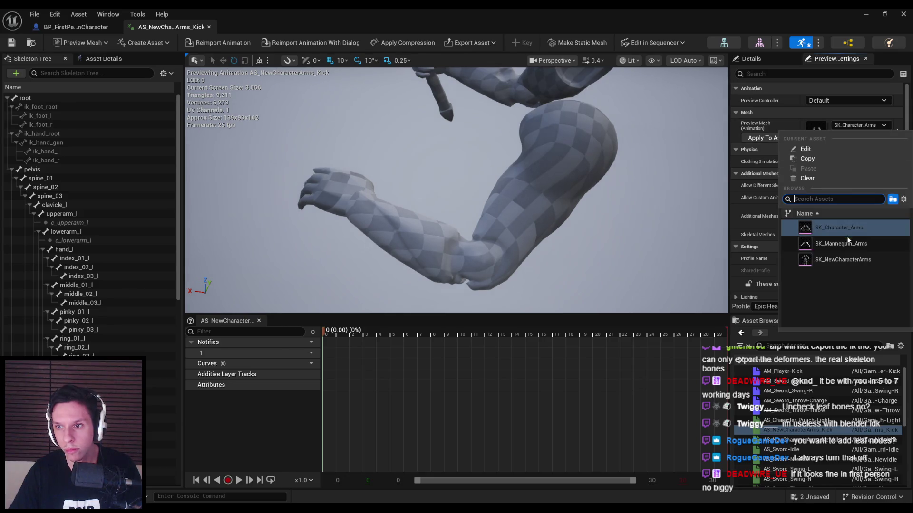
{"action": "left_click", "coordinate": [832, 260]}
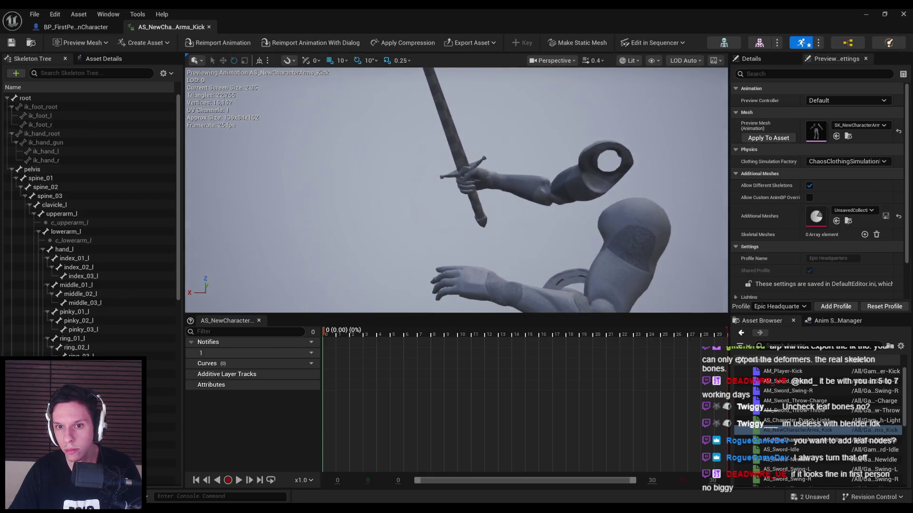
Check the first-person character's arms mesh, review the punch again, then return to Blender.
{"action": "left_click", "coordinate": [67, 28]}
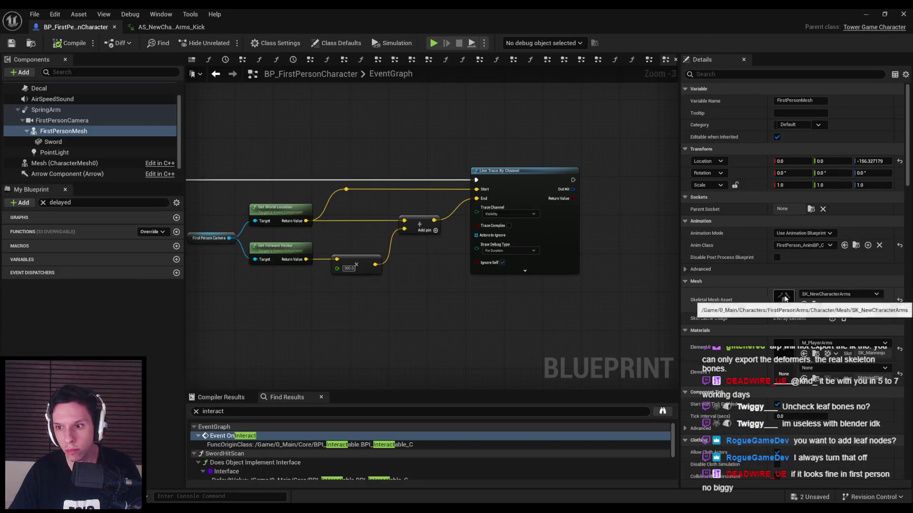
{"action": "left_click", "coordinate": [171, 27]}
{"action": "left_click", "coordinate": [799, 421]}
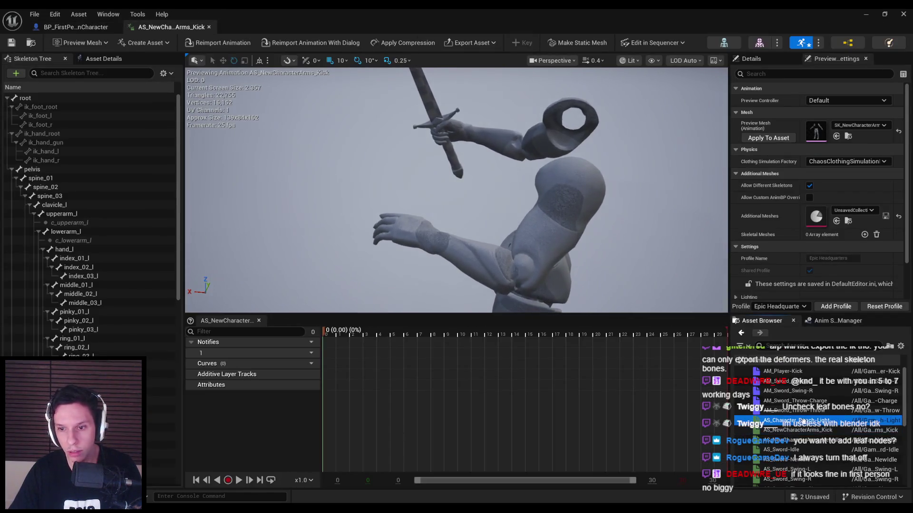
{"action": "left_click_drag", "start_coordinate": [456, 190], "coordinate": [594, 205]}
{"action": "left_click", "coordinate": [848, 133]}
{"action": "key", "text": "Escape"}
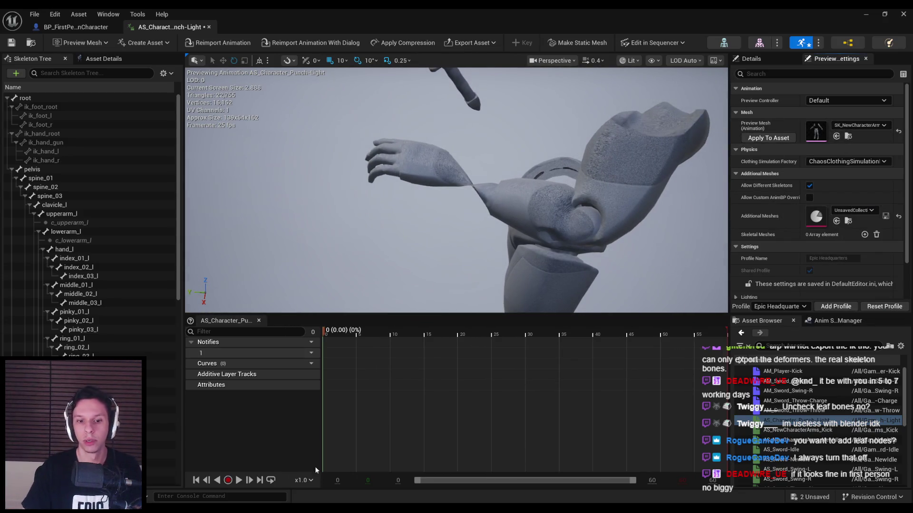
{"action": "key", "text": "alt+Tab"}
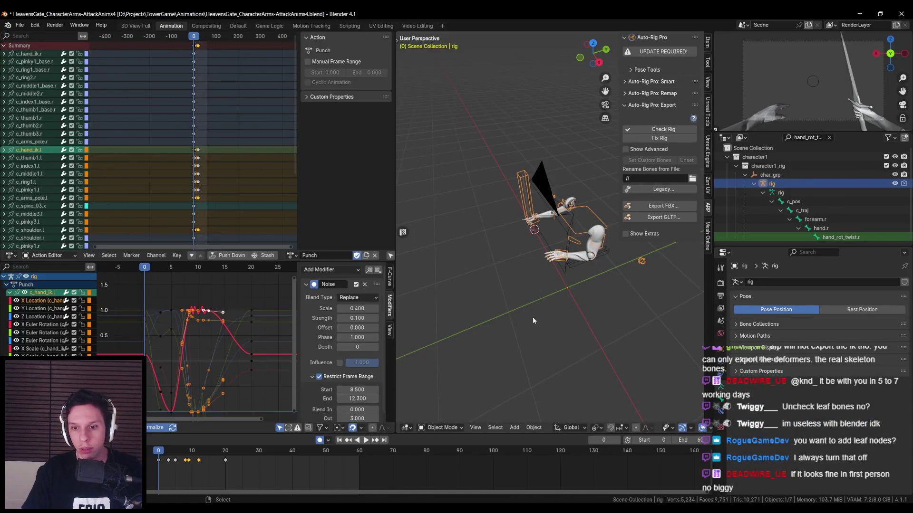
Re-export AS_Character_Punch-Light.fbx with Anim. IK Bones enabled and reimport it in Unreal.
{"action": "left_click", "coordinate": [663, 205]}
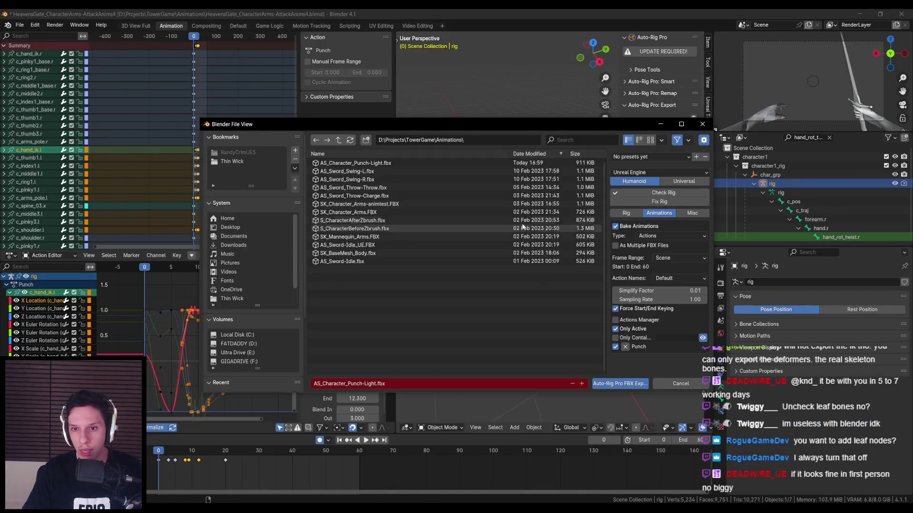
{"action": "left_click", "coordinate": [625, 214]}
{"action": "scroll", "coordinate": [632, 335], "scroll_direction": "down", "scroll_amount": 3}
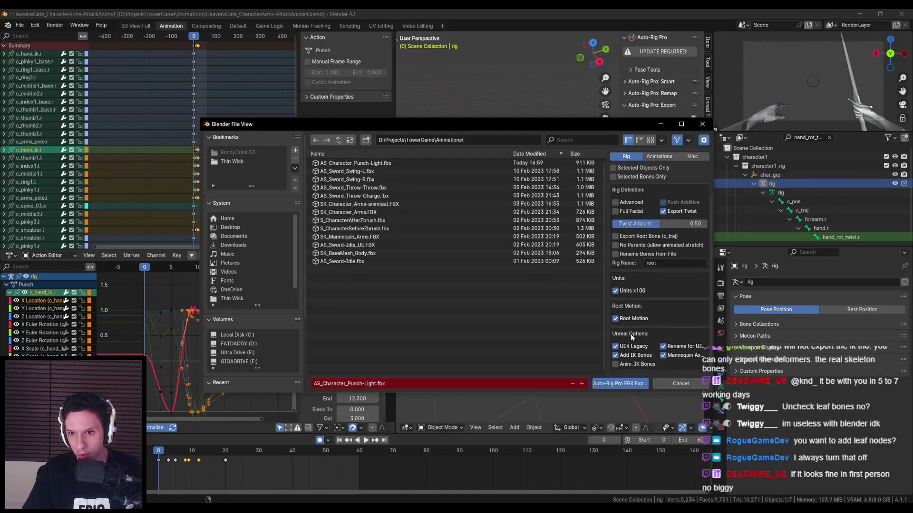
{"action": "left_click", "coordinate": [615, 365]}
{"action": "scroll", "coordinate": [613, 309], "scroll_direction": "up", "scroll_amount": 3}
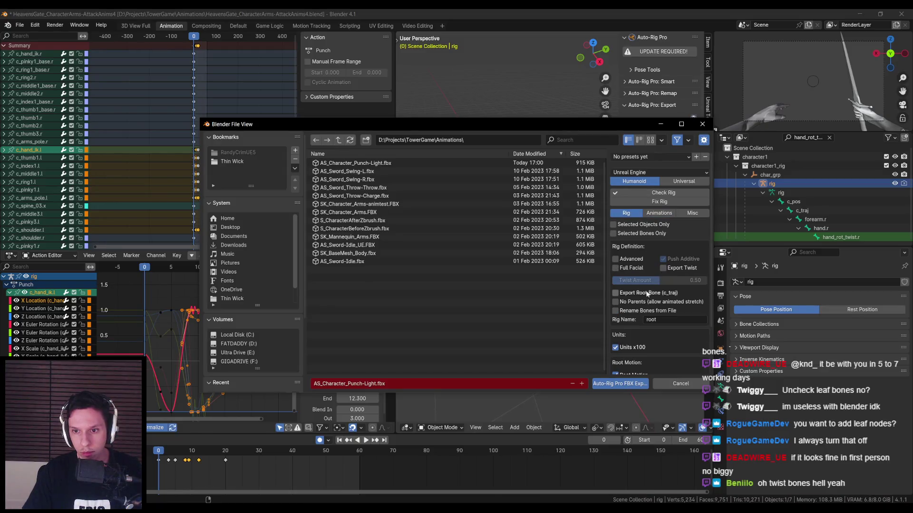
{"action": "scroll", "coordinate": [642, 309], "scroll_direction": "down", "scroll_amount": 3}
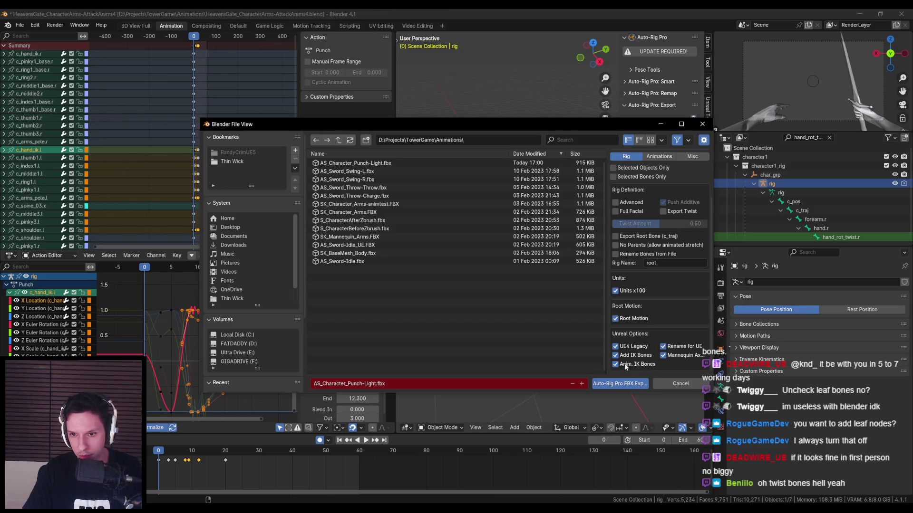
{"action": "left_click", "coordinate": [620, 383]}
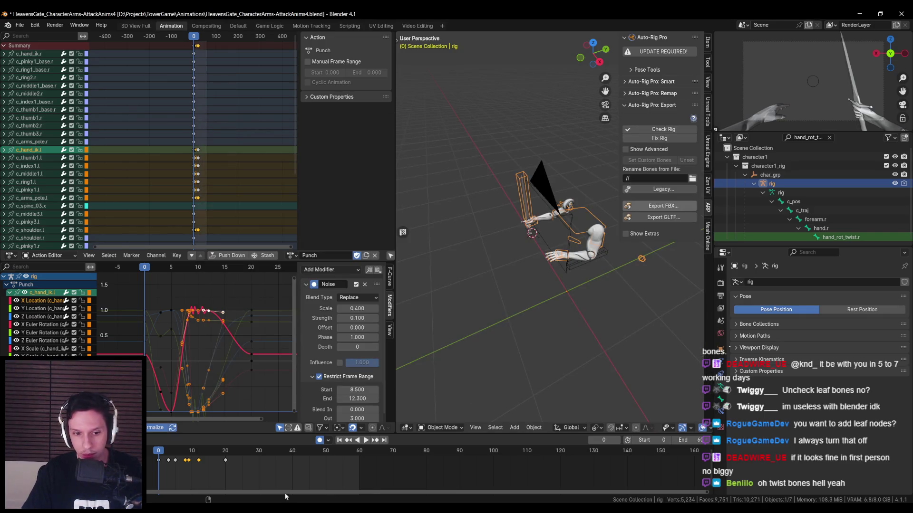
{"action": "left_click", "coordinate": [339, 486]}
{"action": "left_click", "coordinate": [218, 42]}
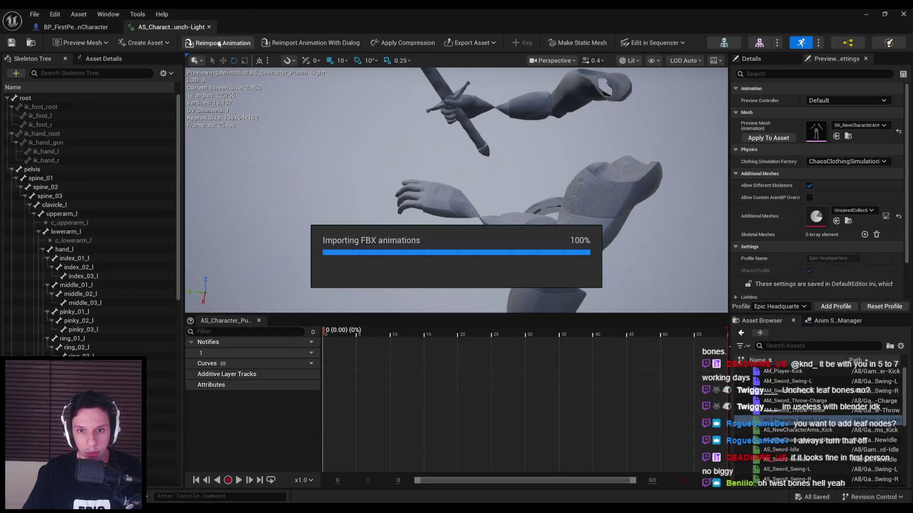
Reimport the punch once more, check the Skeleton Tree, and save the animation asset.
{"action": "left_click", "coordinate": [224, 46]}
{"action": "mouse_move", "coordinate": [421, 227]}
{"action": "left_mouse_down"}
{"action": "mouse_move", "coordinate": [416, 176]}
{"action": "mouse_move", "coordinate": [425, 221]}
{"action": "left_mouse_up"}
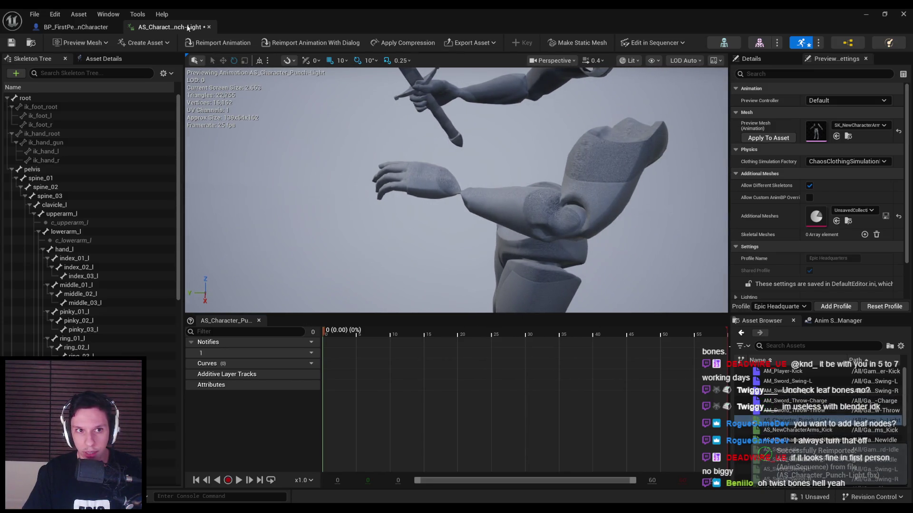
{"action": "scroll", "coordinate": [164, 318], "scroll_direction": "down", "scroll_amount": 5}
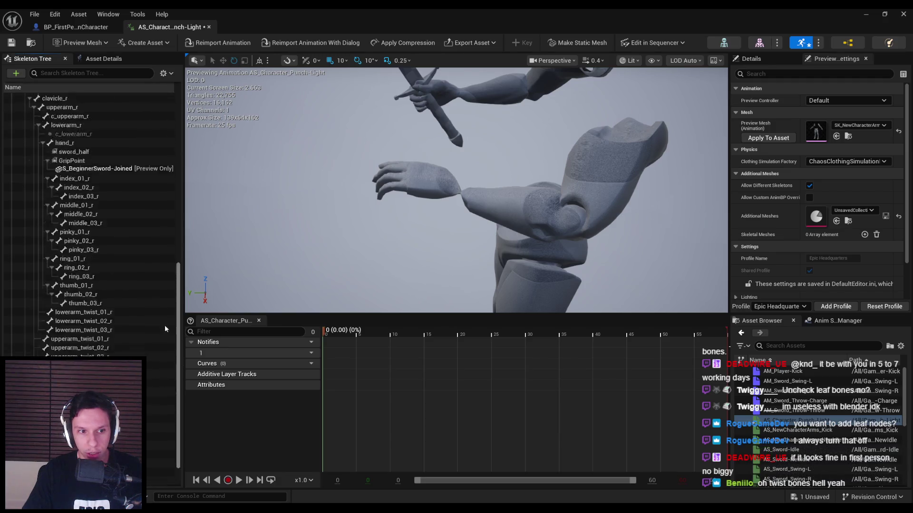
{"action": "scroll", "coordinate": [176, 277], "scroll_direction": "up", "scroll_amount": 1}
{"action": "scroll", "coordinate": [176, 277], "scroll_direction": "up", "scroll_amount": 5}
{"action": "key", "text": "ctrl+s"}
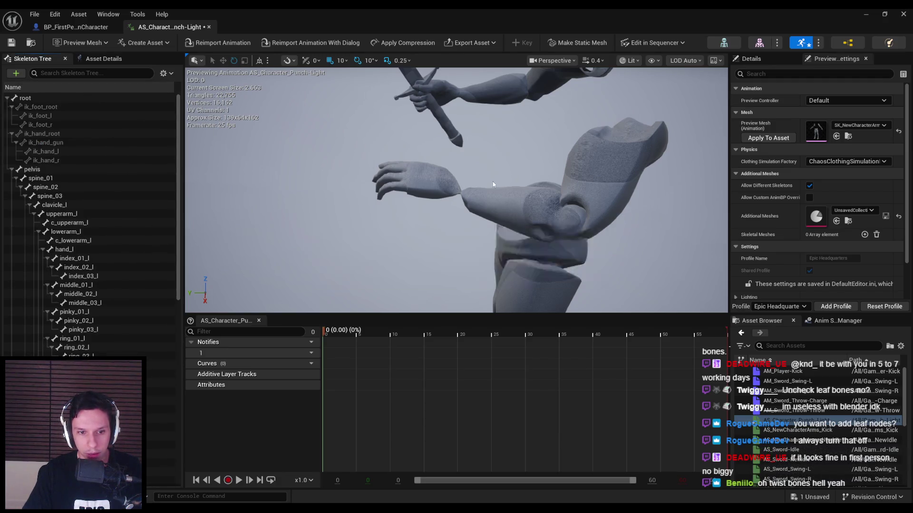
{"action": "key", "text": "alt+Tab"}
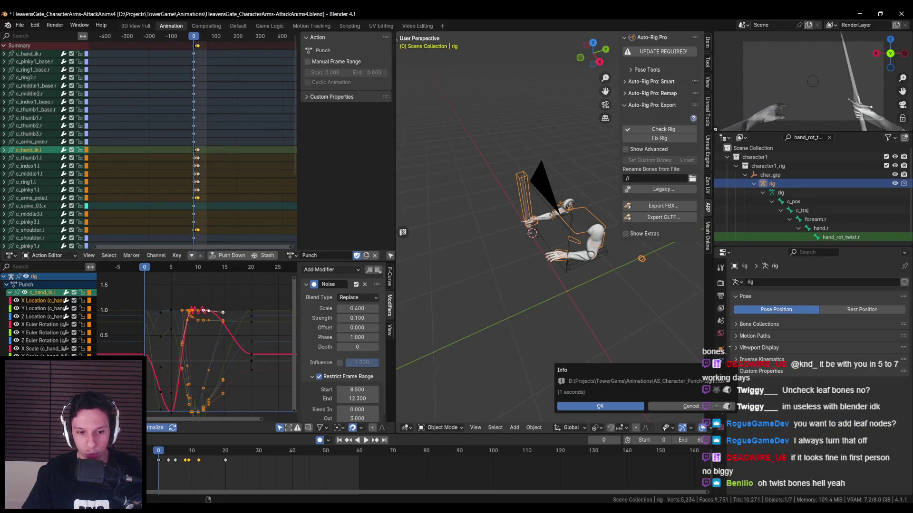
Re-export AS_Character_Punch-Light.fbx with the legacy twist-bone options and reimport it in Unreal.
{"action": "left_click", "coordinate": [644, 406]}
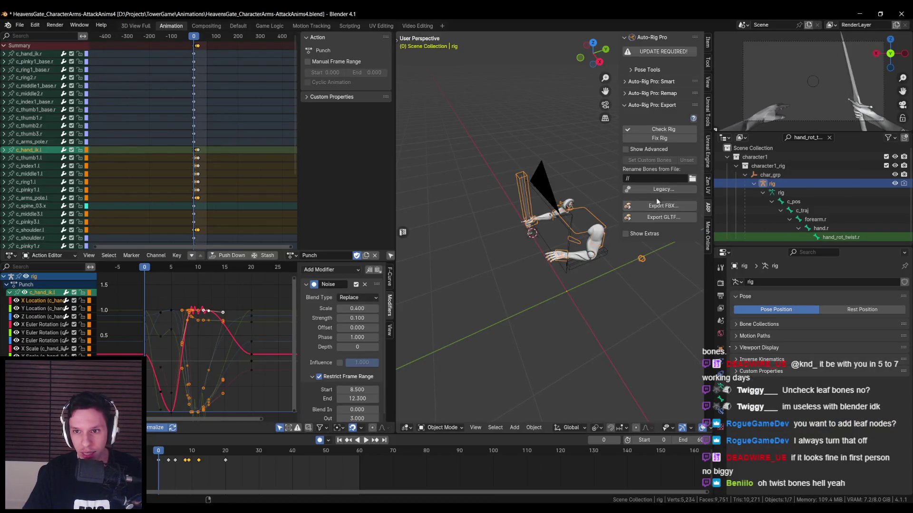
{"action": "left_click", "coordinate": [655, 189]}
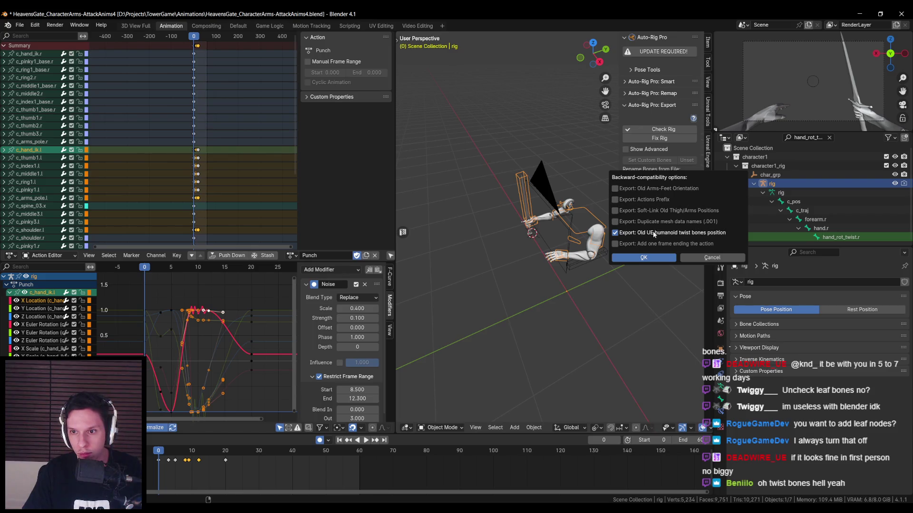
{"action": "left_click", "coordinate": [644, 258]}
{"action": "left_click", "coordinate": [655, 205]}
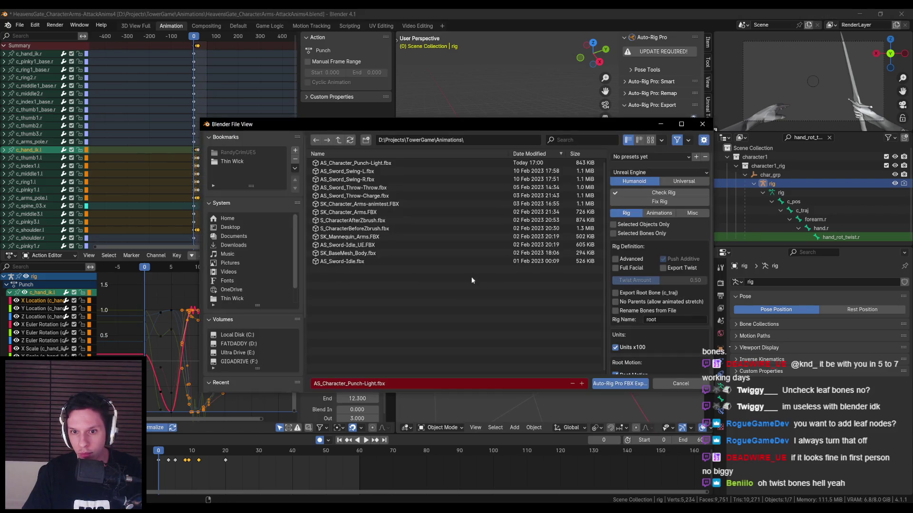
{"action": "scroll", "coordinate": [664, 232], "scroll_direction": "down", "scroll_amount": 3}
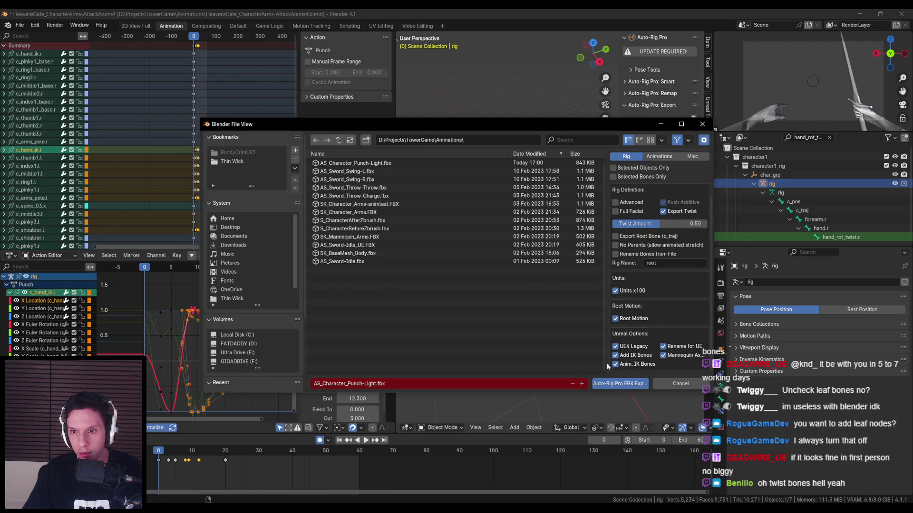
{"action": "left_click", "coordinate": [620, 383]}
{"action": "key", "text": "alt+Tab"}
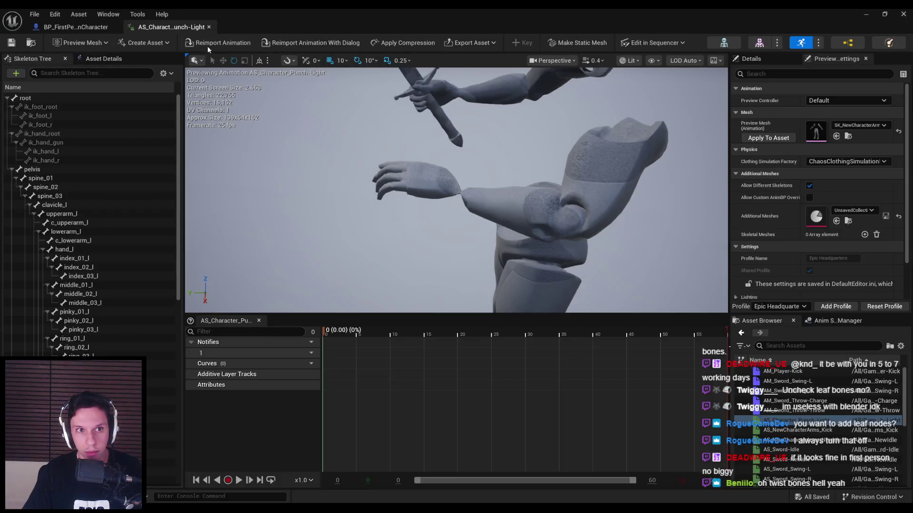
{"action": "left_click", "coordinate": [212, 43]}
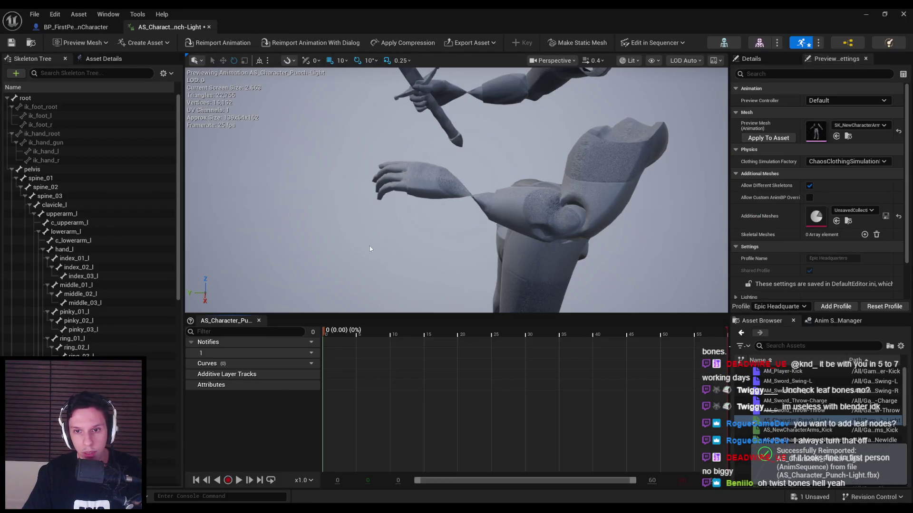
{"action": "key", "text": "alt+Tab"}
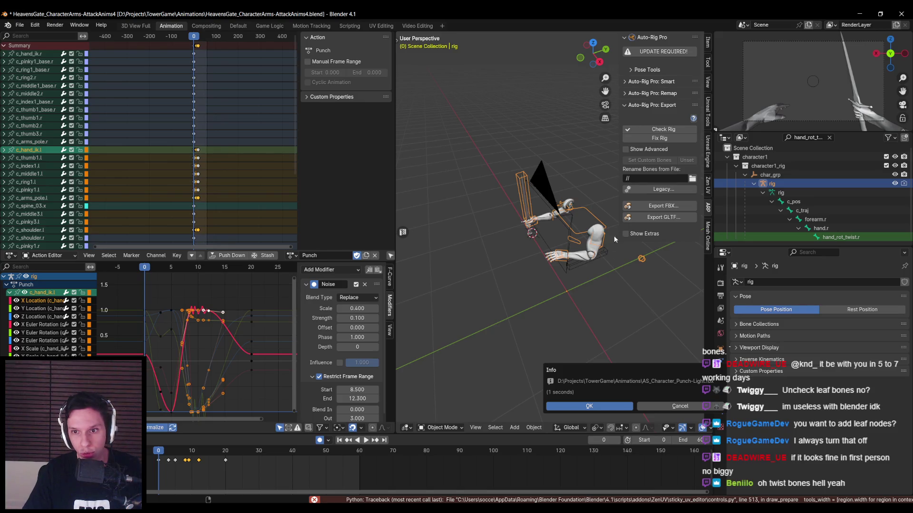
Review the Rig, Animations and Misc settings in the Auto-Rig Pro FBX export.
{"action": "left_click", "coordinate": [604, 407]}
{"action": "left_click", "coordinate": [640, 206]}
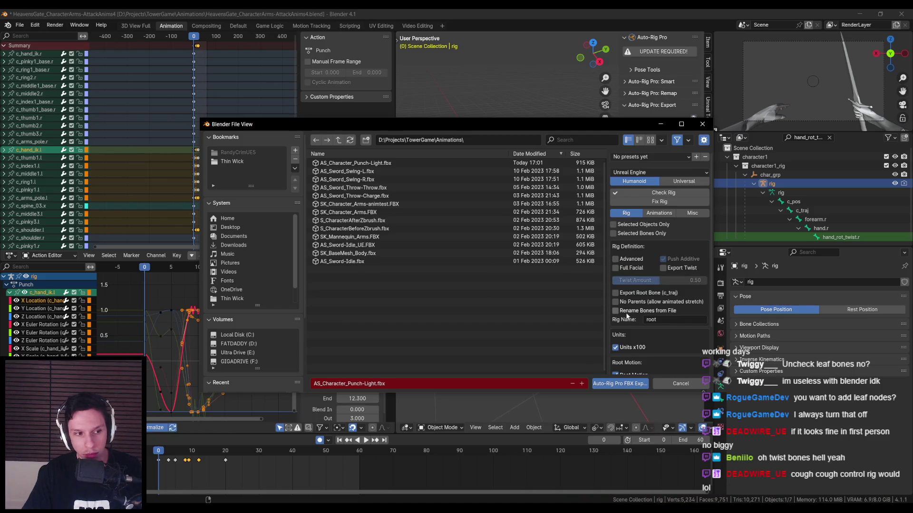
{"action": "scroll", "coordinate": [622, 322], "scroll_direction": "down", "scroll_amount": 3}
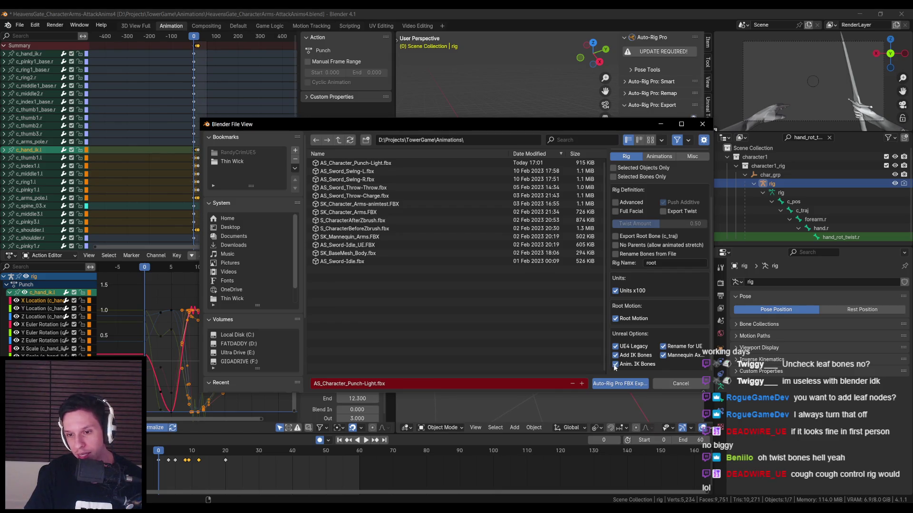
{"action": "scroll", "coordinate": [632, 351], "scroll_direction": "up", "scroll_amount": 3}
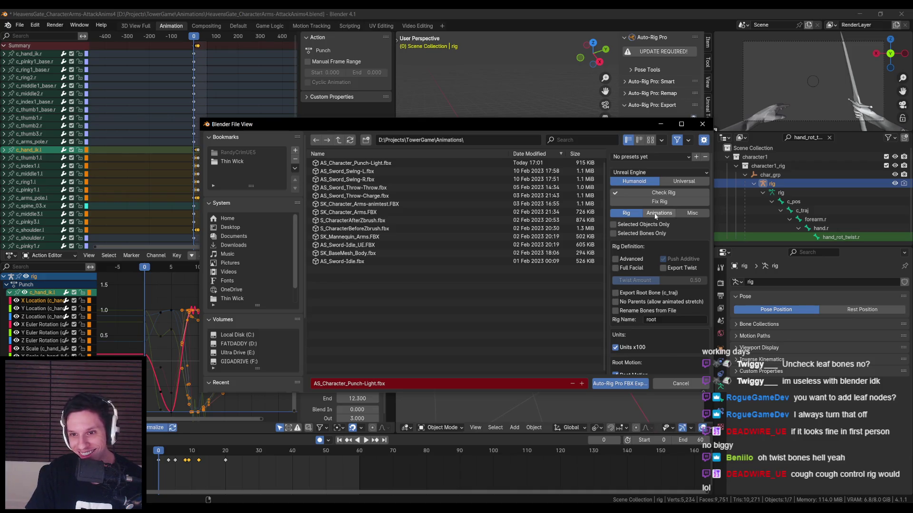
{"action": "left_click", "coordinate": [654, 215]}
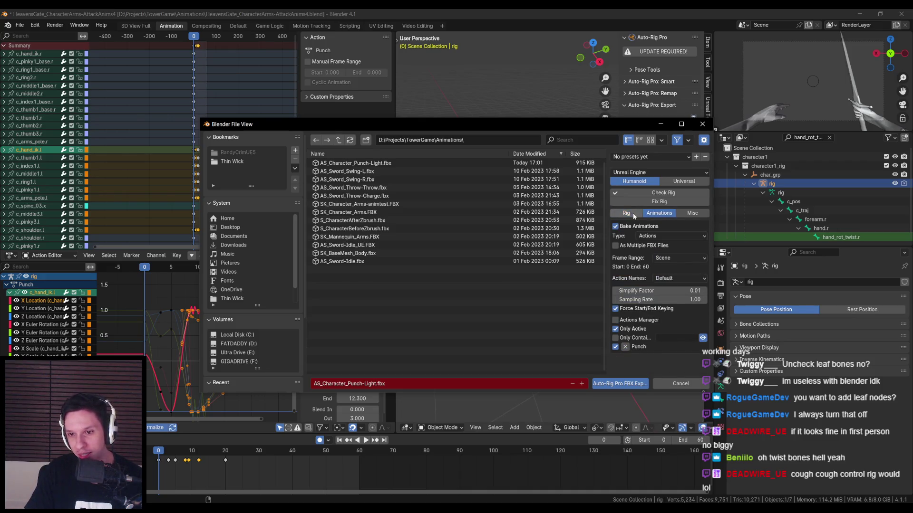
{"action": "left_click", "coordinate": [632, 213]}
{"action": "left_click", "coordinate": [659, 213]}
{"action": "left_click", "coordinate": [692, 213]}
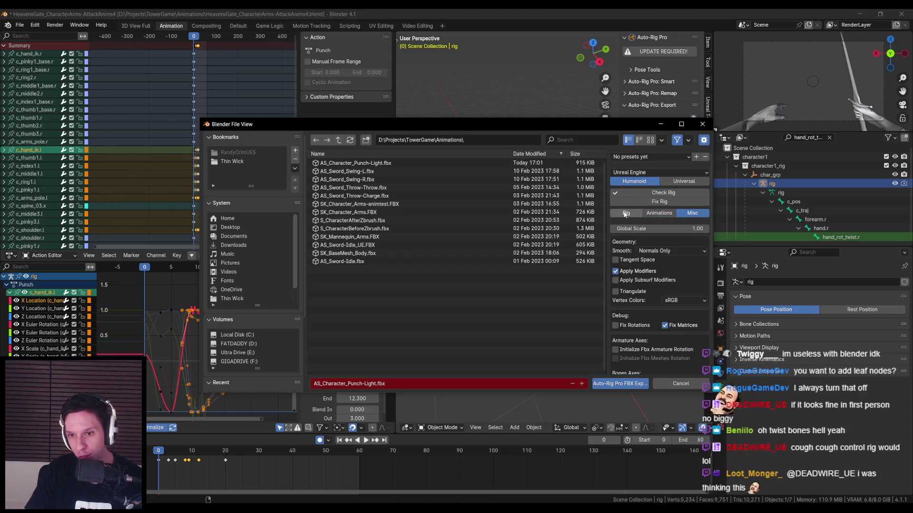
{"action": "scroll", "coordinate": [637, 296], "scroll_direction": "down", "scroll_amount": 3}
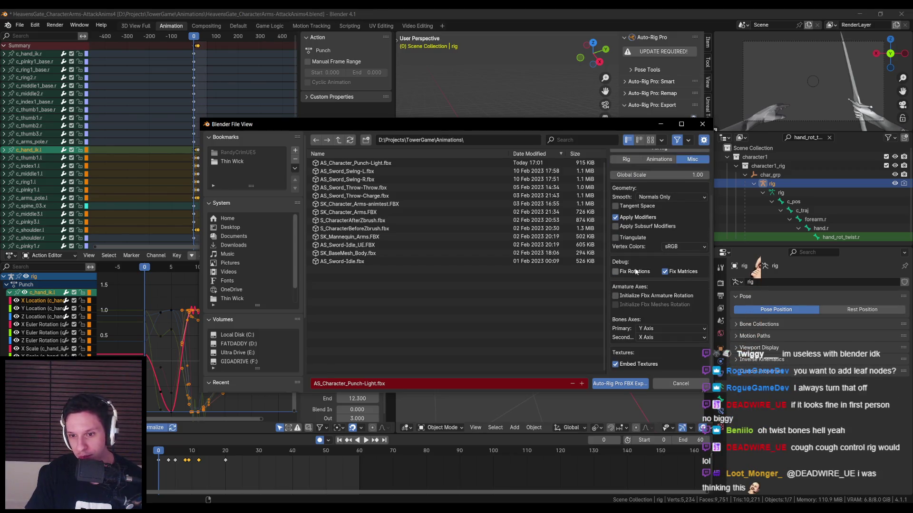
{"action": "scroll", "coordinate": [634, 269], "scroll_direction": "up", "scroll_amount": 3}
{"action": "scroll", "coordinate": [633, 269], "scroll_direction": "down", "scroll_amount": 3}
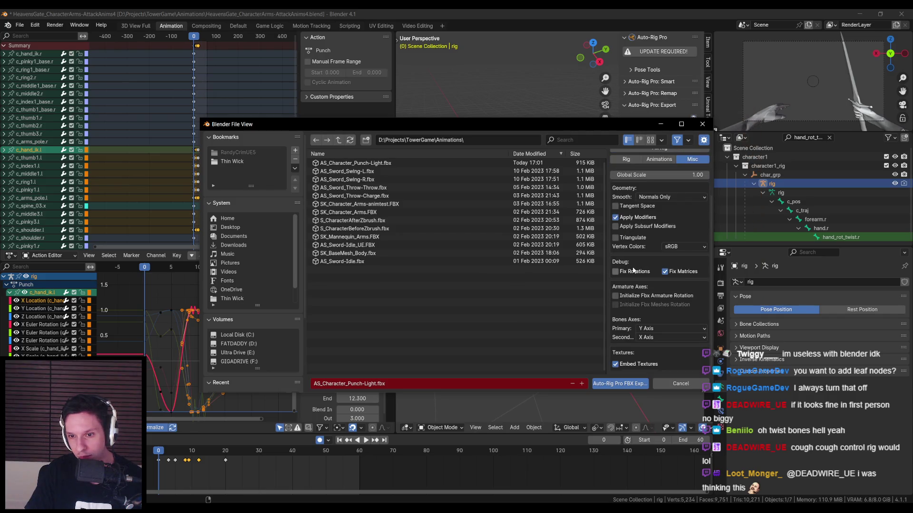
{"action": "scroll", "coordinate": [634, 270], "scroll_direction": "up", "scroll_amount": 3}
Export over AS_Character_Punch-Light.fbx and reimport the punch animation in Unreal.
{"action": "left_click", "coordinate": [626, 213]}
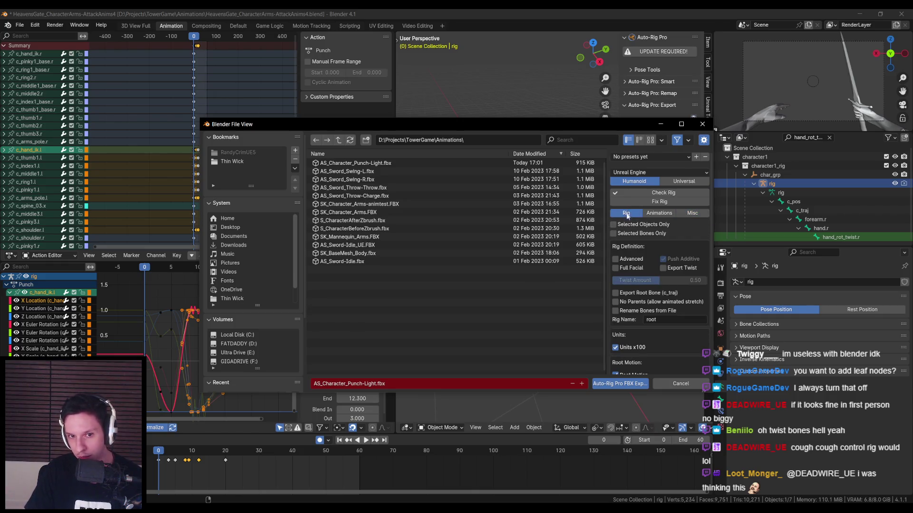
{"action": "left_click", "coordinate": [622, 385]}
{"action": "key", "text": "alt+Tab"}
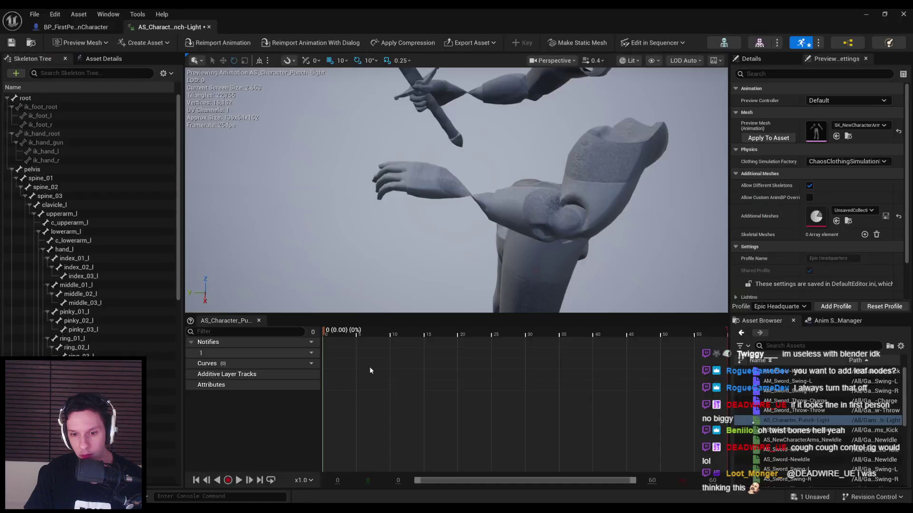
{"action": "left_click", "coordinate": [227, 46]}
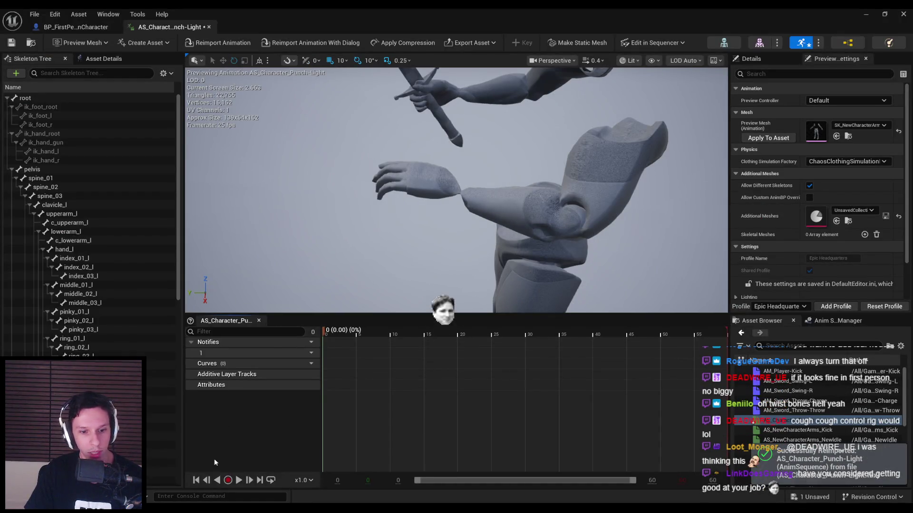
{"action": "key", "text": "alt+Tab"}
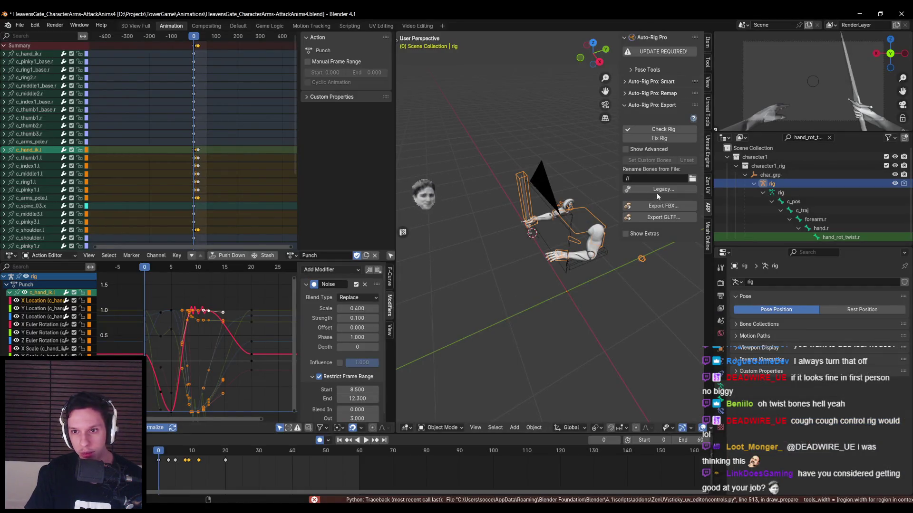
Enable Old Arms-Feet Orientation and Soft-Link Old Thigh/Arms Positions in the Legacy export options.
{"action": "left_click", "coordinate": [657, 193]}
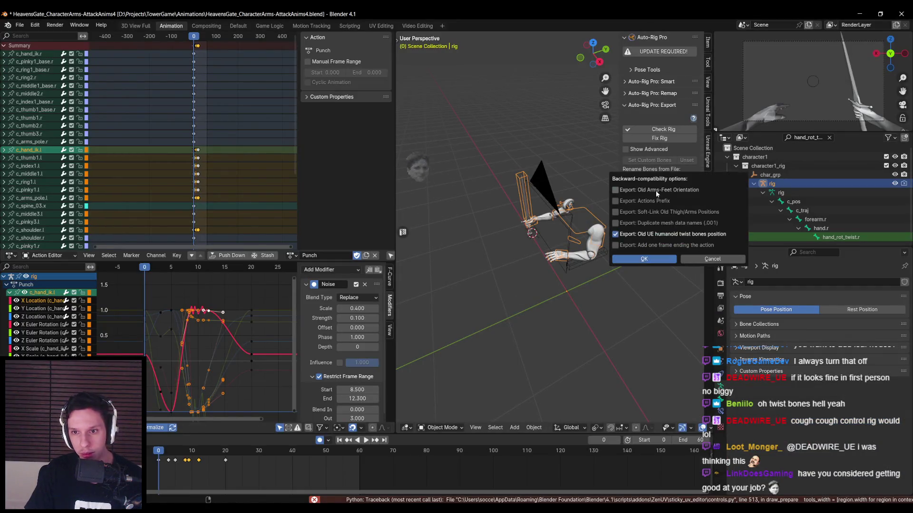
{"action": "left_click", "coordinate": [630, 191]}
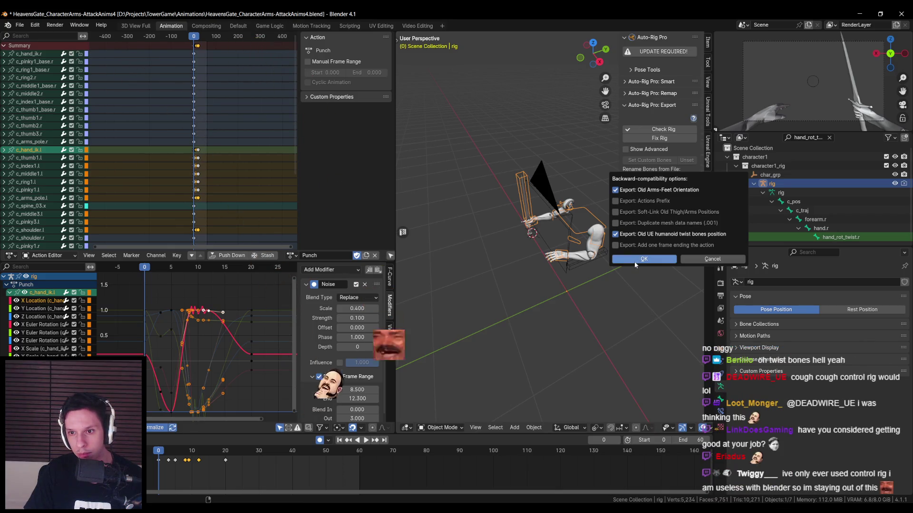
{"action": "left_click", "coordinate": [632, 212]}
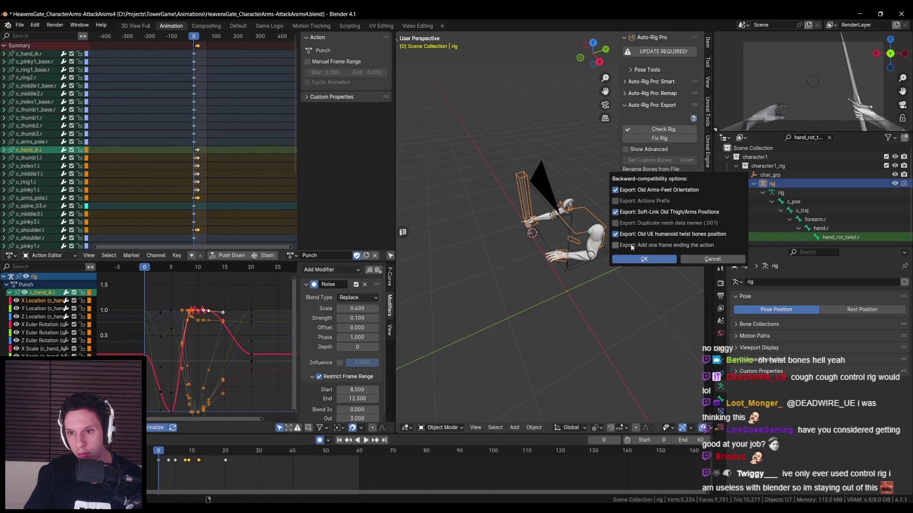
{"action": "left_click", "coordinate": [633, 259]}
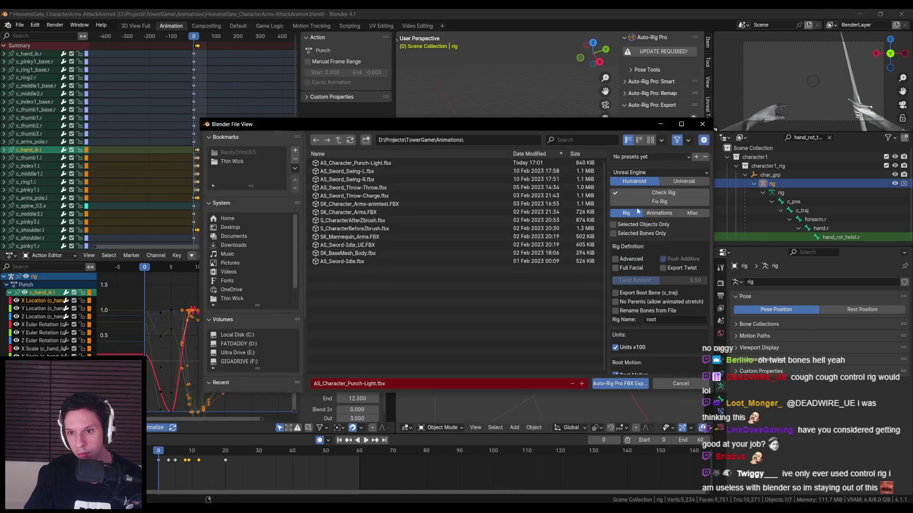
Export the punch FBX and reimport AS_Character_Punch-Light in Unreal.
{"action": "left_click", "coordinate": [613, 384]}
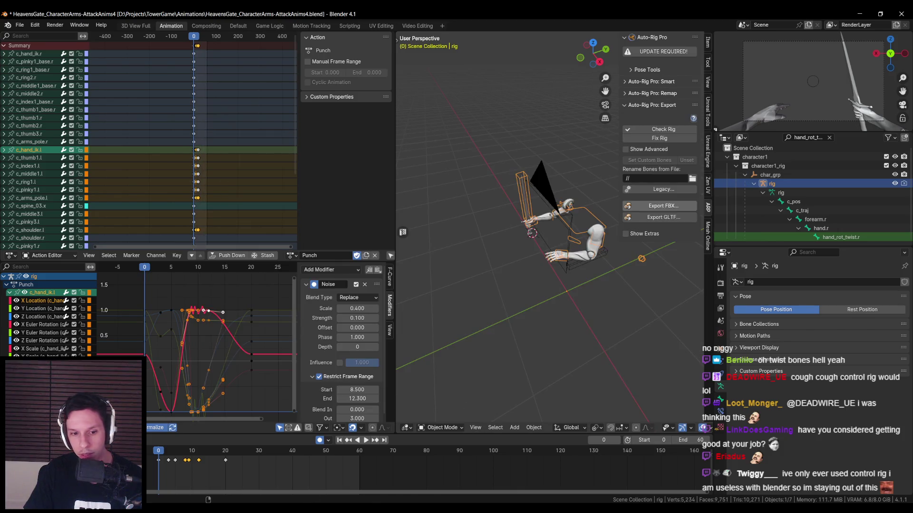
{"action": "mouse_move", "coordinate": [310, 494]}
{"action": "left_click", "coordinate": [305, 471]}
{"action": "left_click", "coordinate": [220, 42]}
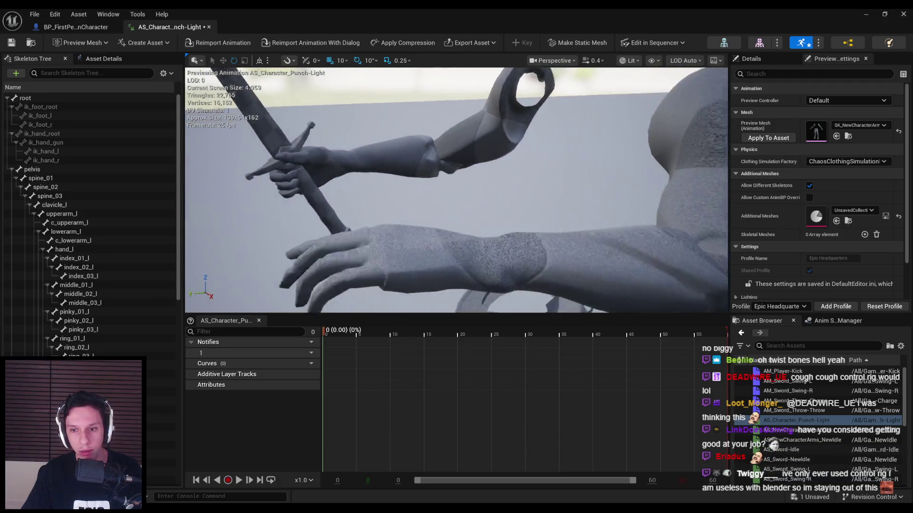
Reopen AS_Character_Punch-Light and play its preview from around frame 4.
{"action": "double_click", "coordinate": [789, 430]}
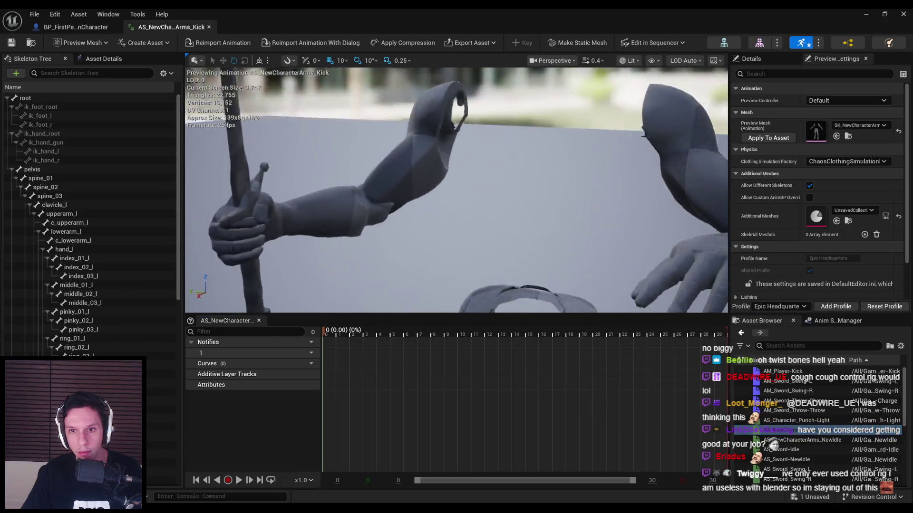
{"action": "double_click", "coordinate": [789, 420]}
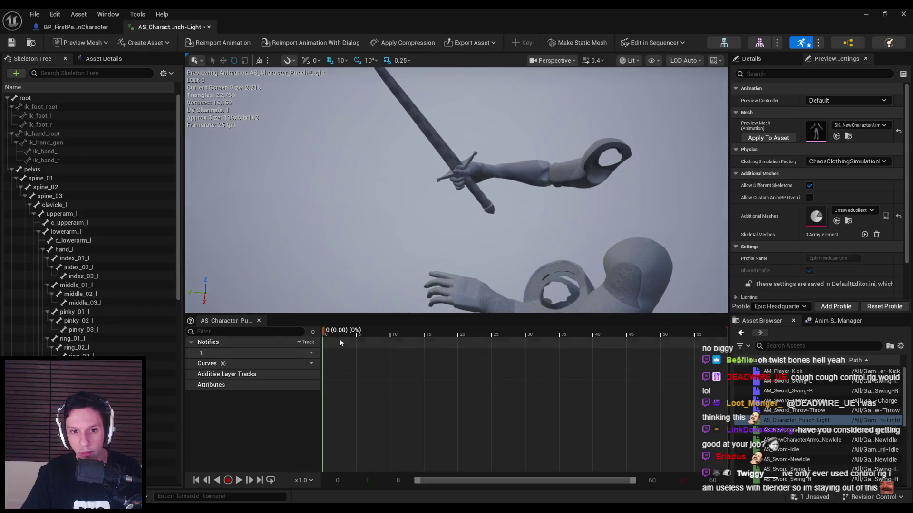
{"action": "left_click", "coordinate": [362, 334]}
{"action": "mouse_move", "coordinate": [362, 334]}
{"action": "left_mouse_down"}
{"action": "mouse_move", "coordinate": [428, 333]}
{"action": "mouse_move", "coordinate": [347, 334]}
{"action": "left_mouse_up"}
{"action": "left_click", "coordinate": [239, 480]}
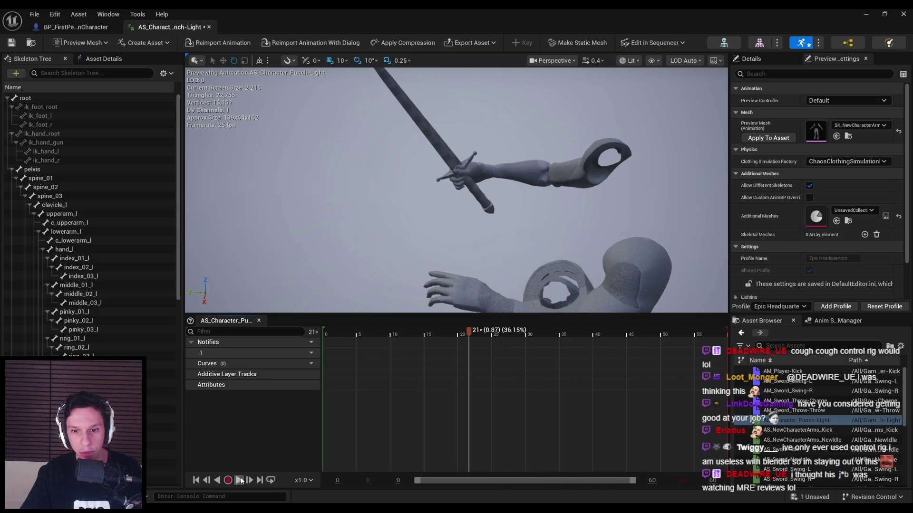
Park the punch at frame 20 and review its Asset Details properties.
{"action": "left_click_drag", "start_coordinate": [460, 335], "coordinate": [463, 336]}
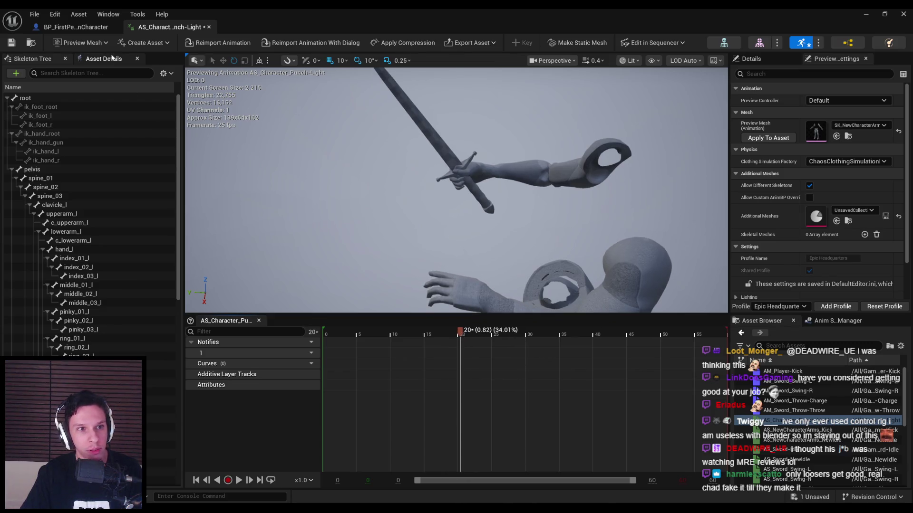
{"action": "left_click", "coordinate": [104, 59]}
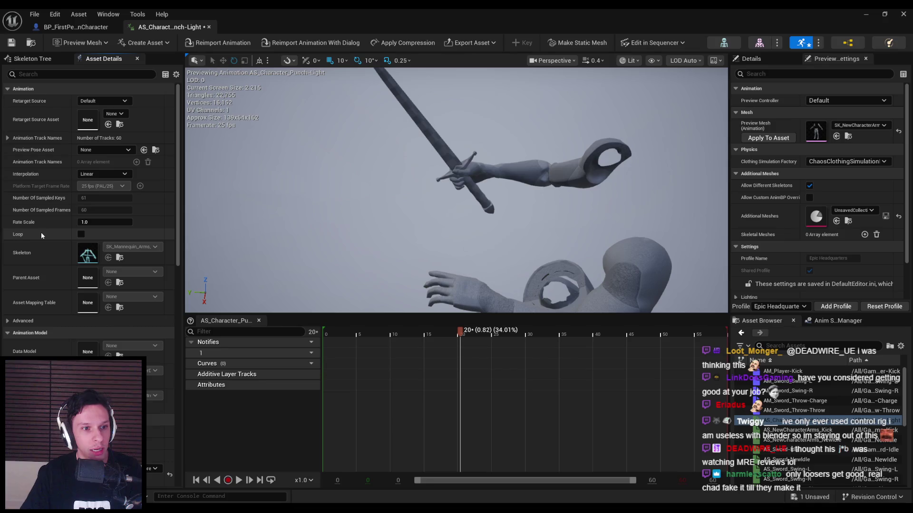
{"action": "scroll", "coordinate": [61, 324], "scroll_direction": "down", "scroll_amount": 4}
{"action": "right_click", "coordinate": [466, 337]}
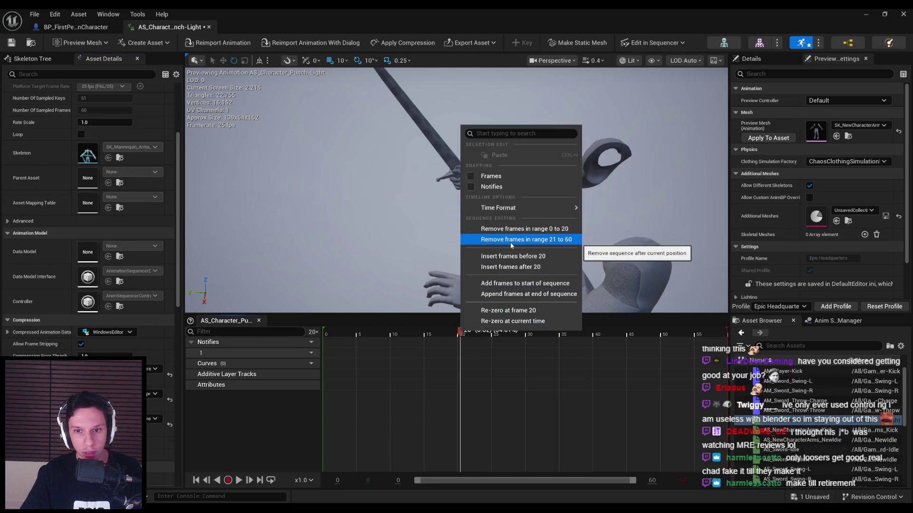
Remove frames 21–60, play back the trimmed punch, and save the asset.
{"action": "left_click", "coordinate": [511, 240]}
{"action": "left_click", "coordinate": [239, 481]}
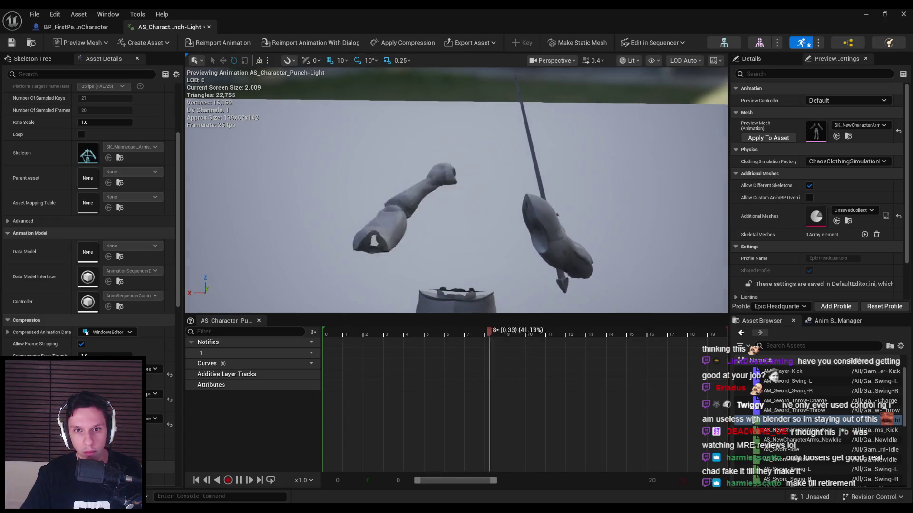
{"action": "scroll", "coordinate": [487, 267], "scroll_direction": "up", "scroll_amount": 3}
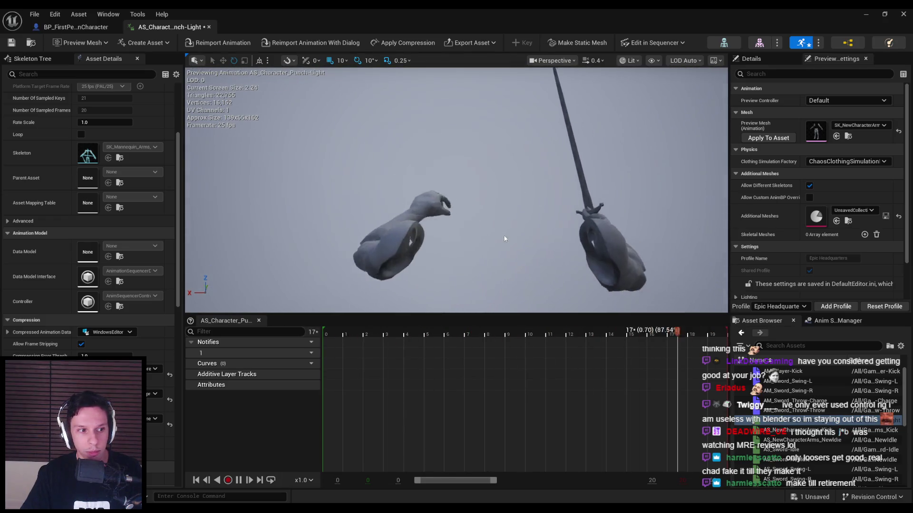
{"action": "key", "text": "ctrl+s"}
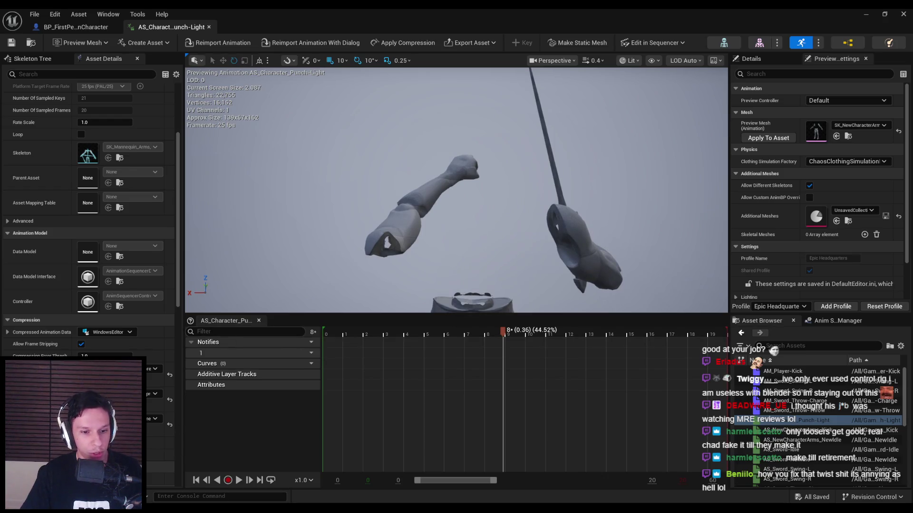
{"action": "key", "text": "alt+Tab"}
{"action": "left_click", "coordinate": [662, 190]}
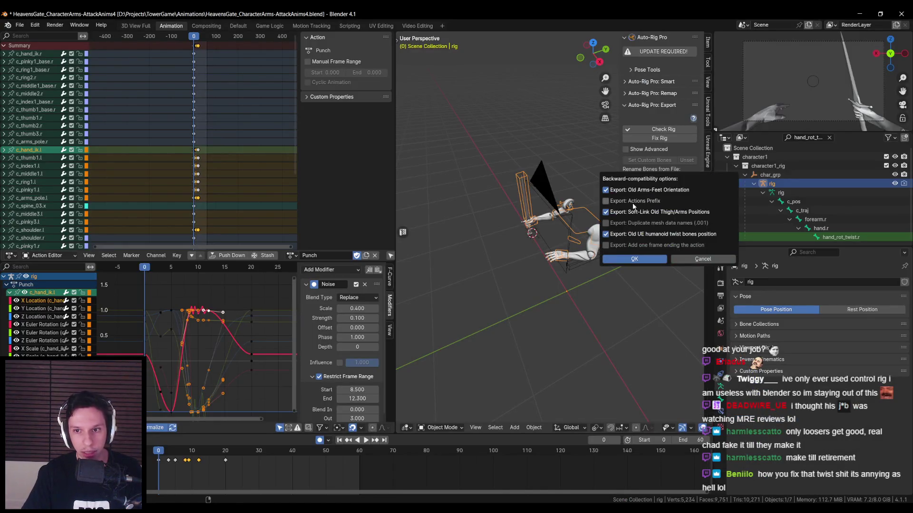
Export AS_Character_Punch-Light.fbx to the Animations folder and reimport it in Unreal.
{"action": "left_click", "coordinate": [660, 219]}
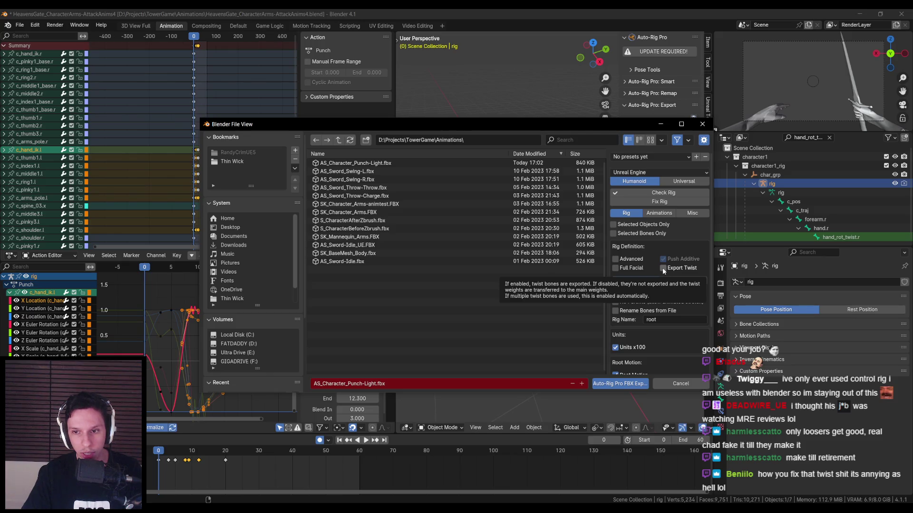
{"action": "left_click", "coordinate": [620, 384]}
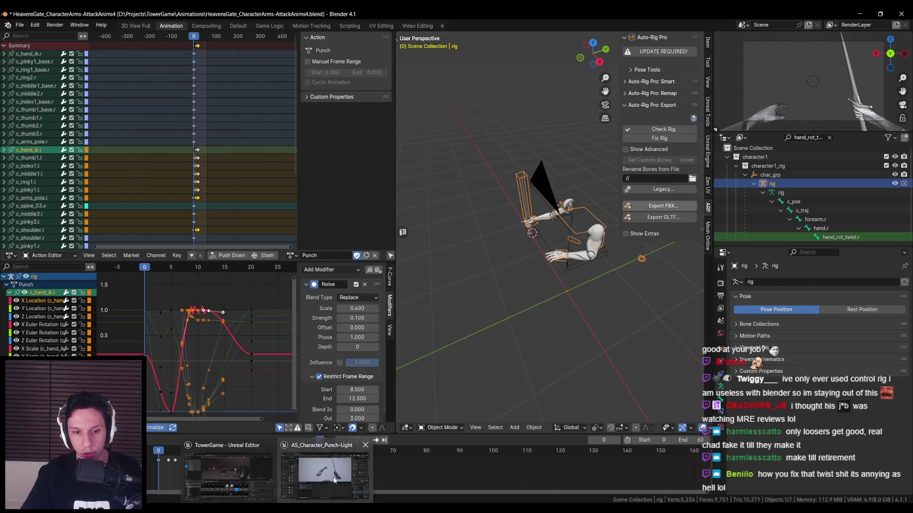
{"action": "left_click", "coordinate": [334, 481]}
{"action": "left_click", "coordinate": [200, 43]}
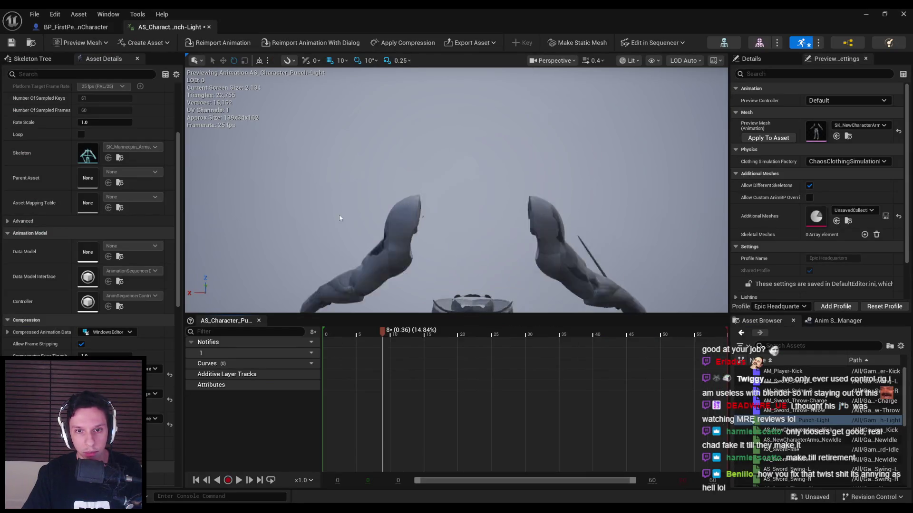
Reset the restored 60-frame punch to frame 0 and save it.
{"action": "mouse_move", "coordinate": [376, 333]}
{"action": "left_mouse_down"}
{"action": "mouse_move", "coordinate": [319, 333]}
{"action": "mouse_move", "coordinate": [474, 332]}
{"action": "mouse_move", "coordinate": [325, 337]}
{"action": "left_mouse_up"}
{"action": "key", "text": "ctrl+s"}
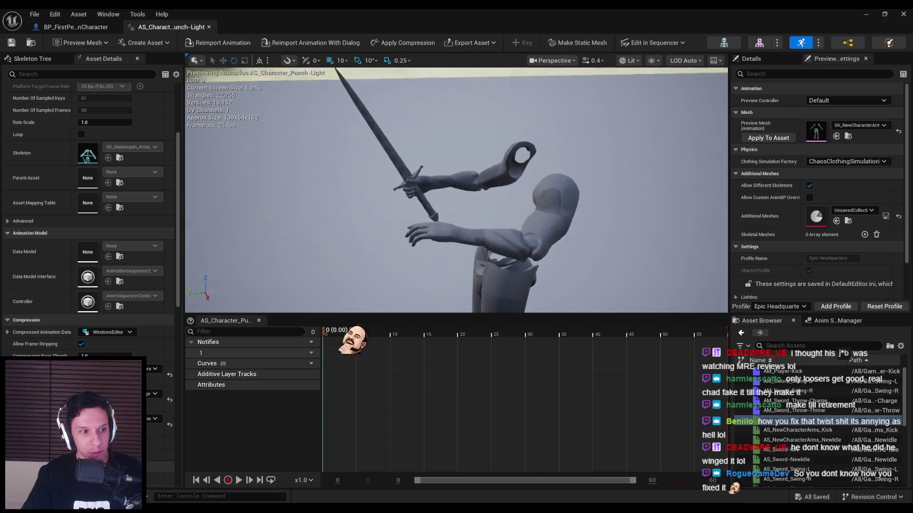
{"action": "key", "text": "alt+Tab"}
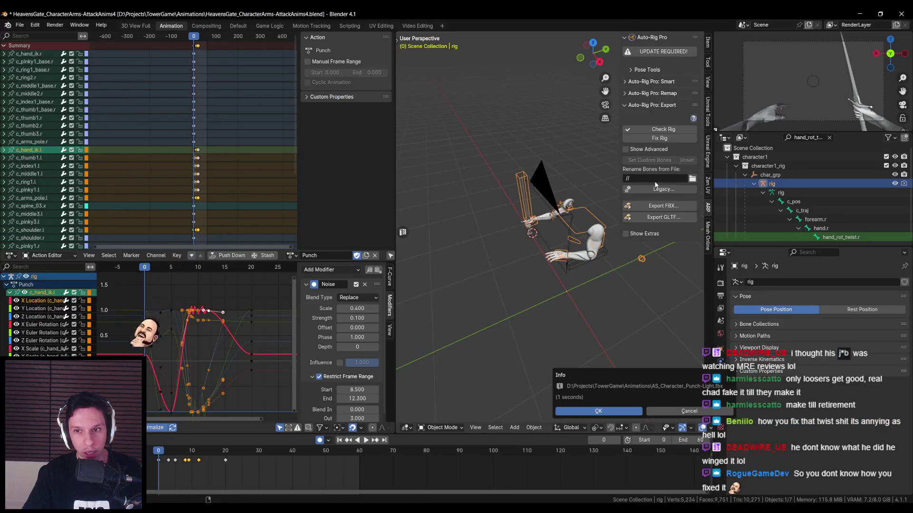
Close Blender's Legacy backward-compatibility export options unchanged and return to the Unreal window.
{"action": "left_click", "coordinate": [655, 189]}
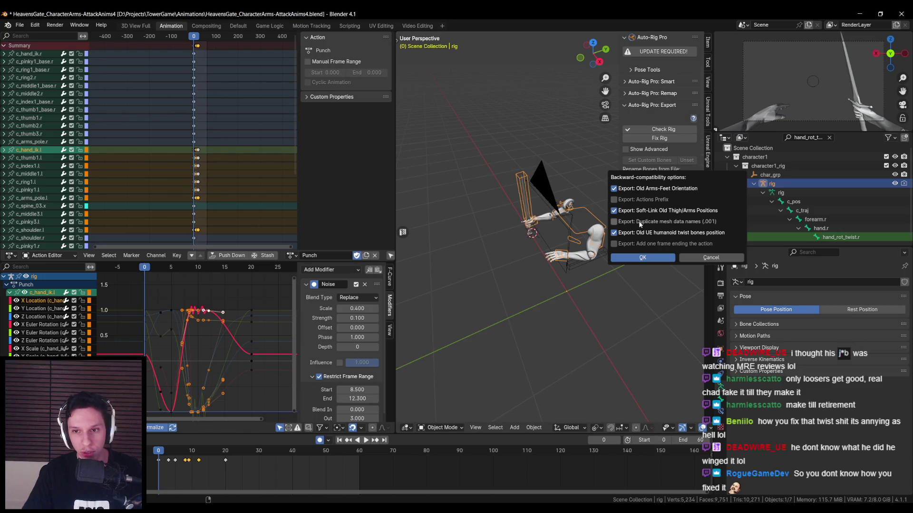
{"action": "left_click", "coordinate": [707, 259]}
{"action": "left_click", "coordinate": [328, 470]}
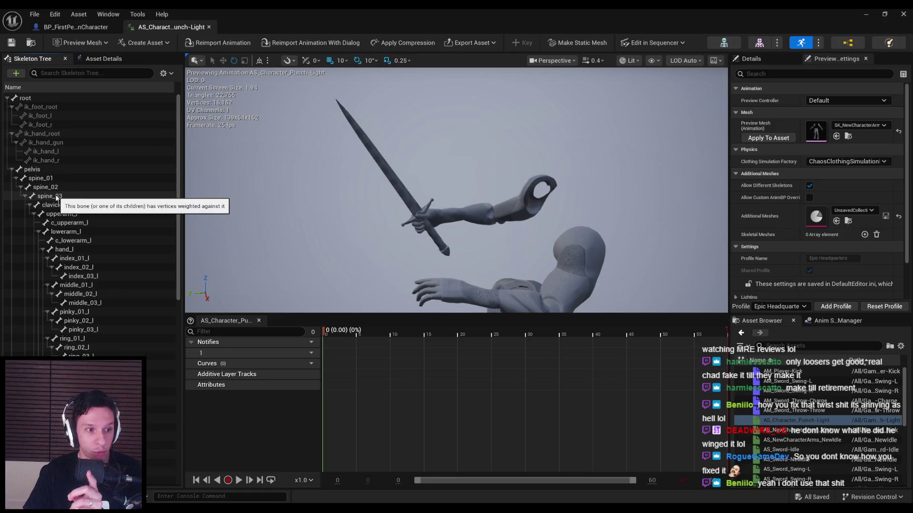
Browse the punch animation's skeleton tree and orbit the preview around the arms and sword.
{"action": "scroll", "coordinate": [84, 350], "scroll_direction": "down", "scroll_amount": 10}
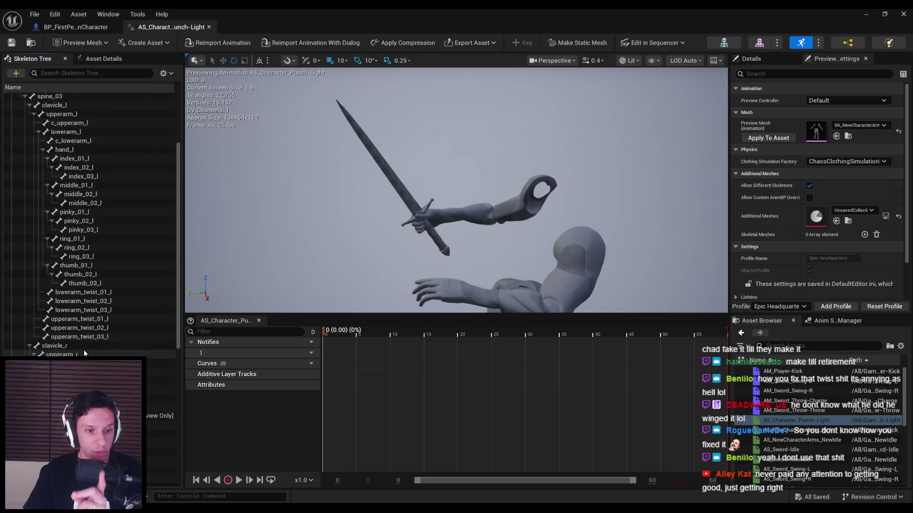
{"action": "scroll", "coordinate": [84, 351], "scroll_direction": "down", "scroll_amount": 5}
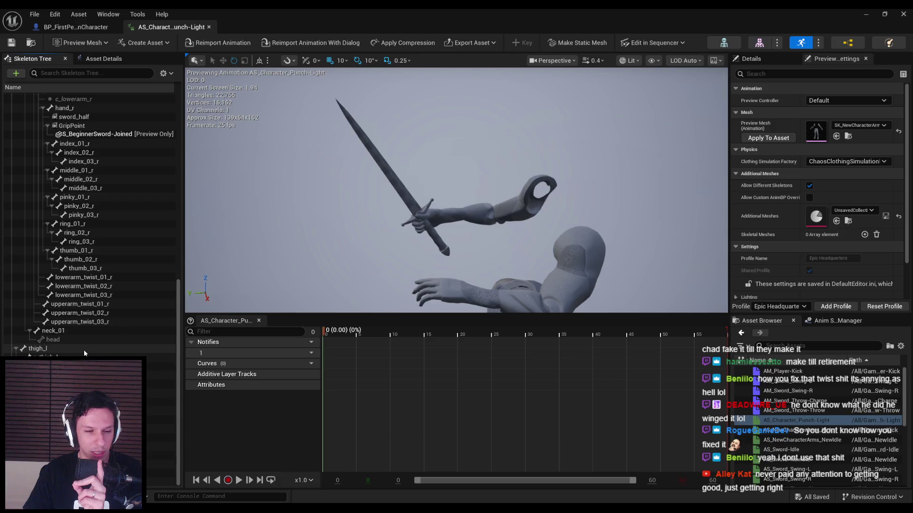
{"action": "left_click_drag", "start_coordinate": [178, 372], "coordinate": [190, 181]}
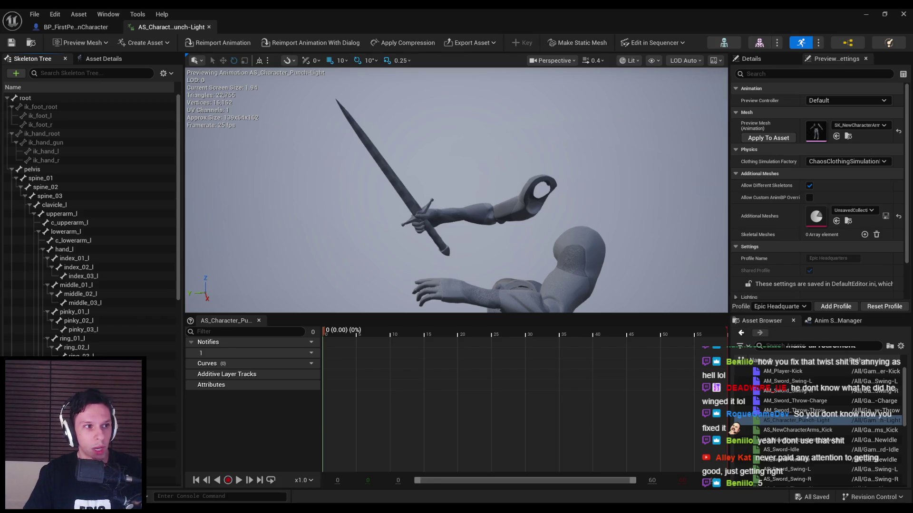
{"action": "right_click_drag", "start_coordinate": [349, 189], "coordinate": [439, 218]}
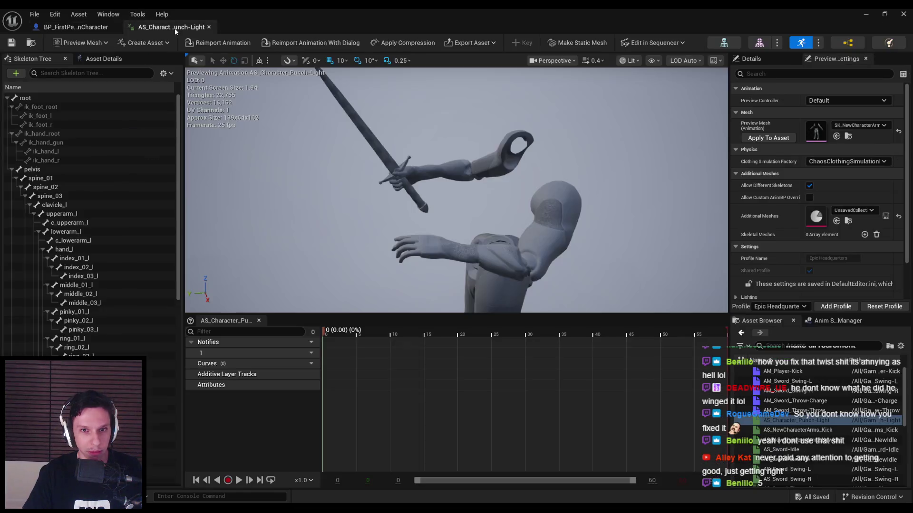
{"action": "right_click_drag", "start_coordinate": [366, 195], "coordinate": [360, 203]}
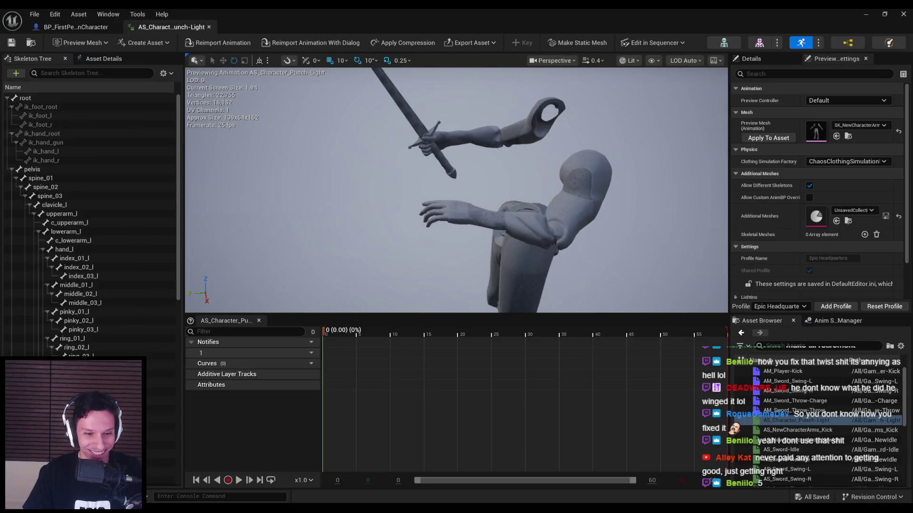
Switch to Blender and save the Blender file with Ctrl+S.
{"action": "mouse_move", "coordinate": [191, 511]}
{"action": "left_click", "coordinate": [190, 472]}
{"action": "key", "text": "ctrl+s"}
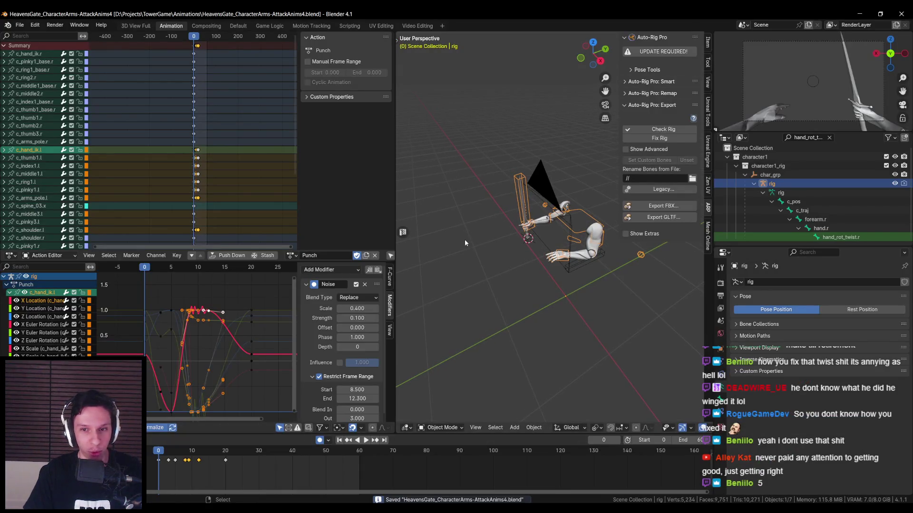
{"action": "scroll", "coordinate": [463, 238], "scroll_direction": "up", "scroll_amount": 3}
{"action": "middle_click_drag", "start_coordinate": [567, 259], "coordinate": [559, 259]}
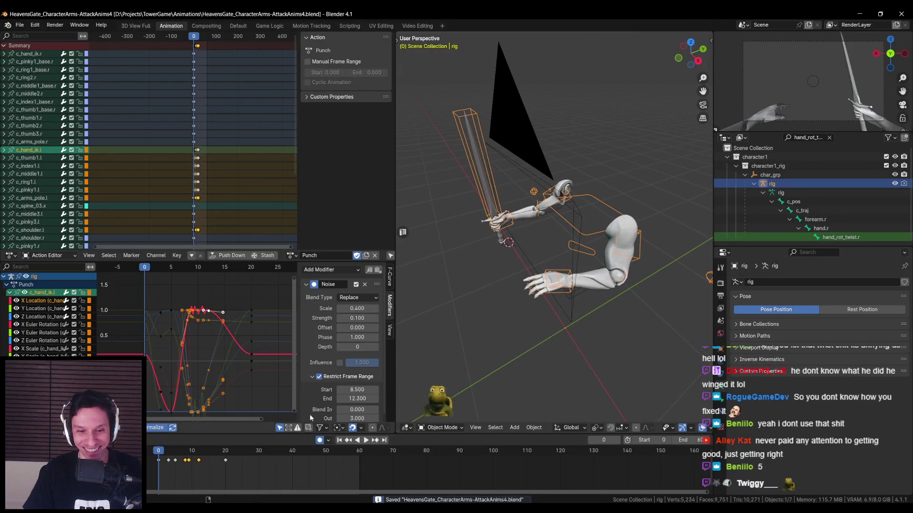
Back in Unreal, open the BP_FirstPersonCharacter event graph and pan to the line trace nodes.
{"action": "mouse_move", "coordinate": [280, 511]}
{"action": "left_click", "coordinate": [281, 472]}
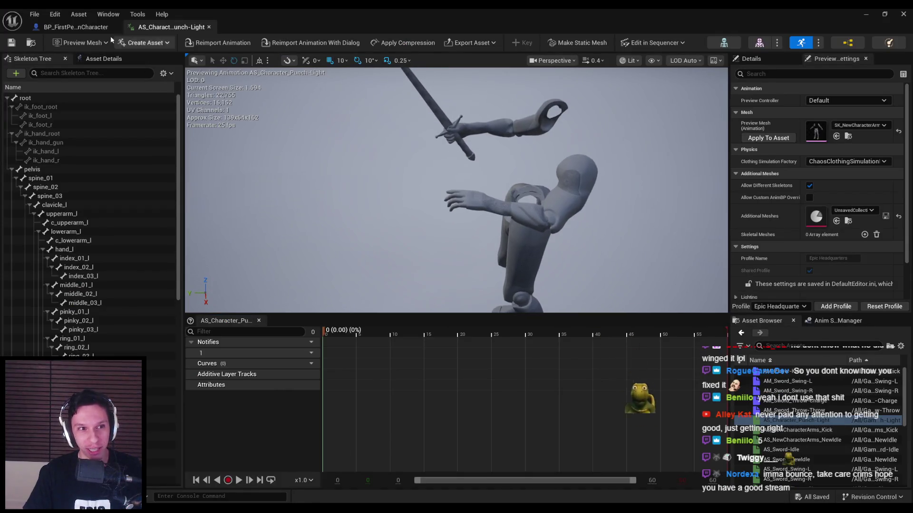
{"action": "left_click", "coordinate": [76, 27]}
{"action": "scroll", "coordinate": [451, 223], "scroll_direction": "down", "scroll_amount": 5}
{"action": "scroll", "coordinate": [451, 222], "scroll_direction": "up", "scroll_amount": 3}
{"action": "mouse_move", "coordinate": [433, 224]}
{"action": "right_mouse_down"}
{"action": "mouse_move", "coordinate": [400, 209]}
{"action": "mouse_move", "coordinate": [281, 217]}
{"action": "right_mouse_up"}
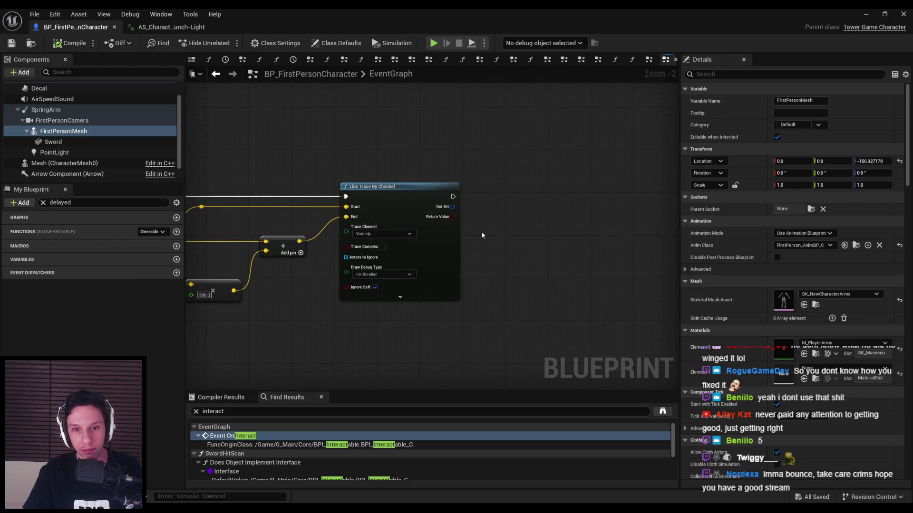
Center Line Trace By Channel, then select the line trace node group and move it right.
{"action": "scroll", "coordinate": [484, 231], "scroll_direction": "down", "scroll_amount": 2}
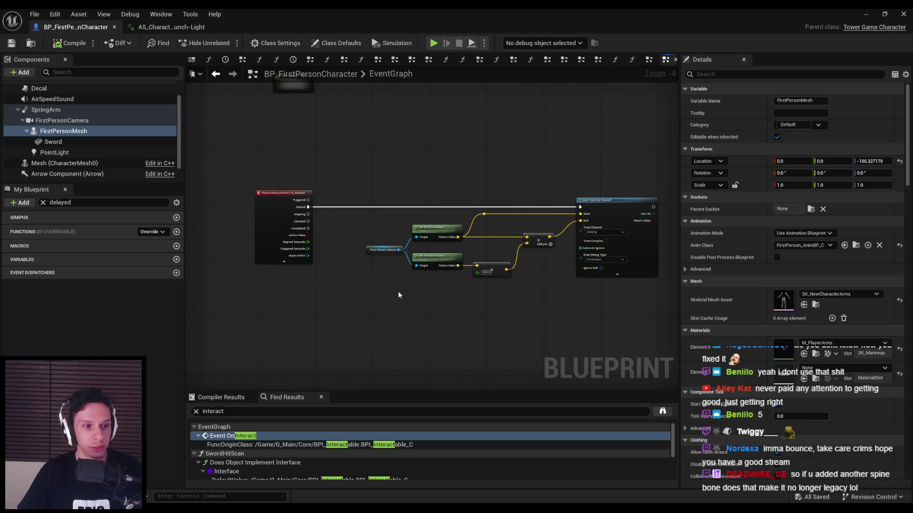
{"action": "right_click_drag", "start_coordinate": [440, 304], "coordinate": [314, 286]}
{"action": "scroll", "coordinate": [513, 195], "scroll_direction": "up", "scroll_amount": 1}
{"action": "mouse_move", "coordinate": [522, 187]}
{"action": "right_mouse_down"}
{"action": "mouse_move", "coordinate": [399, 183]}
{"action": "mouse_move", "coordinate": [607, 183]}
{"action": "mouse_move", "coordinate": [556, 180]}
{"action": "right_mouse_up"}
{"action": "scroll", "coordinate": [607, 183], "scroll_direction": "down", "scroll_amount": 1}
{"action": "left_click_drag", "start_coordinate": [261, 160], "coordinate": [569, 300]}
{"action": "mouse_move", "coordinate": [540, 174]}
{"action": "left_mouse_down"}
{"action": "mouse_move", "coordinate": [529, 173]}
{"action": "mouse_move", "coordinate": [647, 179]}
{"action": "mouse_move", "coordinate": [549, 189]}
{"action": "left_mouse_up"}
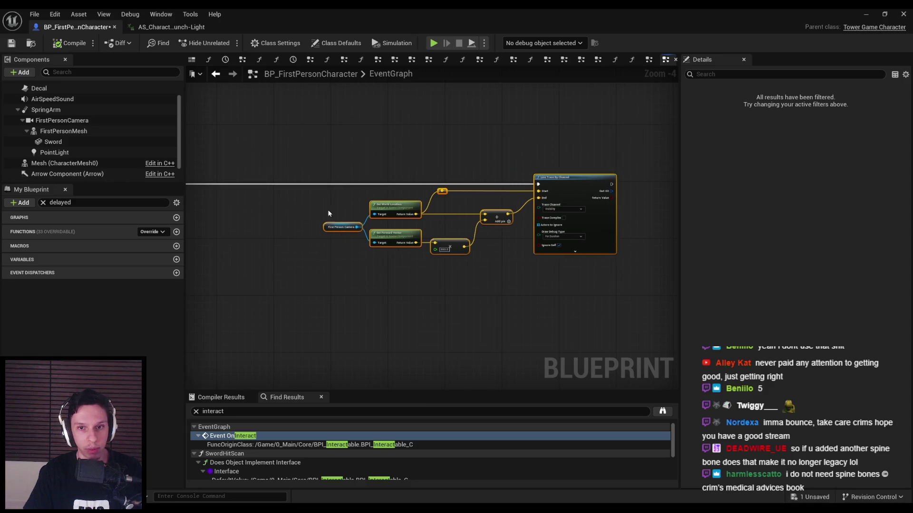
Add a Play Anim Montage node off the IA_Interact Started event.
{"action": "right_click_drag", "start_coordinate": [214, 190], "coordinate": [403, 206]}
{"action": "scroll", "coordinate": [298, 176], "scroll_direction": "up", "scroll_amount": 3}
{"action": "left_click_drag", "start_coordinate": [285, 185], "coordinate": [410, 186]}
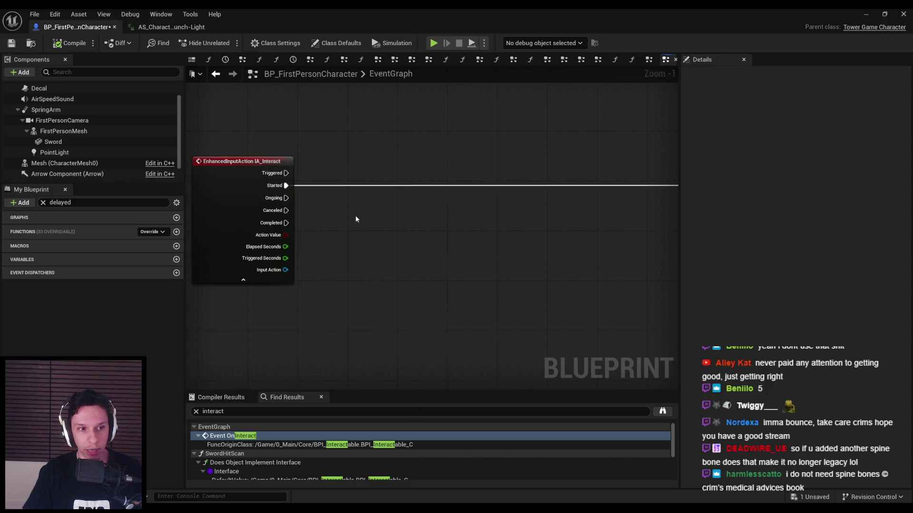
{"action": "left_click", "coordinate": [46, 203]}
{"action": "left_click_drag", "start_coordinate": [286, 186], "coordinate": [362, 188]}
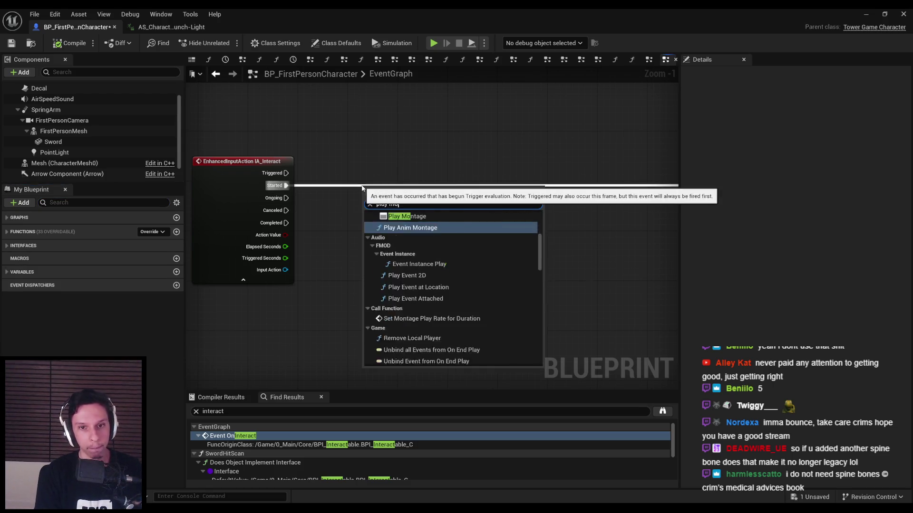
{"action": "type", "text": "play anim montage"}
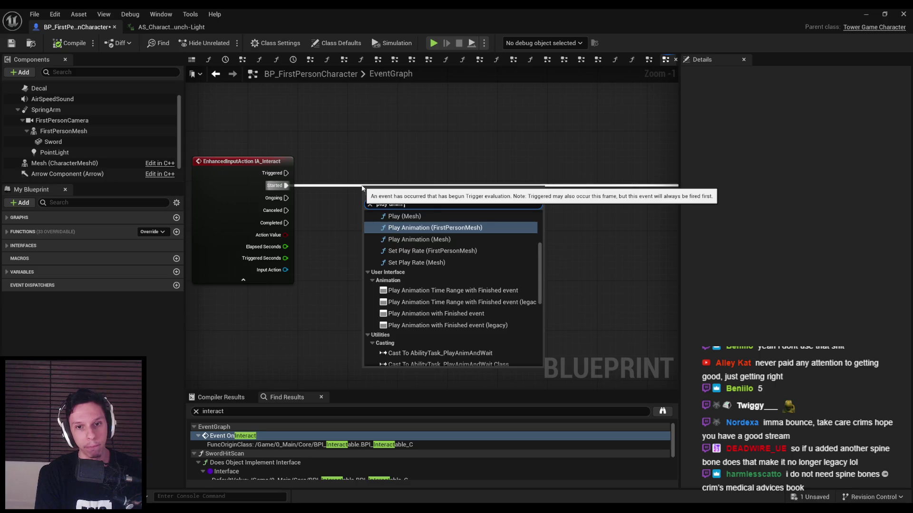
{"action": "key", "text": "Return"}
{"action": "mouse_move", "coordinate": [421, 186]}
{"action": "left_mouse_down"}
{"action": "mouse_move", "coordinate": [482, 186]}
{"action": "mouse_move", "coordinate": [390, 224]}
{"action": "left_mouse_up"}
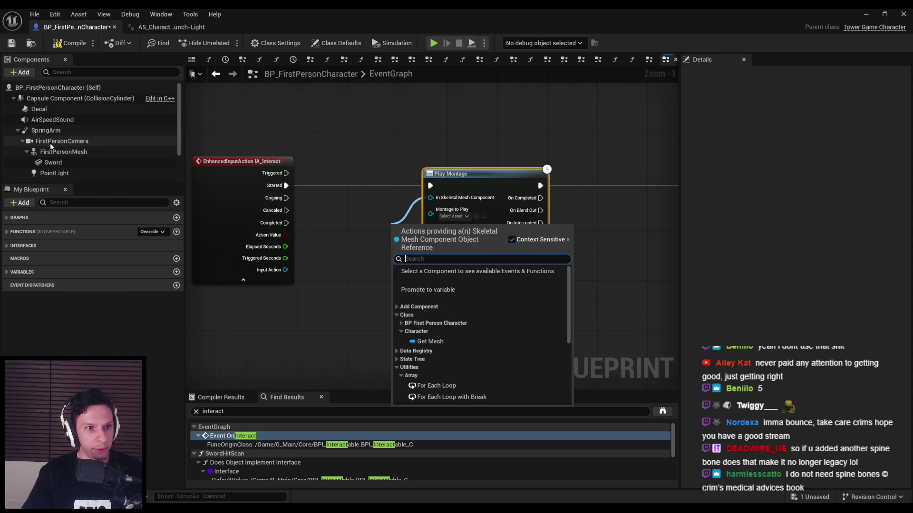
Set First Person Mesh as the montage target, leave the montage unset, and return to the level editor.
{"action": "mouse_move", "coordinate": [53, 153]}
{"action": "left_mouse_down"}
{"action": "mouse_move", "coordinate": [385, 222]}
{"action": "mouse_move", "coordinate": [351, 227]}
{"action": "mouse_move", "coordinate": [430, 198]}
{"action": "mouse_move", "coordinate": [473, 201]}
{"action": "left_mouse_up"}
{"action": "left_click", "coordinate": [362, 219]}
{"action": "left_click", "coordinate": [466, 216]}
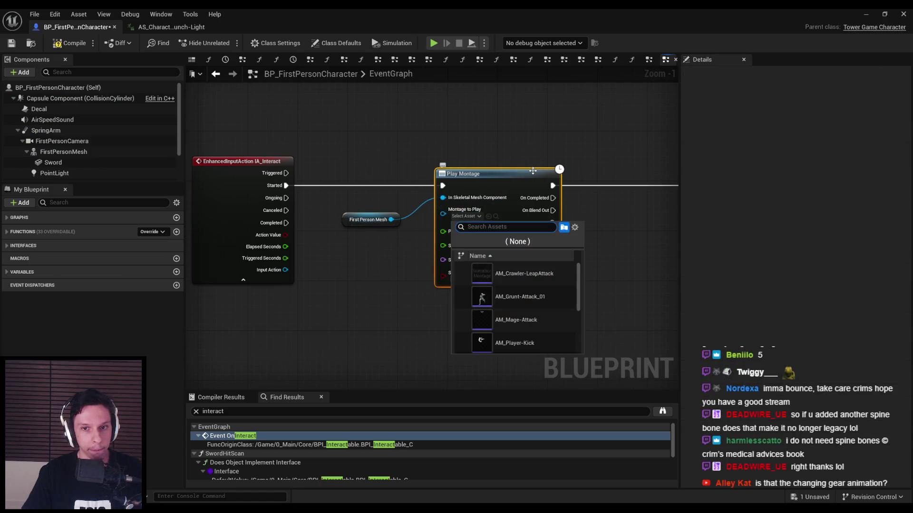
{"action": "key", "text": "Escape"}
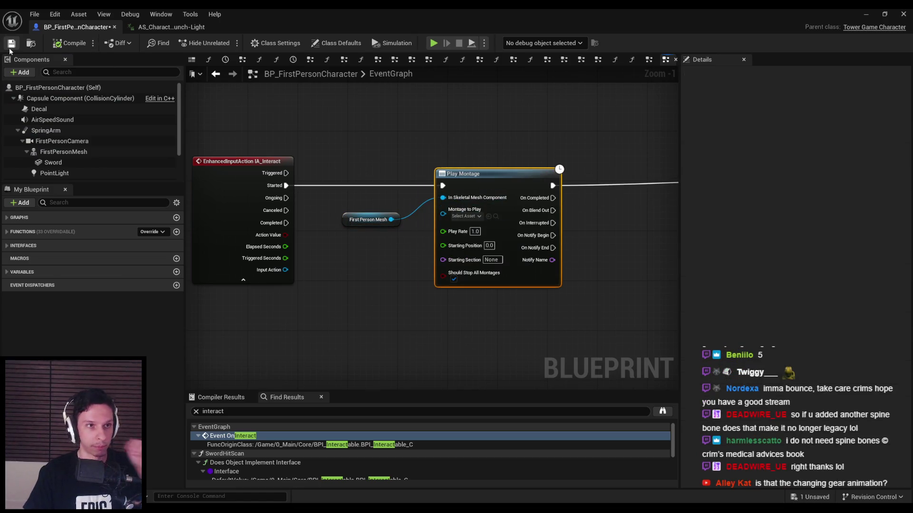
{"action": "key", "text": "alt+Tab"}
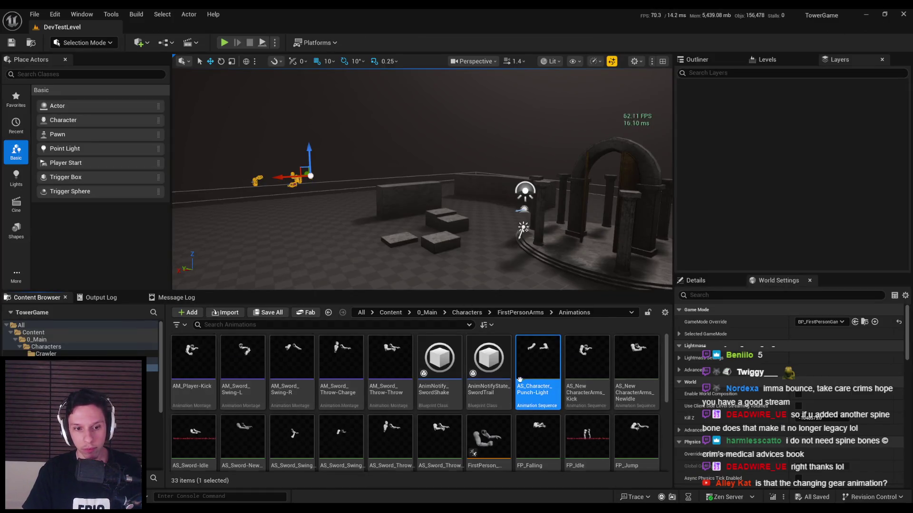
Duplicate AM_Player-Kick and name the copy AM_Player-LightPunch.
{"action": "left_click", "coordinate": [202, 371]}
{"action": "right_click", "coordinate": [203, 370]}
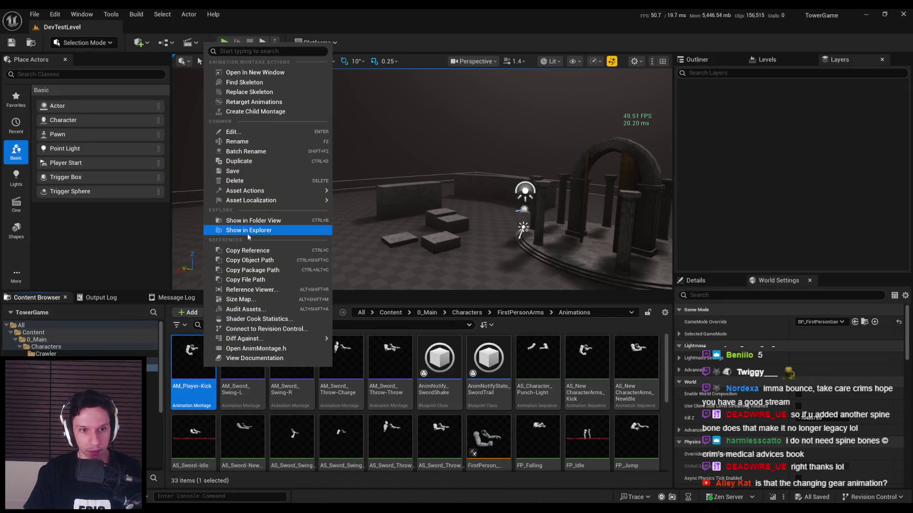
{"action": "left_click", "coordinate": [249, 162]}
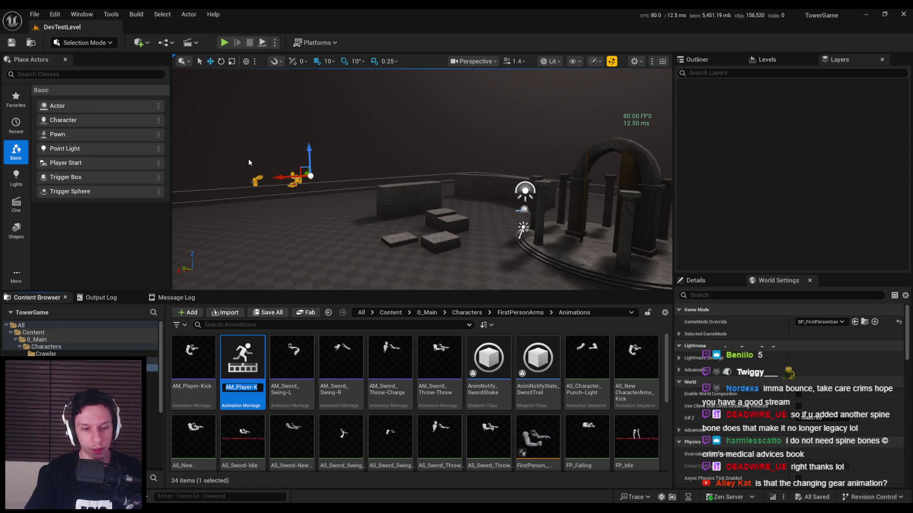
{"action": "key", "text": "BackSpace"}
{"action": "key", "text": "BackSpace"}
{"action": "key", "text": "BackSpace"}
{"action": "type", "text": "LightP"}
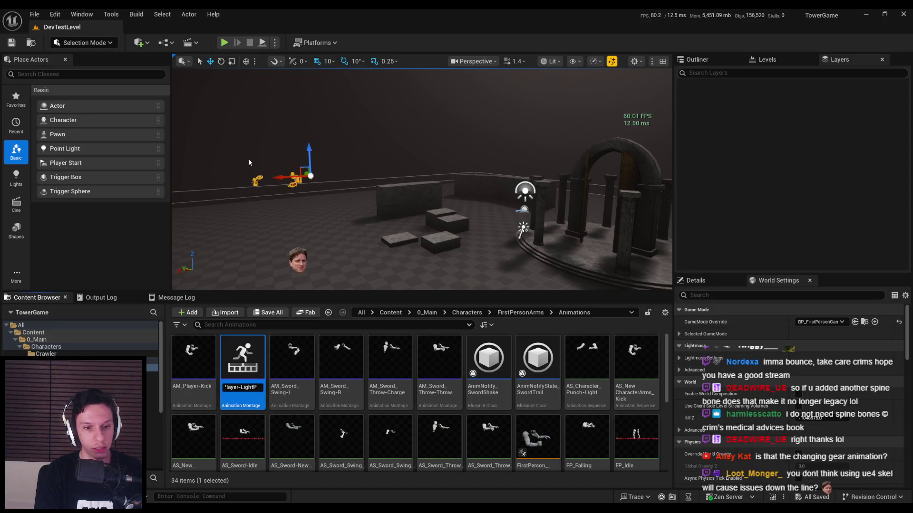
{"action": "key", "text": "Return"}
Set the AM_Player-LightPunch segment's animation to AS_Character_Punch-Light and save the montage.
{"action": "double_click", "coordinate": [239, 387]}
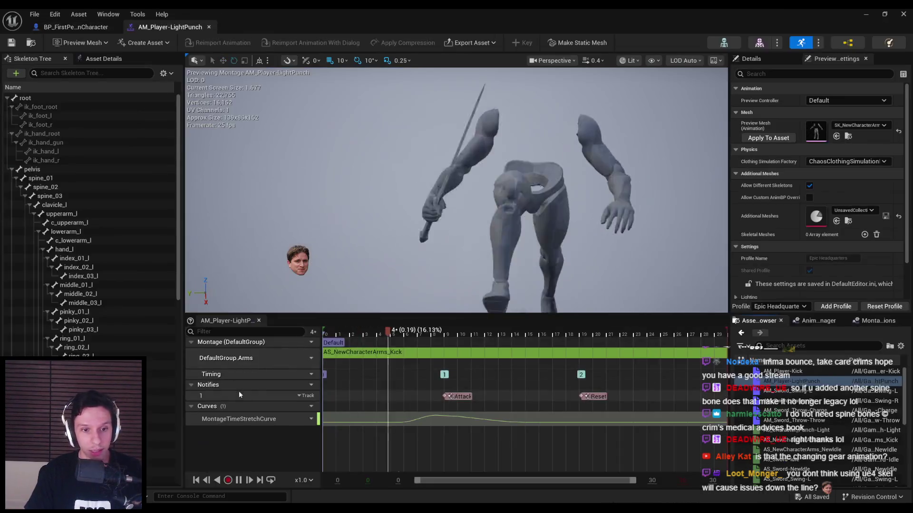
{"action": "left_click", "coordinate": [383, 352]}
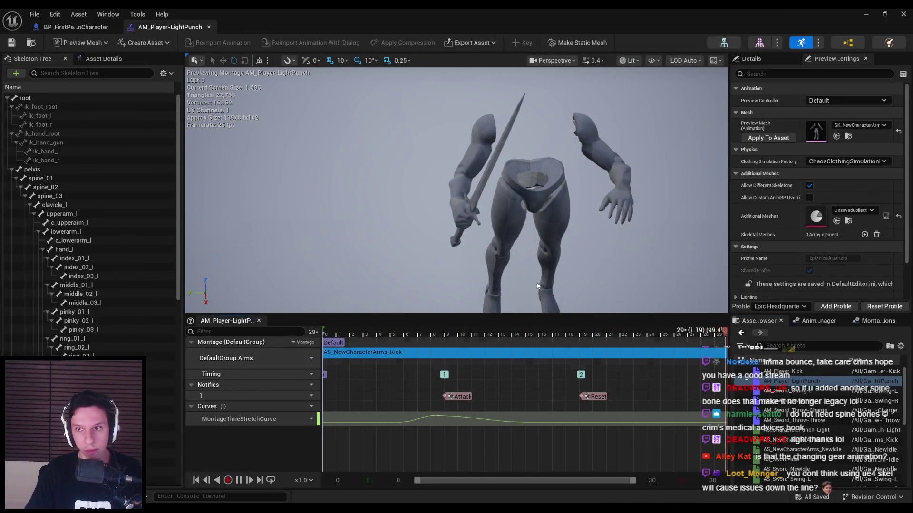
{"action": "left_click", "coordinate": [752, 59]}
{"action": "left_click", "coordinate": [848, 100]}
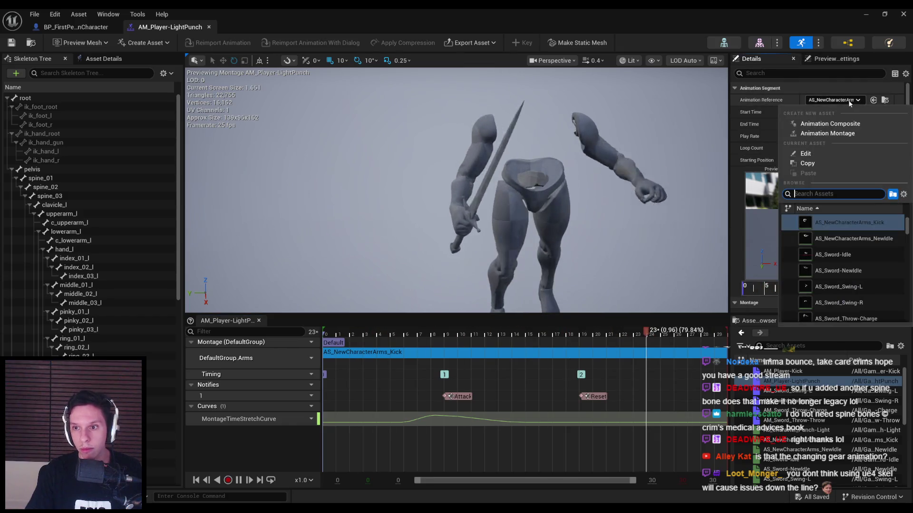
{"action": "type", "text": "punch"}
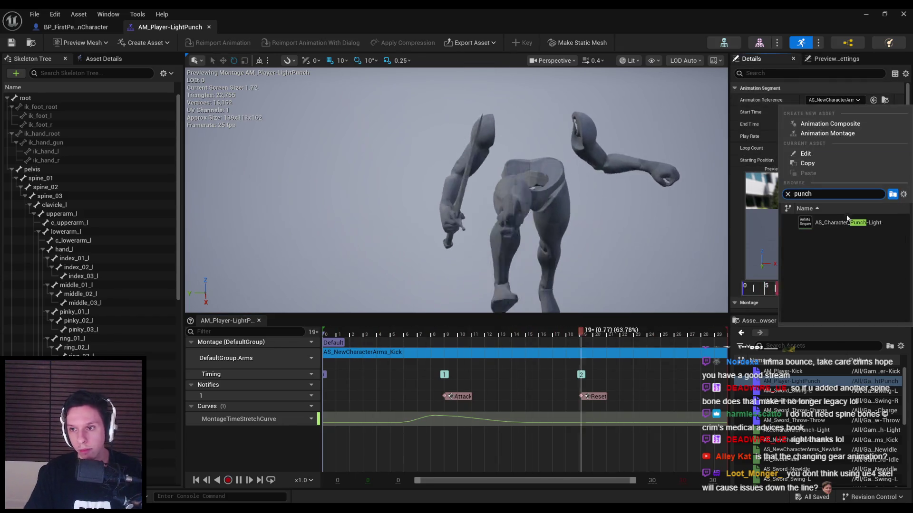
{"action": "key", "text": "Return"}
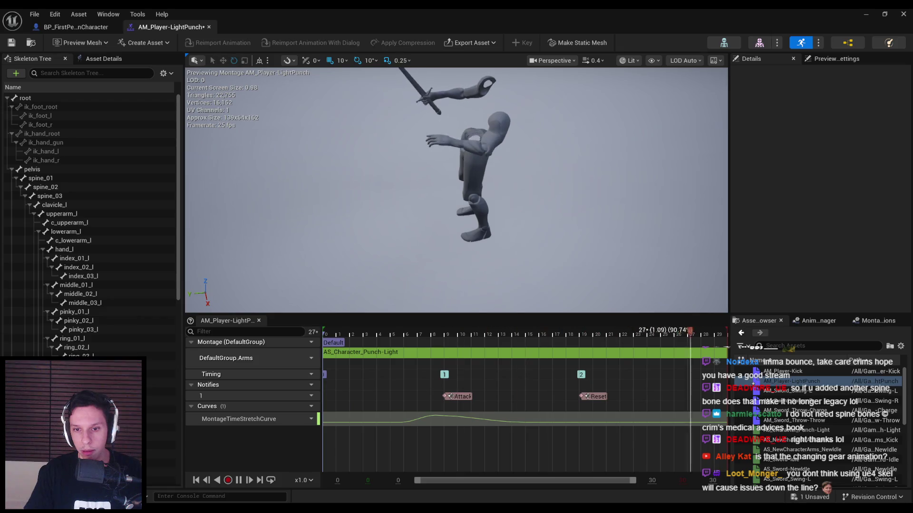
{"action": "key", "text": "ctrl+s"}
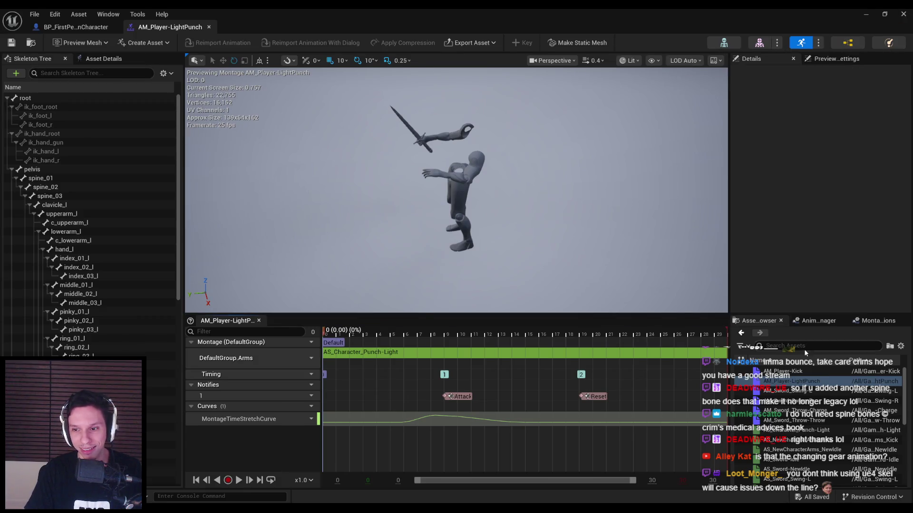
Compare with the kick montage, then switch to Blender and orbit around the rig.
{"action": "double_click", "coordinate": [789, 371]}
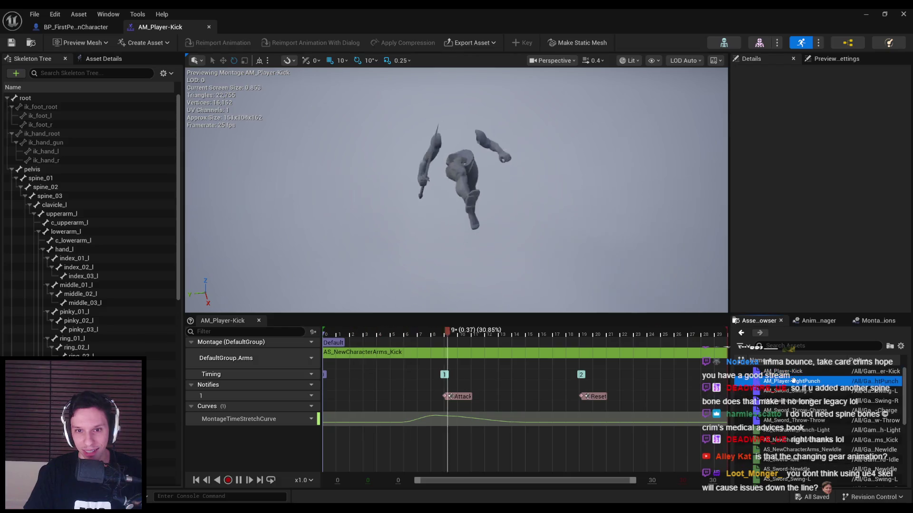
{"action": "key", "text": "alt+Left"}
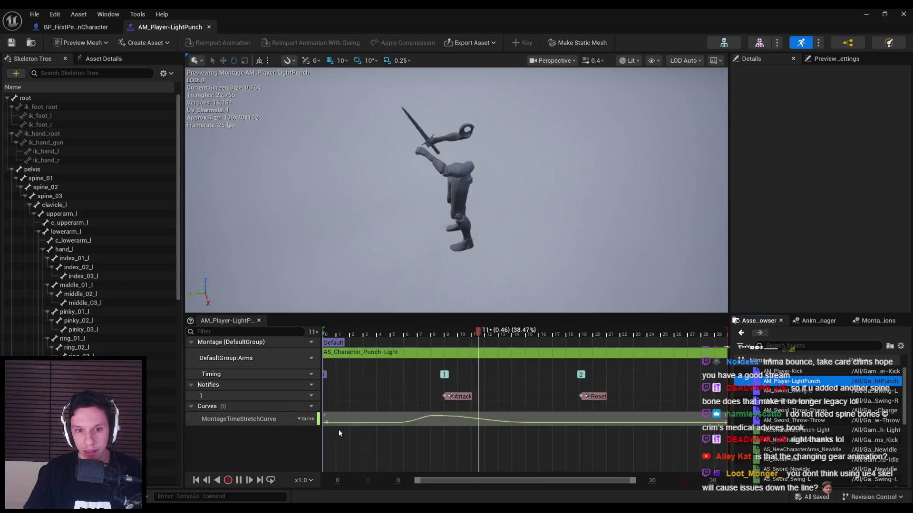
{"action": "key", "text": "alt+Tab"}
{"action": "scroll", "coordinate": [515, 300], "scroll_direction": "down", "scroll_amount": 5}
{"action": "mouse_move", "coordinate": [516, 301]}
{"action": "middle_mouse_down"}
{"action": "mouse_move", "coordinate": [599, 298]}
{"action": "mouse_move", "coordinate": [639, 270]}
{"action": "mouse_move", "coordinate": [574, 284]}
{"action": "mouse_move", "coordinate": [655, 283]}
{"action": "mouse_move", "coordinate": [464, 281]}
{"action": "middle_mouse_up"}
{"action": "scroll", "coordinate": [543, 278], "scroll_direction": "up", "scroll_amount": 6}
{"action": "scroll", "coordinate": [464, 281], "scroll_direction": "down", "scroll_amount": 3}
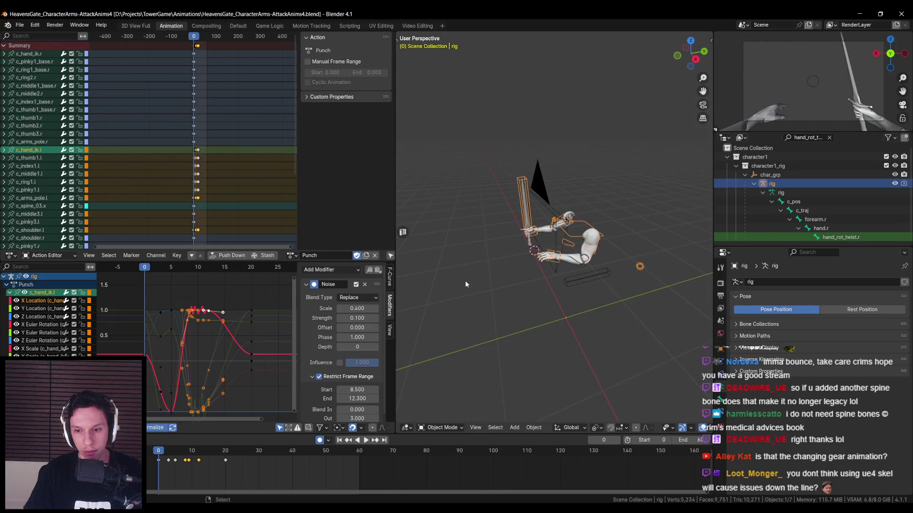
Show the N sidebar's Auto-Rig Pro export tools and close the legacy options unchanged.
{"action": "key", "text": "n"}
{"action": "left_click", "coordinate": [663, 190]}
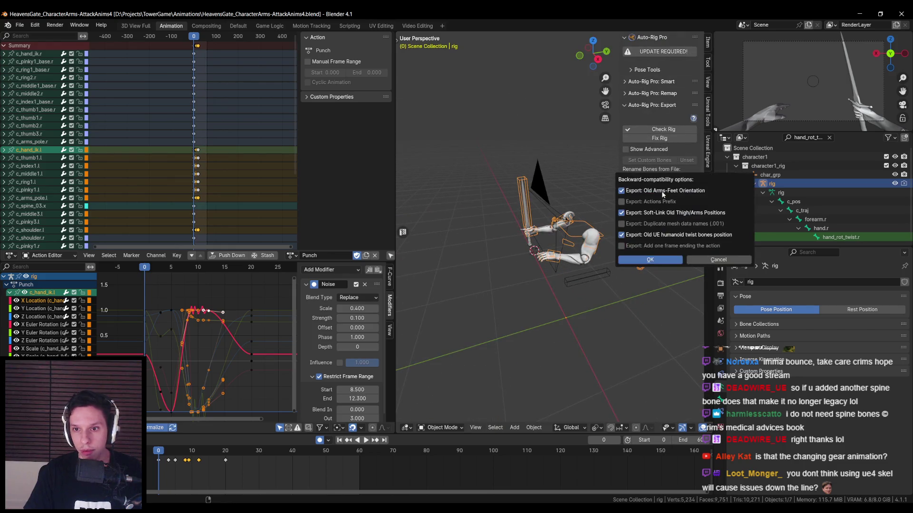
{"action": "left_click", "coordinate": [694, 259]}
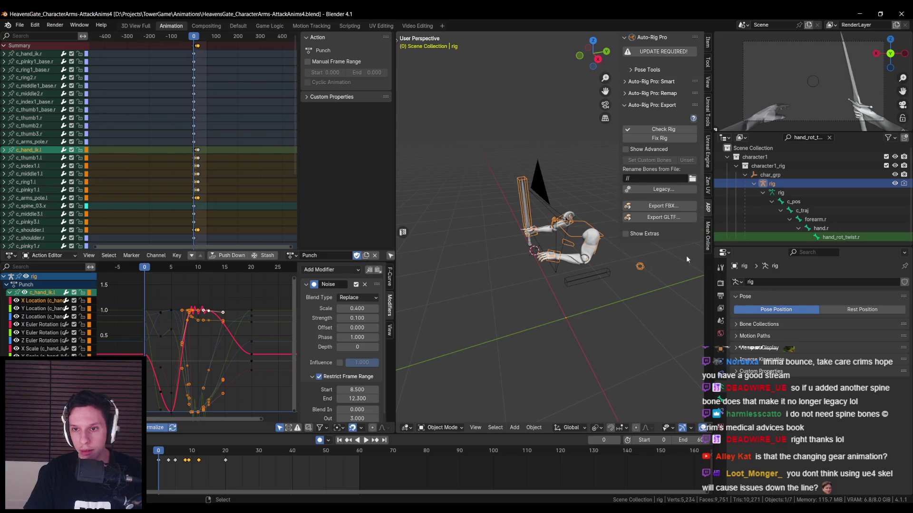
{"action": "middle_click_drag", "start_coordinate": [591, 271], "coordinate": [547, 308]}
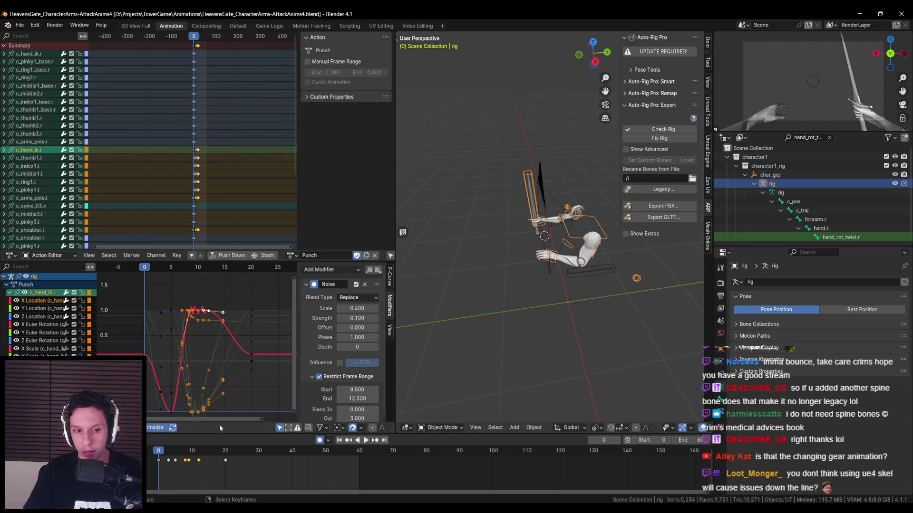
Export AS_Character_Punch-Light.fbx via Auto-Rig Pro with Root Motion turned off.
{"action": "left_click", "coordinate": [667, 208]}
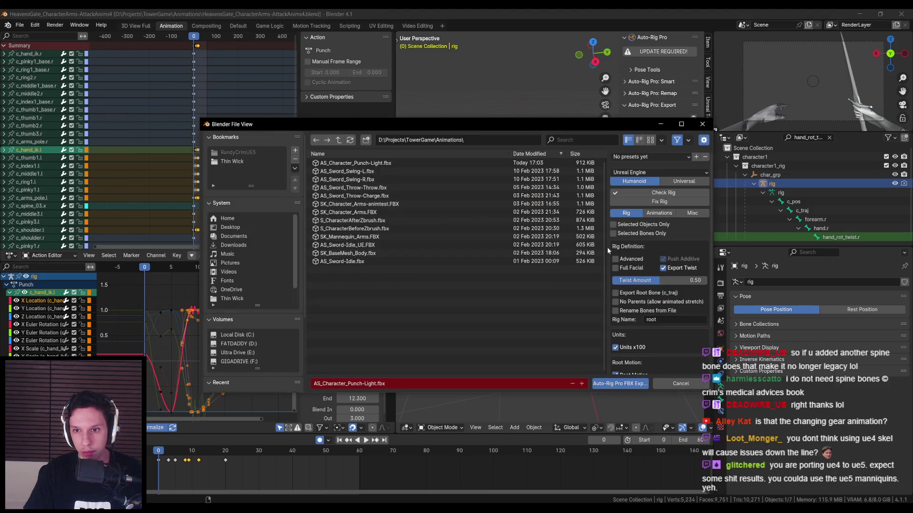
{"action": "scroll", "coordinate": [621, 285], "scroll_direction": "down", "scroll_amount": 3}
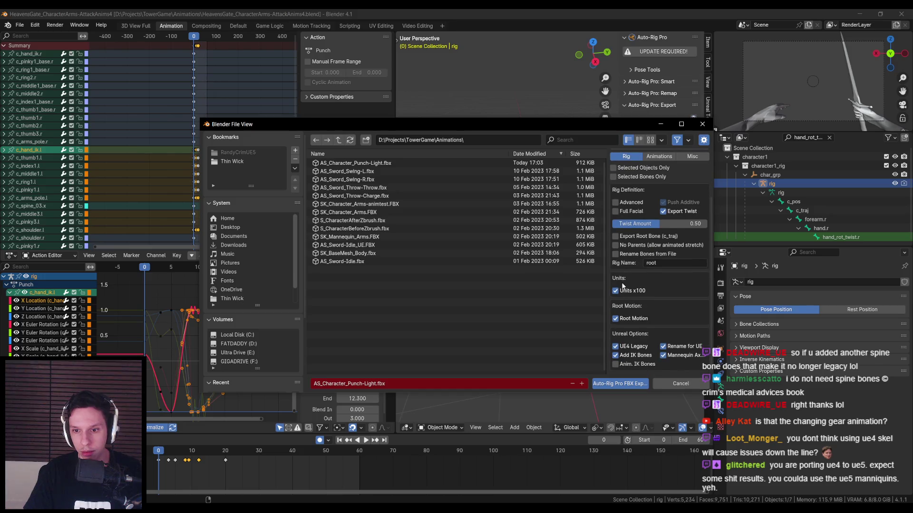
{"action": "scroll", "coordinate": [622, 285], "scroll_direction": "up", "scroll_amount": 3}
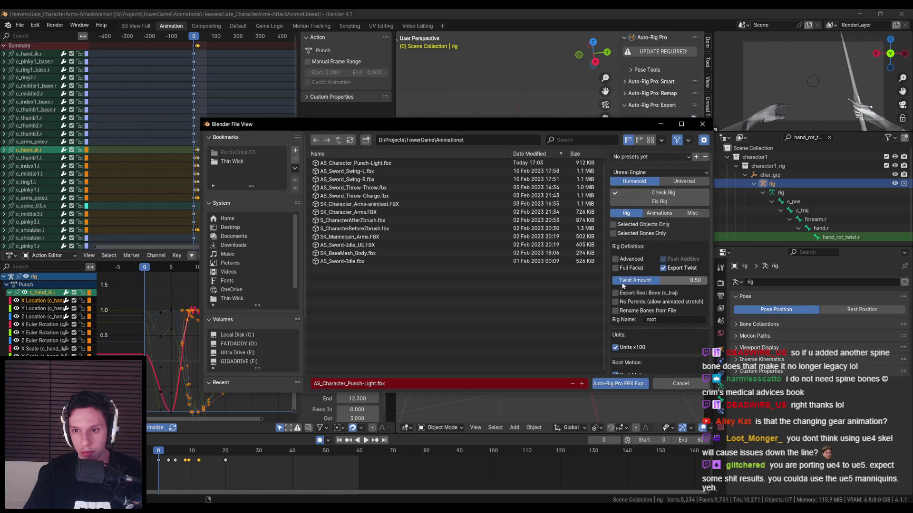
{"action": "left_click", "coordinate": [666, 213]}
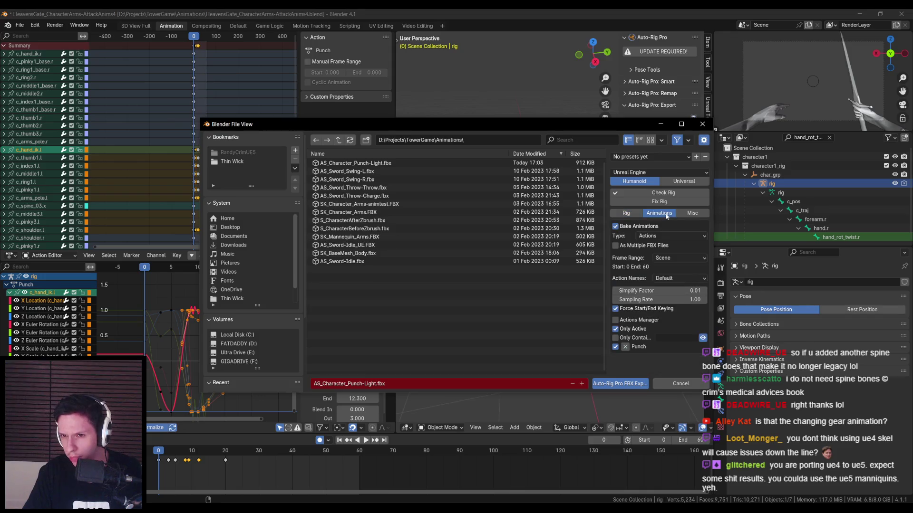
{"action": "left_click", "coordinate": [684, 214]}
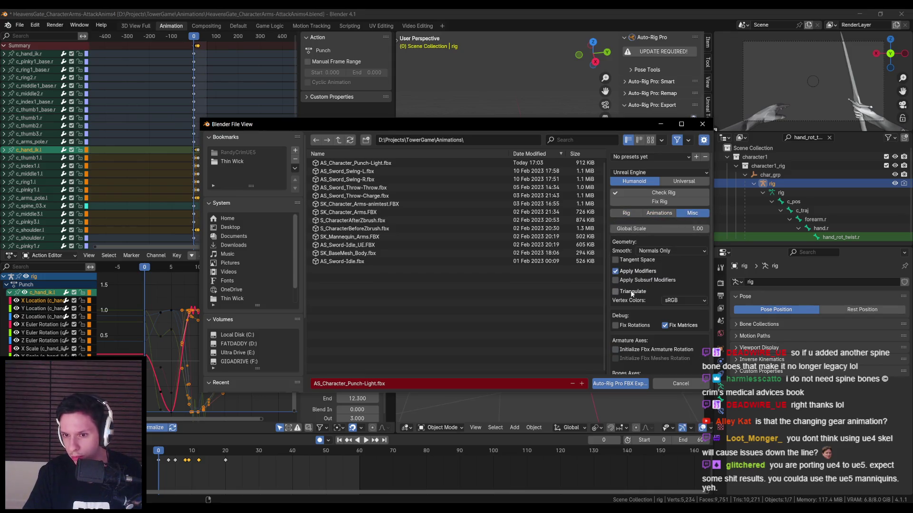
{"action": "scroll", "coordinate": [631, 294], "scroll_direction": "down", "scroll_amount": 3}
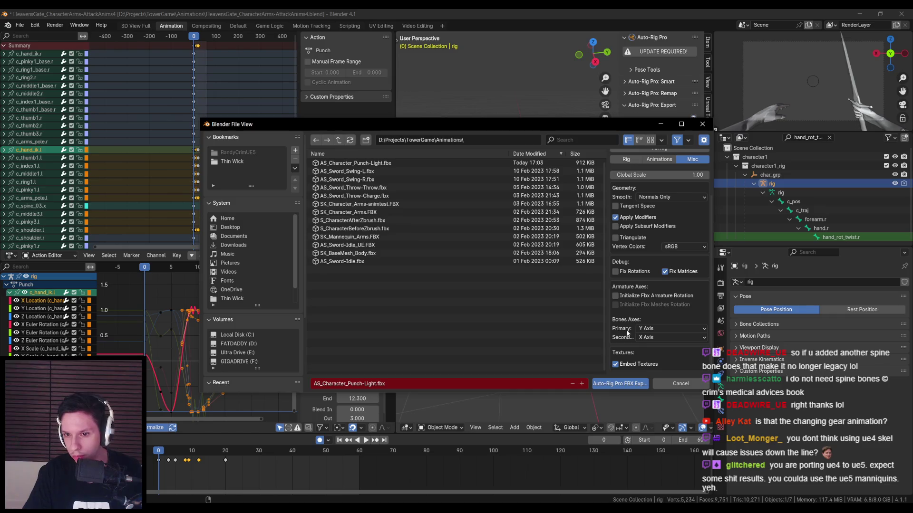
{"action": "scroll", "coordinate": [626, 323], "scroll_direction": "up", "scroll_amount": 3}
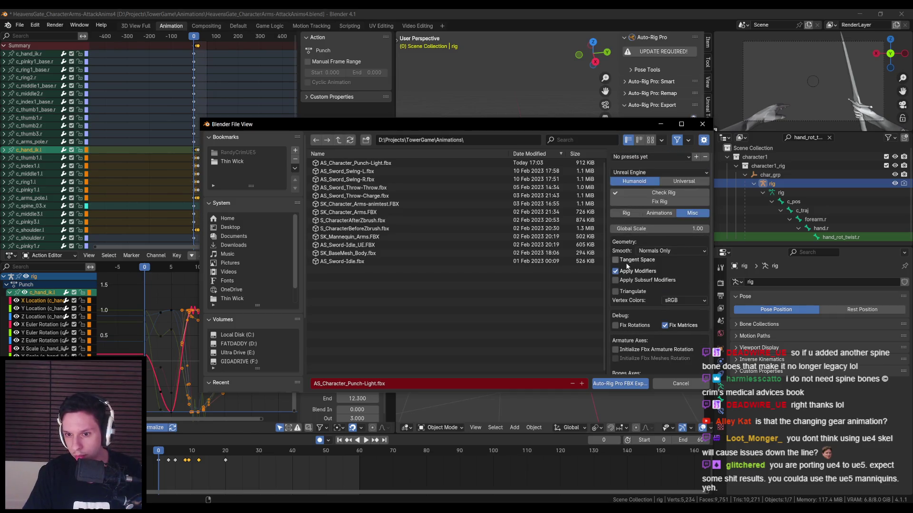
{"action": "left_click", "coordinate": [626, 214]}
{"action": "scroll", "coordinate": [640, 297], "scroll_direction": "down", "scroll_amount": 3}
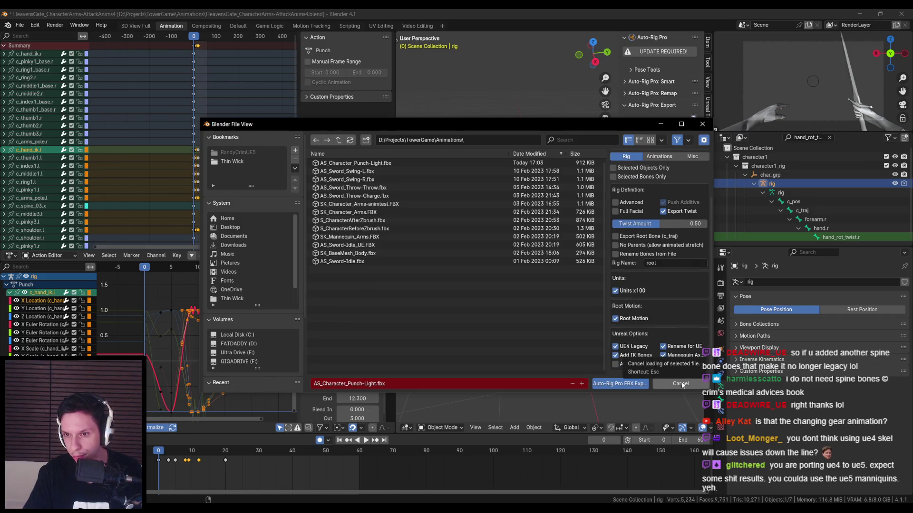
{"action": "left_click", "coordinate": [634, 322]}
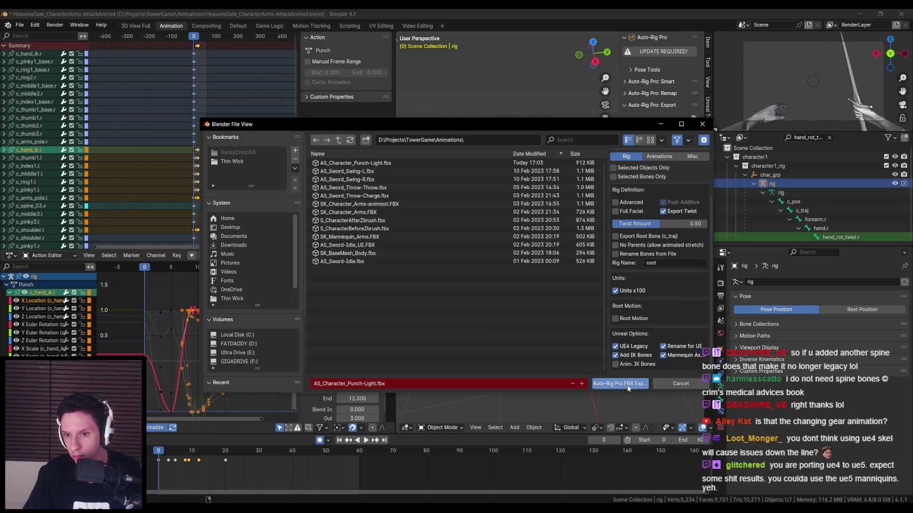
{"action": "left_click", "coordinate": [622, 383]}
In Unreal, check the punch segment's options in the light punch montage, then close the montage editor.
{"action": "left_click", "coordinate": [378, 456]}
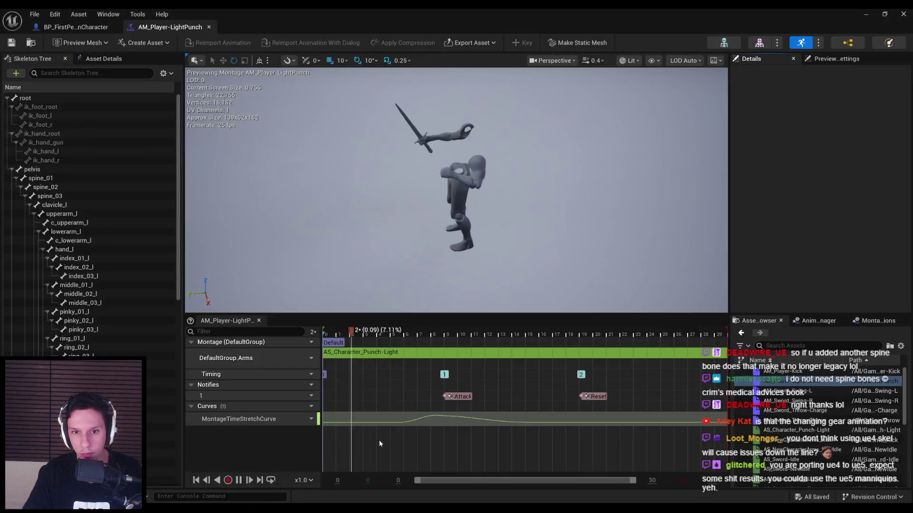
{"action": "left_click", "coordinate": [346, 352]}
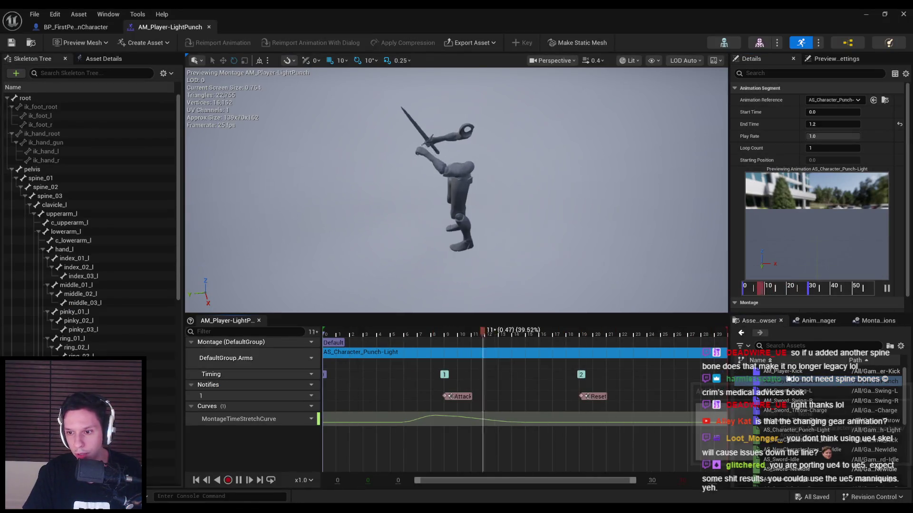
{"action": "right_click", "coordinate": [522, 357]}
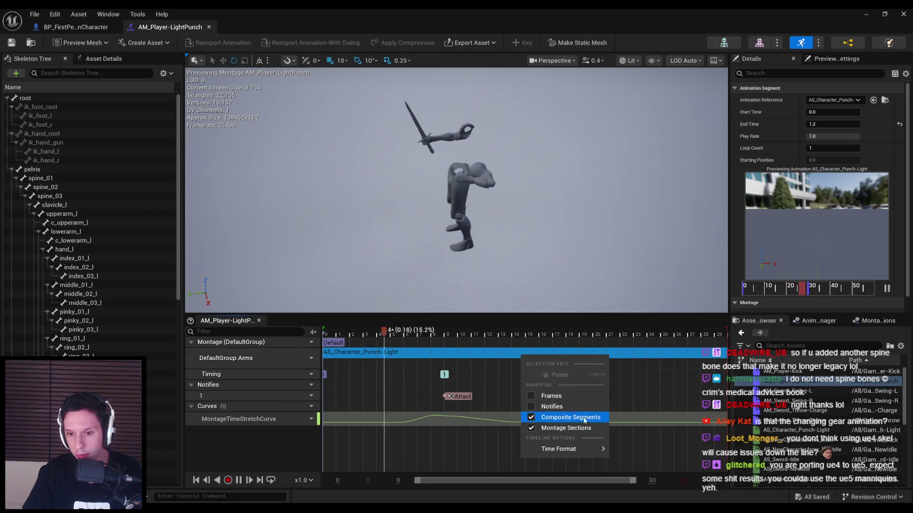
{"action": "right_click", "coordinate": [455, 358]}
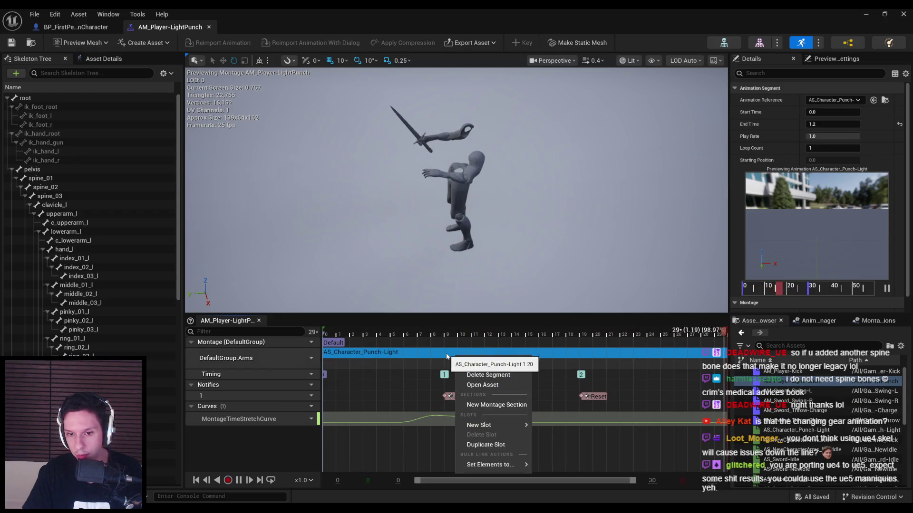
{"action": "left_click", "coordinate": [455, 358]}
{"action": "right_click", "coordinate": [456, 357]}
{"action": "left_click", "coordinate": [904, 87]}
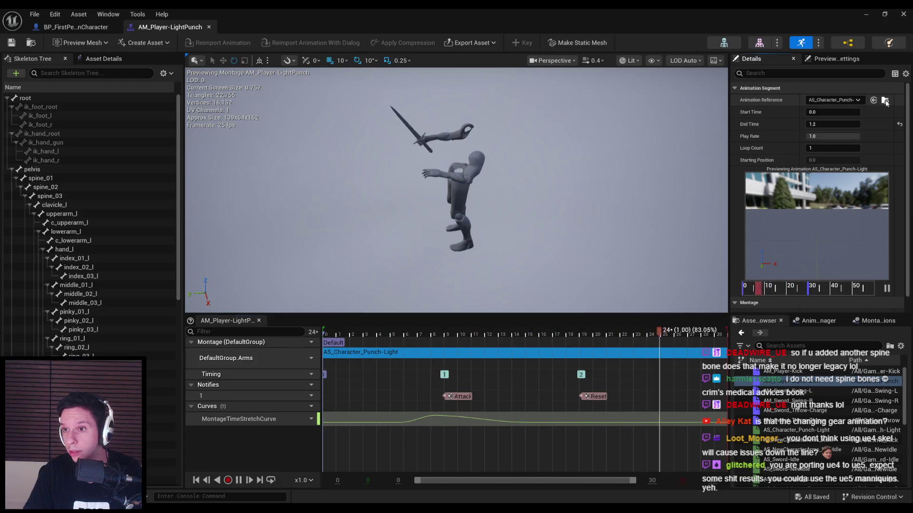
{"action": "left_click", "coordinate": [903, 14]}
Reimport AS_Character_Punch-Light, compare it with the kick, save, and switch to Blender.
{"action": "double_click", "coordinate": [586, 364]}
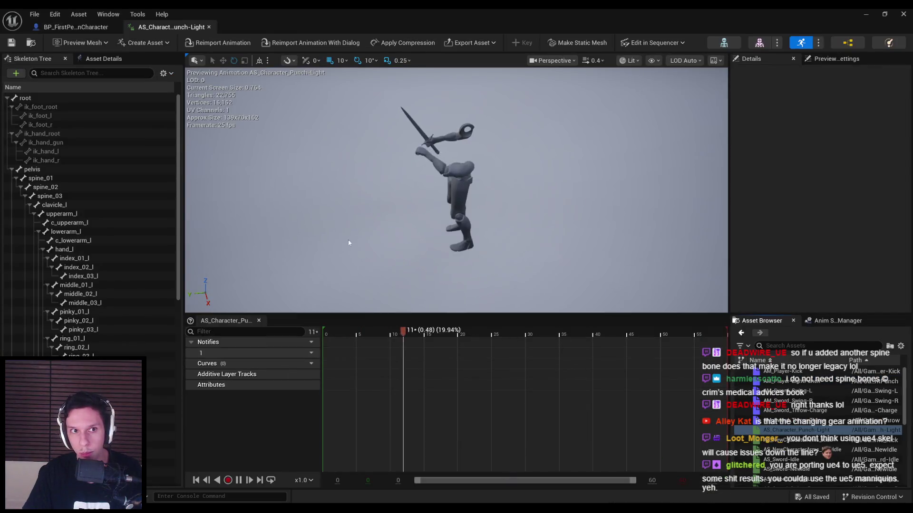
{"action": "left_click", "coordinate": [218, 42]}
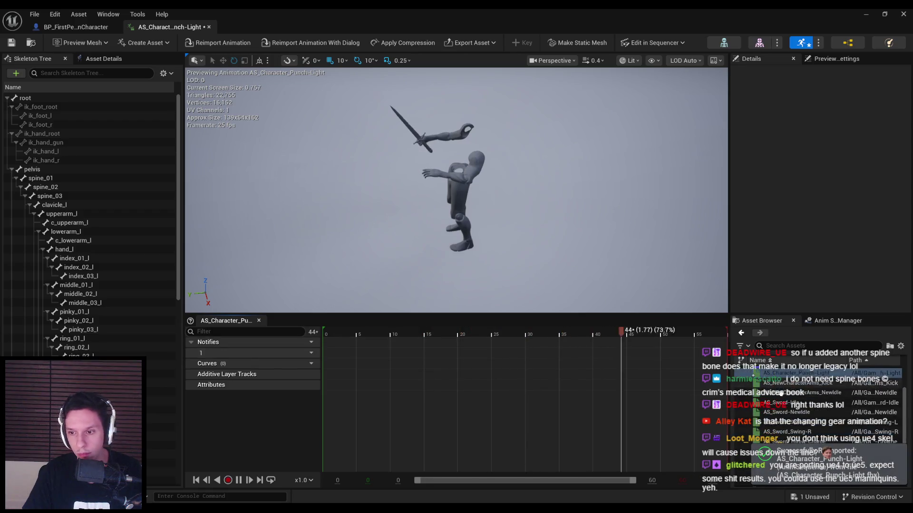
{"action": "left_click", "coordinate": [789, 383]}
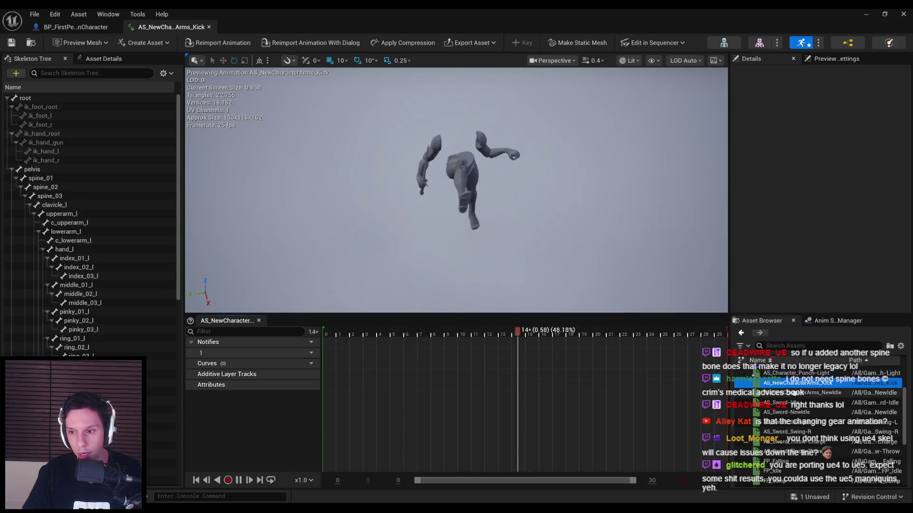
{"action": "left_click", "coordinate": [790, 374]}
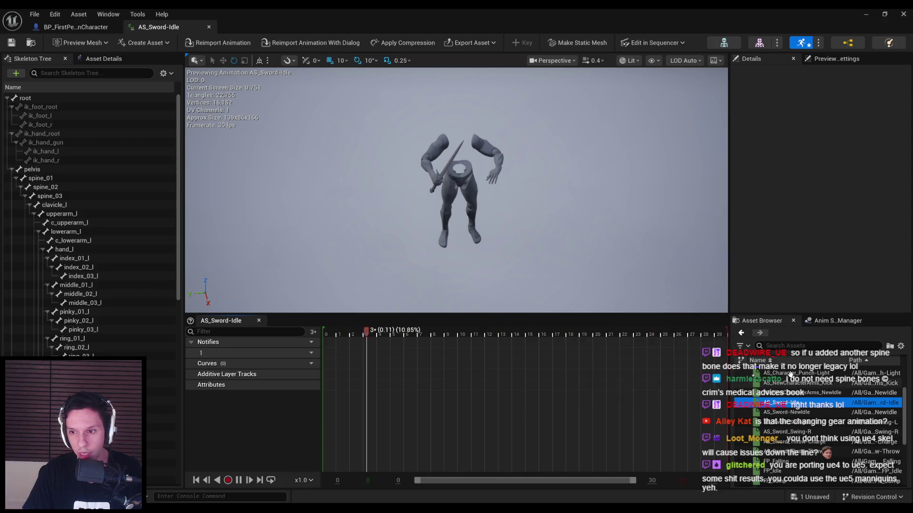
{"action": "key", "text": "ctrl+s"}
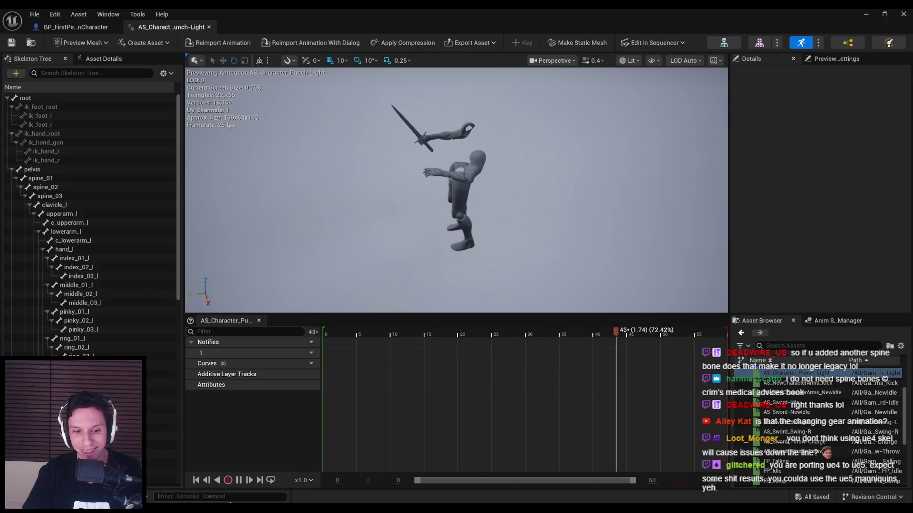
{"action": "key", "text": "alt+Tab"}
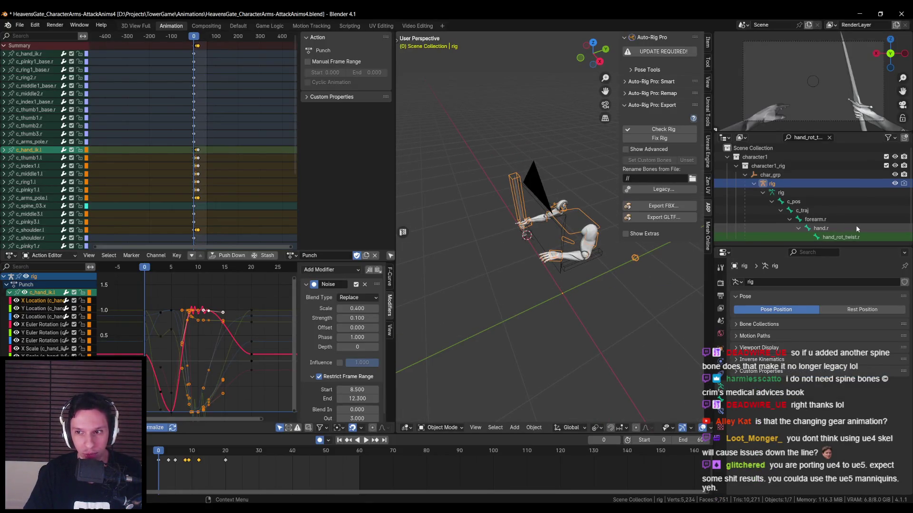
Open the Auto-Rig Pro FBX export settings and review the Misc and Rig tabs.
{"action": "middle_click_drag", "start_coordinate": [595, 245], "coordinate": [570, 254]}
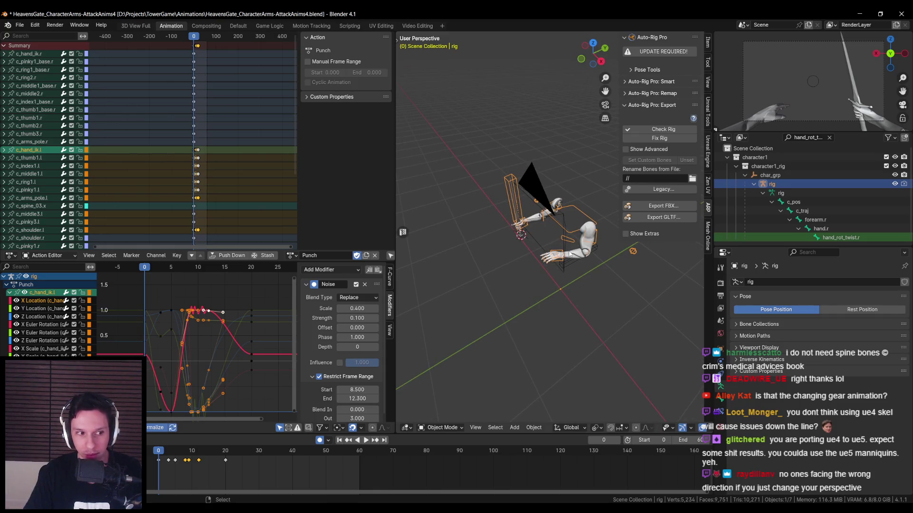
{"action": "left_click", "coordinate": [662, 206]}
{"action": "scroll", "coordinate": [649, 322], "scroll_direction": "down", "scroll_amount": 2}
{"action": "scroll", "coordinate": [650, 322], "scroll_direction": "up", "scroll_amount": 2}
{"action": "left_click", "coordinate": [658, 213]}
{"action": "left_click", "coordinate": [692, 213]}
{"action": "scroll", "coordinate": [658, 272], "scroll_direction": "down", "scroll_amount": 2}
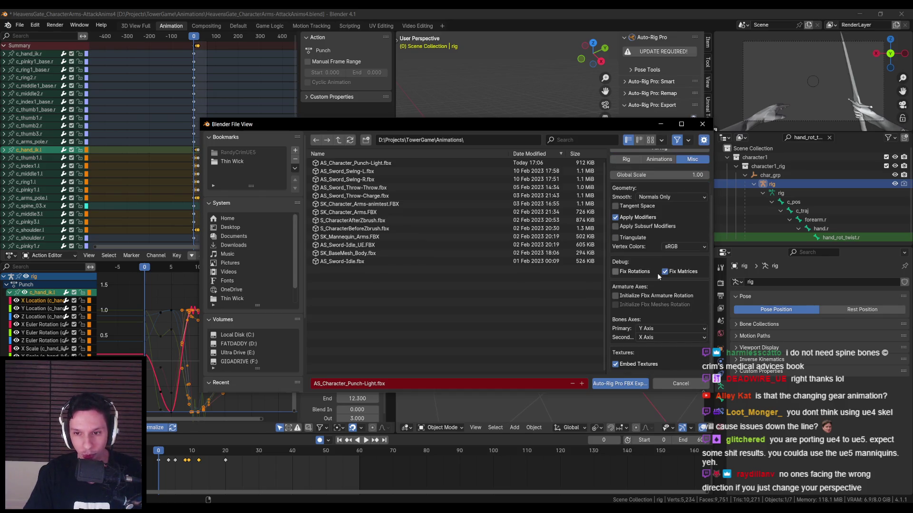
{"action": "scroll", "coordinate": [657, 273], "scroll_direction": "up", "scroll_amount": 2}
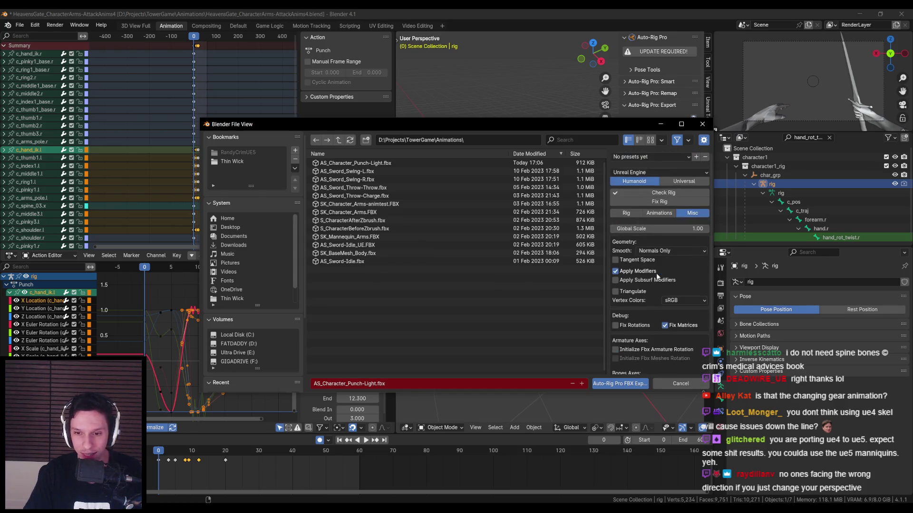
{"action": "left_click", "coordinate": [628, 213]}
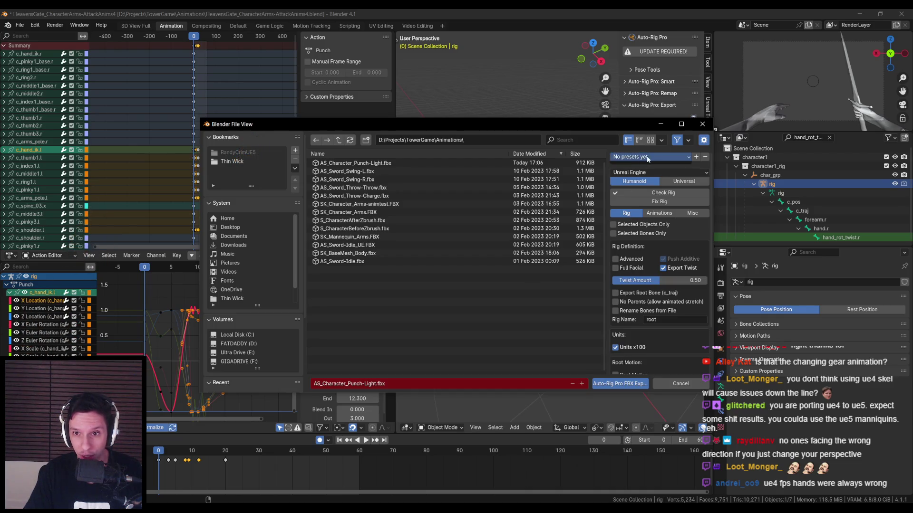
Export the punch over AS_Character_Punch-Light.fbx and switch back to Unreal.
{"action": "scroll", "coordinate": [653, 289], "scroll_direction": "down", "scroll_amount": 5}
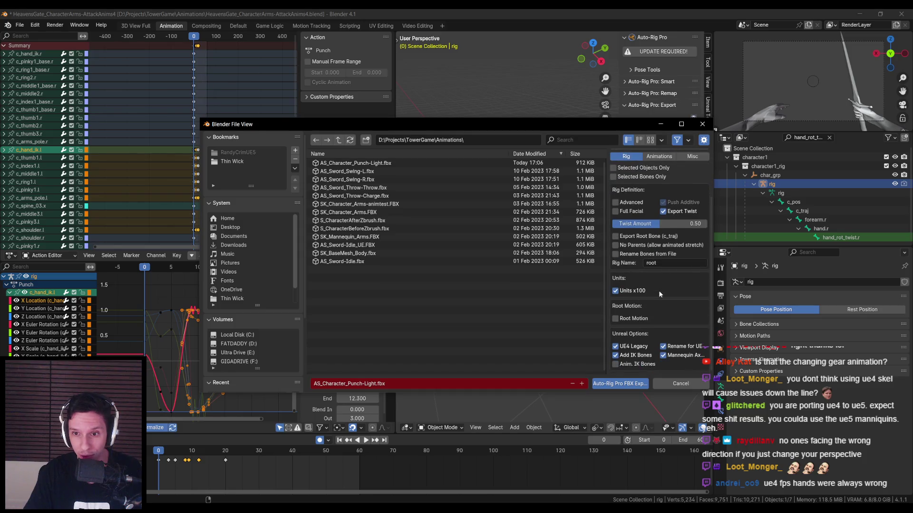
{"action": "left_click", "coordinate": [620, 384]}
{"action": "mouse_move", "coordinate": [530, 285]}
{"action": "middle_mouse_down"}
{"action": "mouse_move", "coordinate": [427, 278]}
{"action": "mouse_move", "coordinate": [429, 243]}
{"action": "mouse_move", "coordinate": [411, 236]}
{"action": "mouse_move", "coordinate": [489, 268]}
{"action": "middle_mouse_up"}
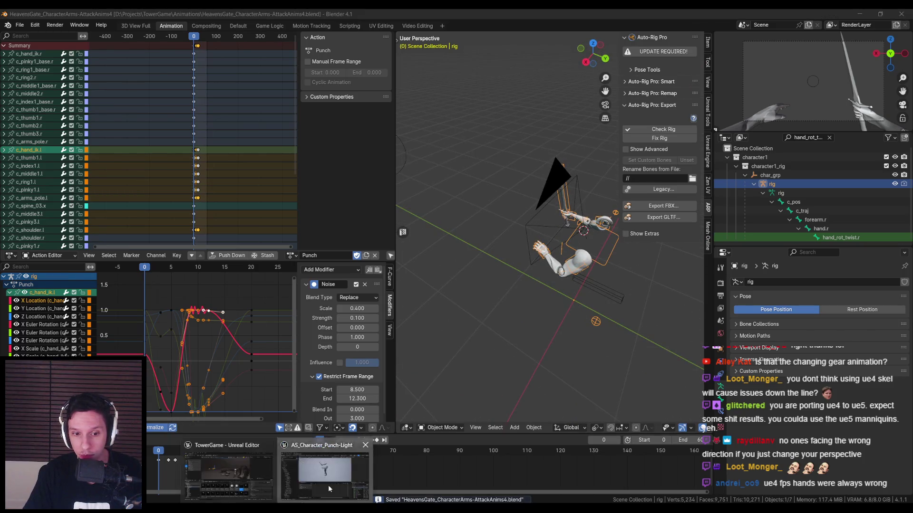
{"action": "left_click", "coordinate": [328, 485]}
Set Import Rotation Z to -90 and reimport AS_Character_Punch-Light.
{"action": "left_click", "coordinate": [104, 58]}
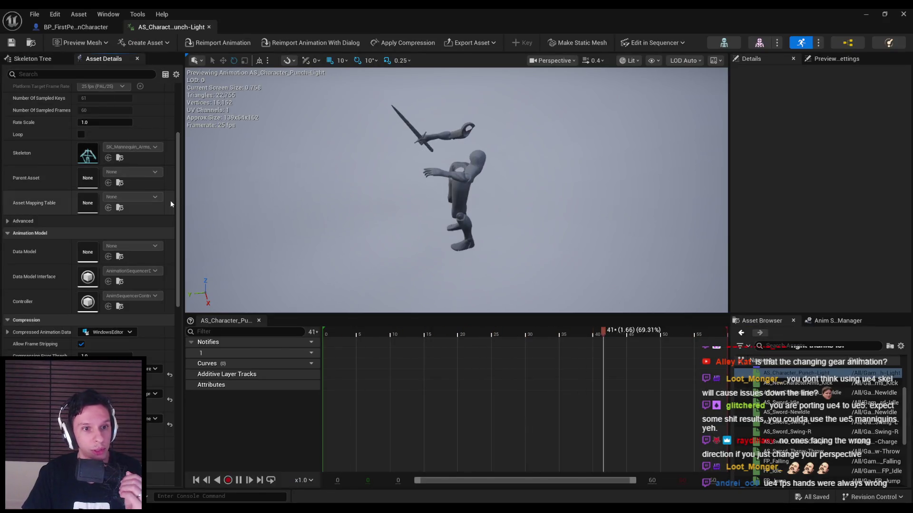
{"action": "scroll", "coordinate": [170, 200], "scroll_direction": "down", "scroll_amount": 10}
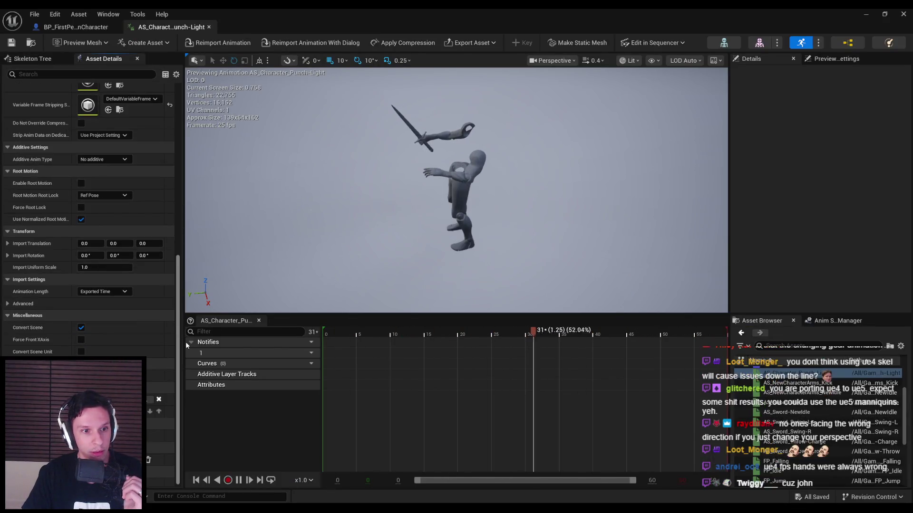
{"action": "double_click", "coordinate": [783, 383]}
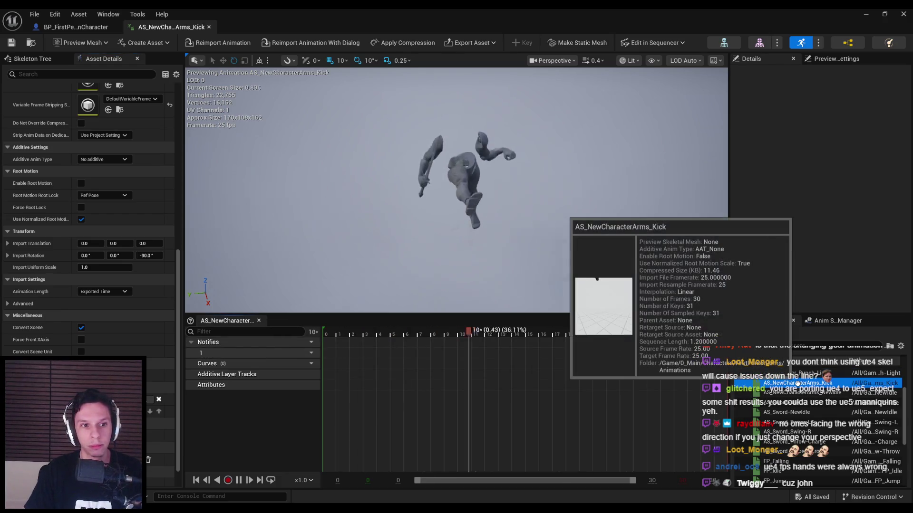
{"action": "double_click", "coordinate": [789, 373]}
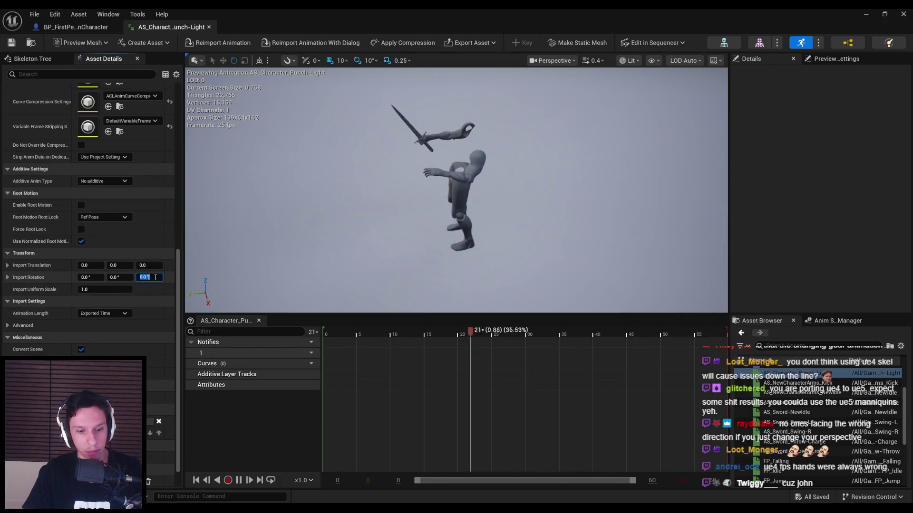
{"action": "type", "text": "-"}
{"action": "left_click", "coordinate": [148, 277]}
{"action": "left_click", "coordinate": [217, 43]}
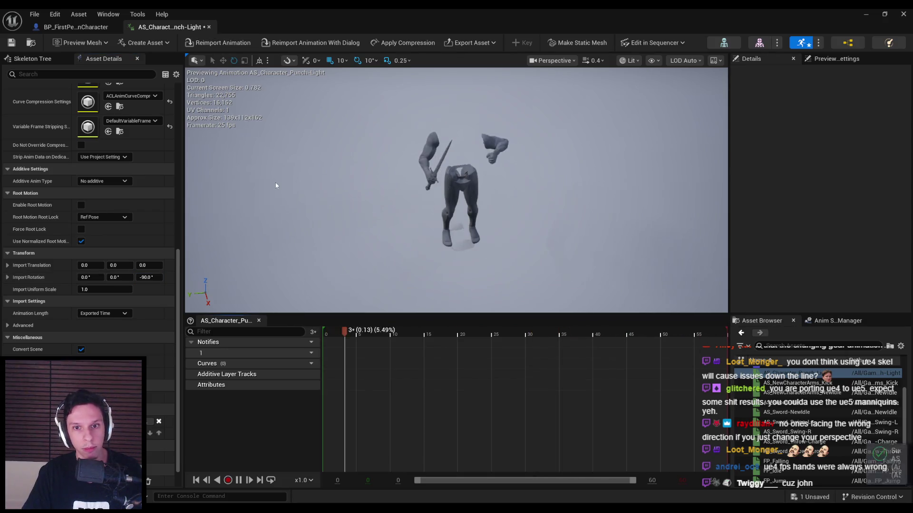
Remove frames 21–60 to keep frames 0–20, preview the punch, and save.
{"action": "mouse_move", "coordinate": [287, 190]}
{"action": "left_mouse_down"}
{"action": "mouse_move", "coordinate": [282, 166]}
{"action": "mouse_move", "coordinate": [304, 190]}
{"action": "mouse_move", "coordinate": [323, 189]}
{"action": "mouse_move", "coordinate": [288, 190]}
{"action": "left_mouse_up"}
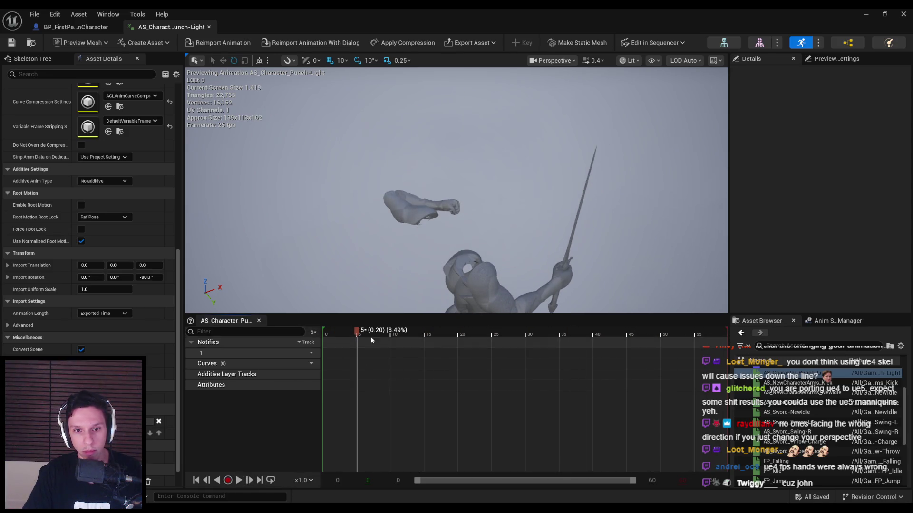
{"action": "left_click_drag", "start_coordinate": [370, 338], "coordinate": [491, 334]}
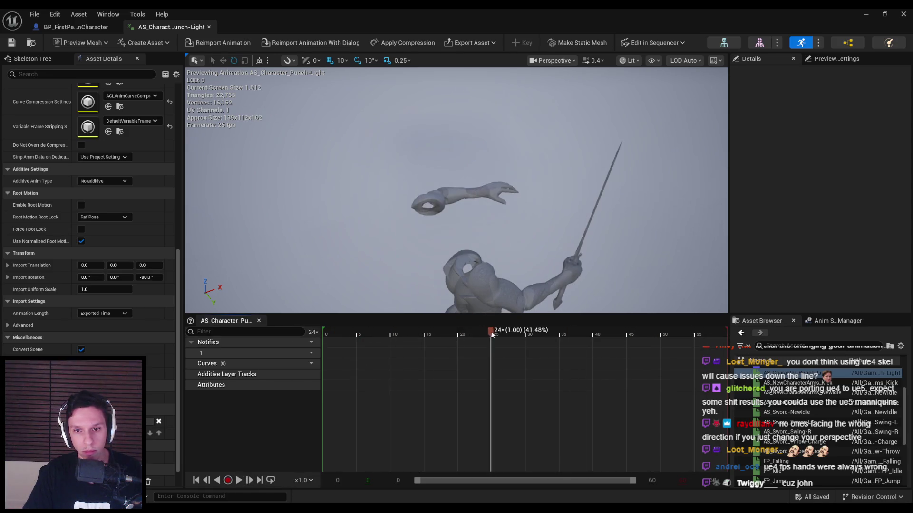
{"action": "right_click", "coordinate": [459, 335]}
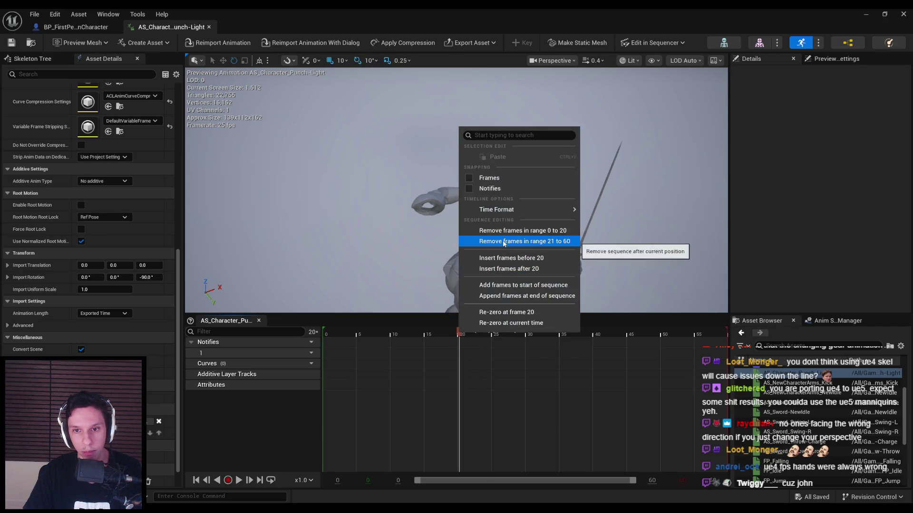
{"action": "left_click", "coordinate": [508, 244]}
{"action": "left_click", "coordinate": [239, 481]}
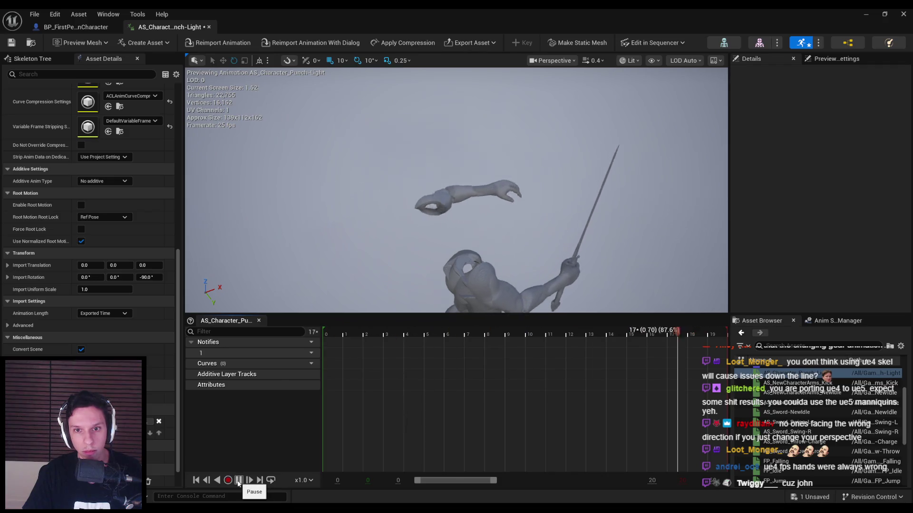
{"action": "left_click", "coordinate": [378, 332]}
{"action": "mouse_move", "coordinate": [380, 330]}
{"action": "left_mouse_down"}
{"action": "mouse_move", "coordinate": [652, 331]}
{"action": "mouse_move", "coordinate": [472, 331]}
{"action": "left_mouse_up"}
{"action": "key", "text": "ctrl+s"}
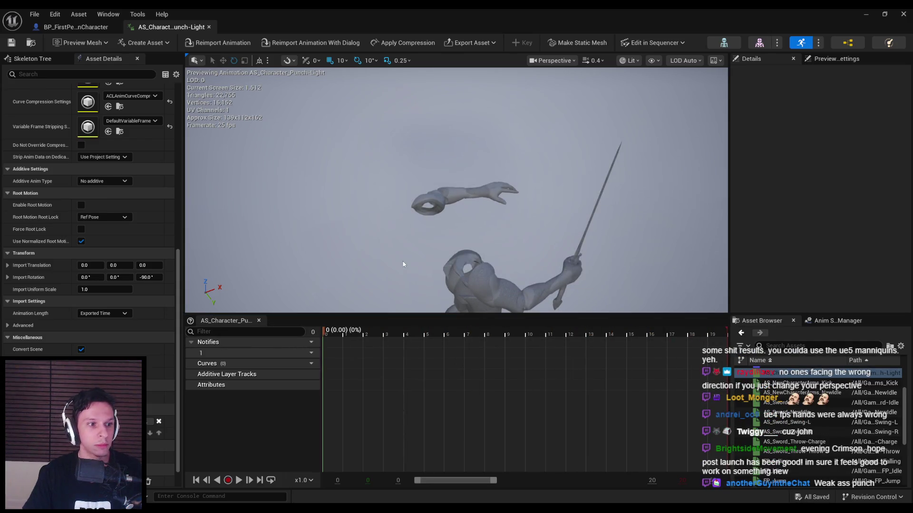
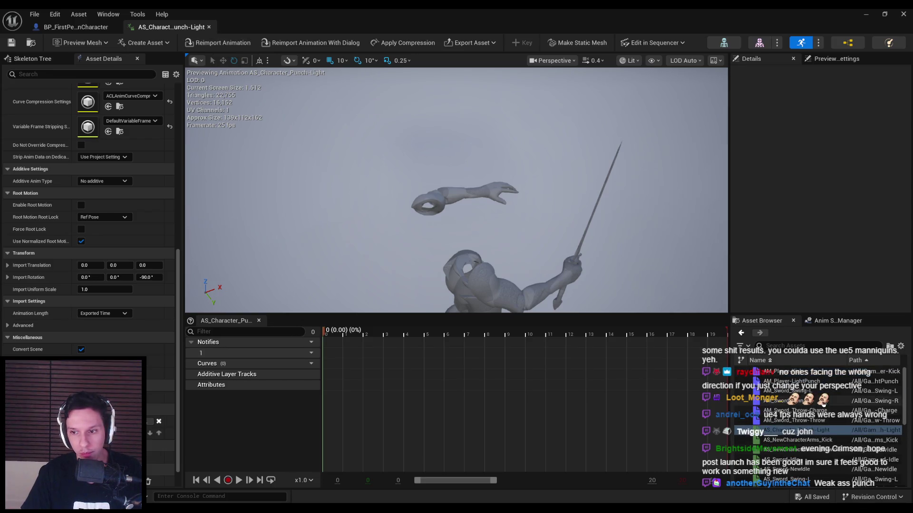
Compare the AM_Player-LightPunch and AM_Player-Kick montages around frames 8–9.
{"action": "double_click", "coordinate": [808, 380]}
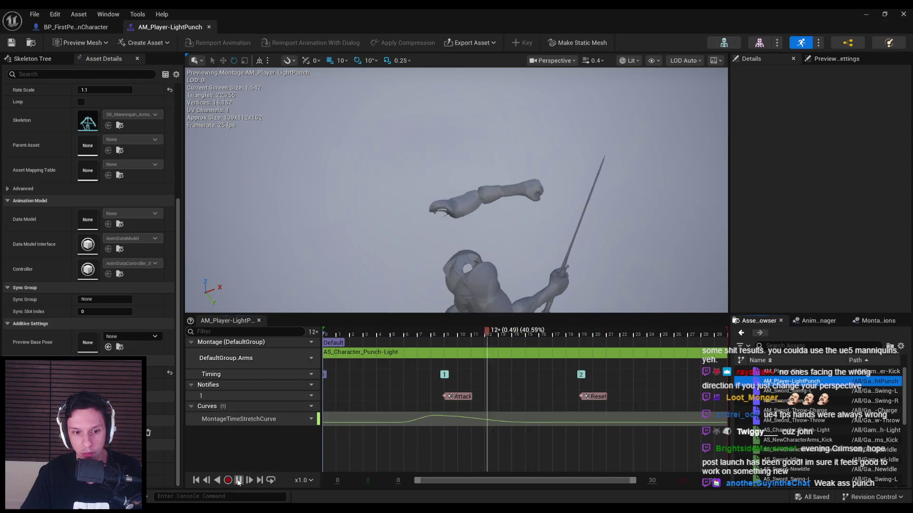
{"action": "left_click", "coordinate": [351, 335]}
{"action": "left_click_drag", "start_coordinate": [351, 336], "coordinate": [446, 337]}
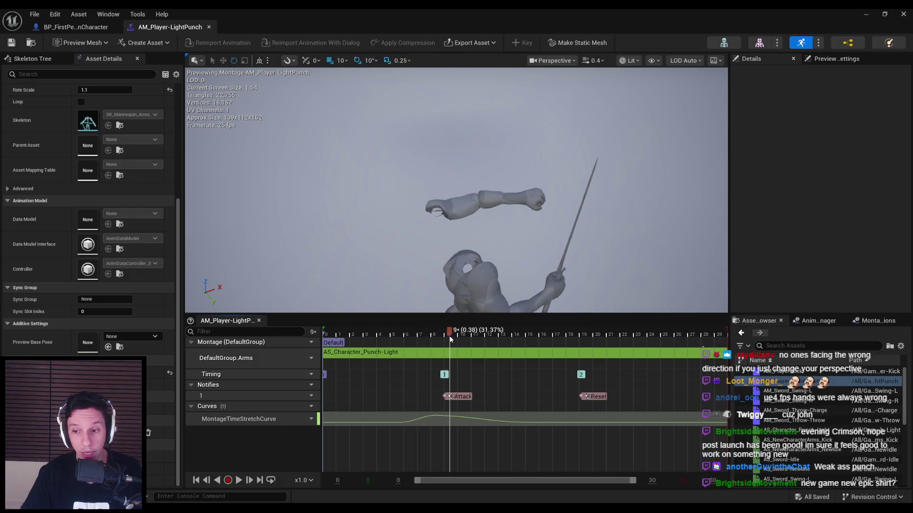
{"action": "double_click", "coordinate": [791, 371]}
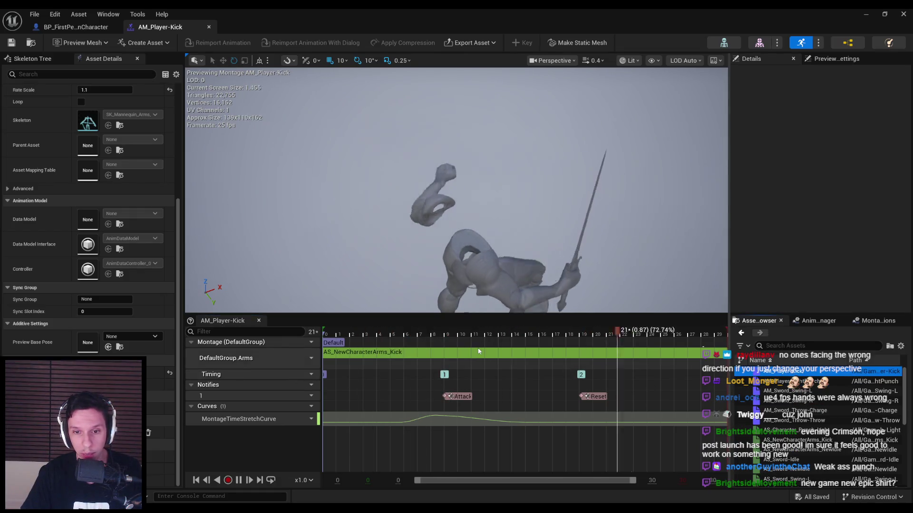
{"action": "left_click", "coordinate": [445, 334]}
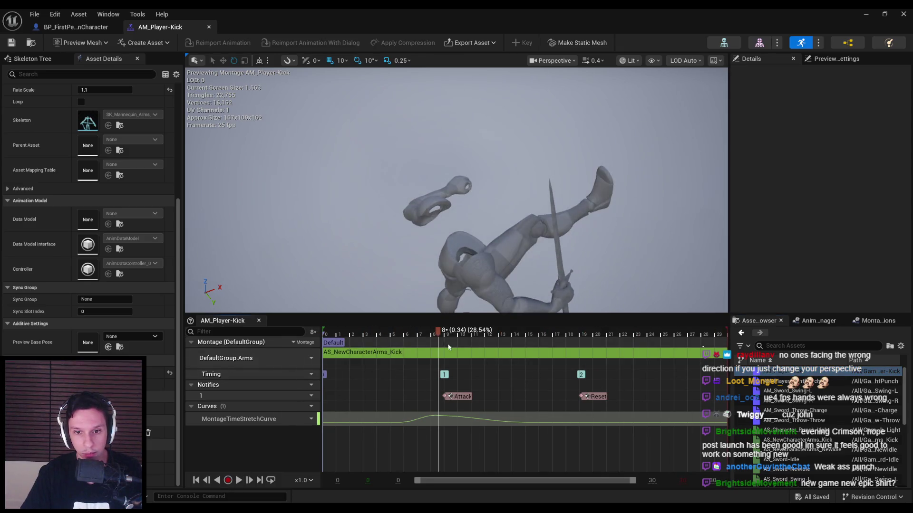
{"action": "mouse_move", "coordinate": [443, 335]}
{"action": "left_mouse_down"}
{"action": "mouse_move", "coordinate": [458, 334]}
{"action": "mouse_move", "coordinate": [413, 338]}
{"action": "mouse_move", "coordinate": [510, 341]}
{"action": "mouse_move", "coordinate": [444, 355]}
{"action": "left_mouse_up"}
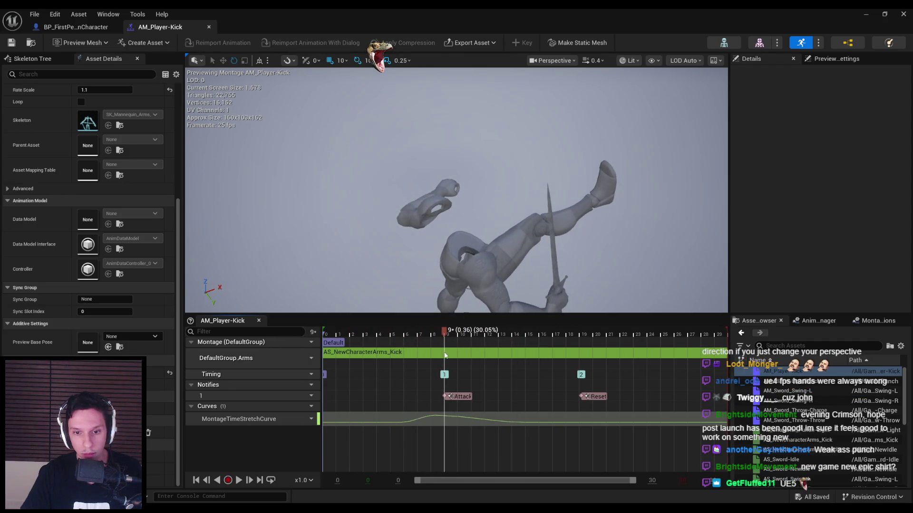
Reopen AM_Player-LightPunch and scrub it through frames 0, 9 and 14 before switching to Blender.
{"action": "double_click", "coordinate": [801, 380]}
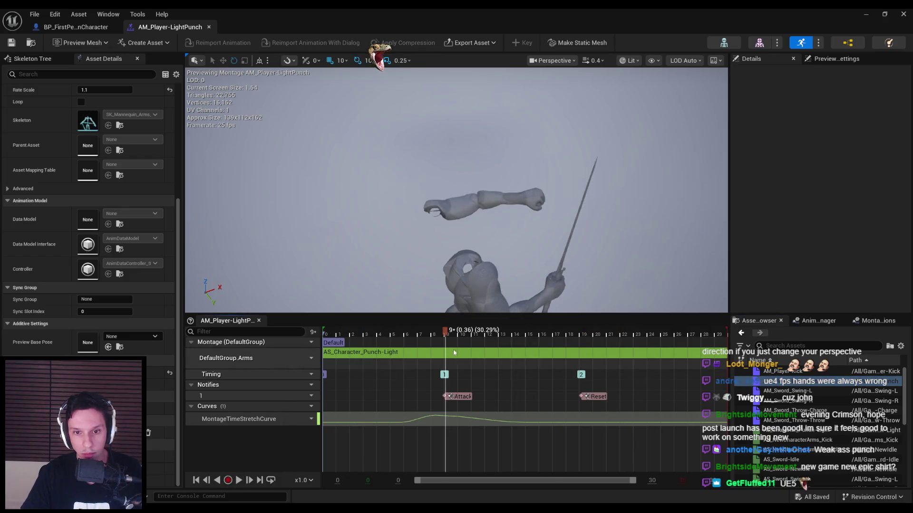
{"action": "left_click_drag", "start_coordinate": [441, 333], "coordinate": [329, 336]}
{"action": "left_click_drag", "start_coordinate": [403, 333], "coordinate": [448, 332]}
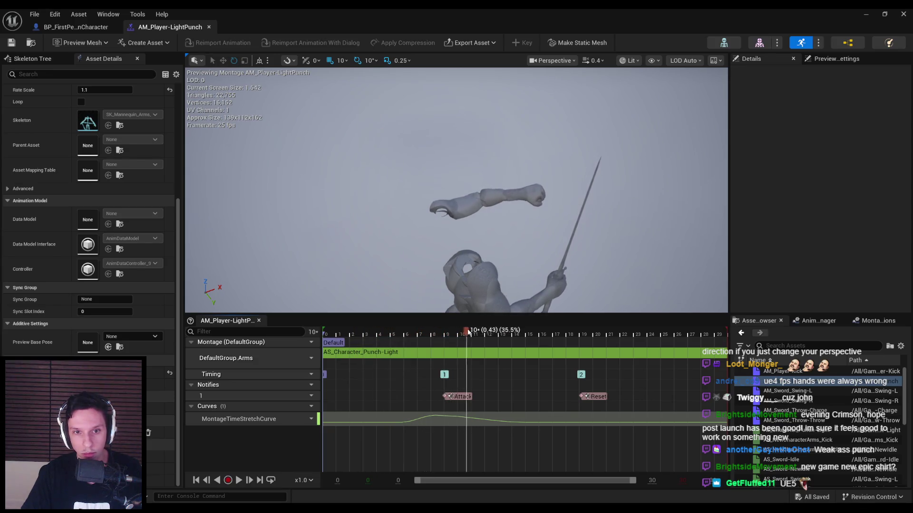
{"action": "left_click_drag", "start_coordinate": [442, 334], "coordinate": [437, 332]}
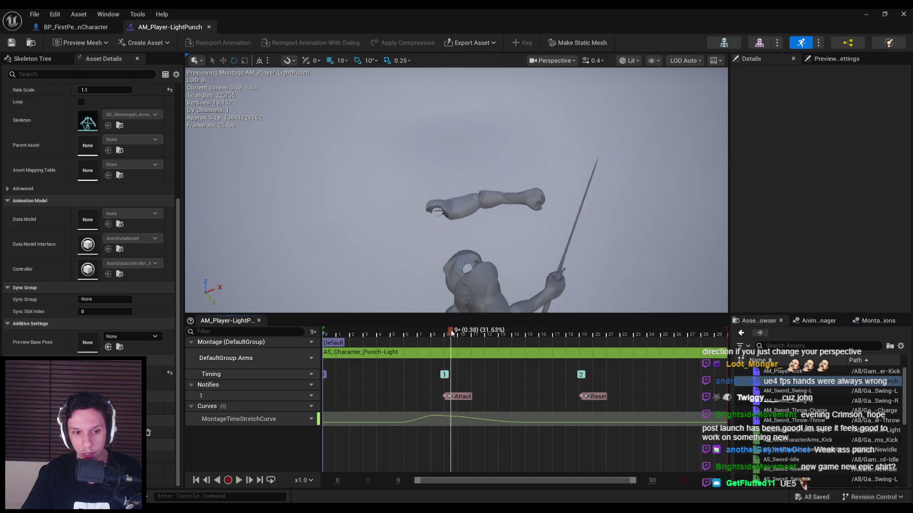
{"action": "left_click_drag", "start_coordinate": [644, 346], "coordinate": [645, 346]}
{"action": "scroll", "coordinate": [52, 235], "scroll_direction": "up", "scroll_amount": 5}
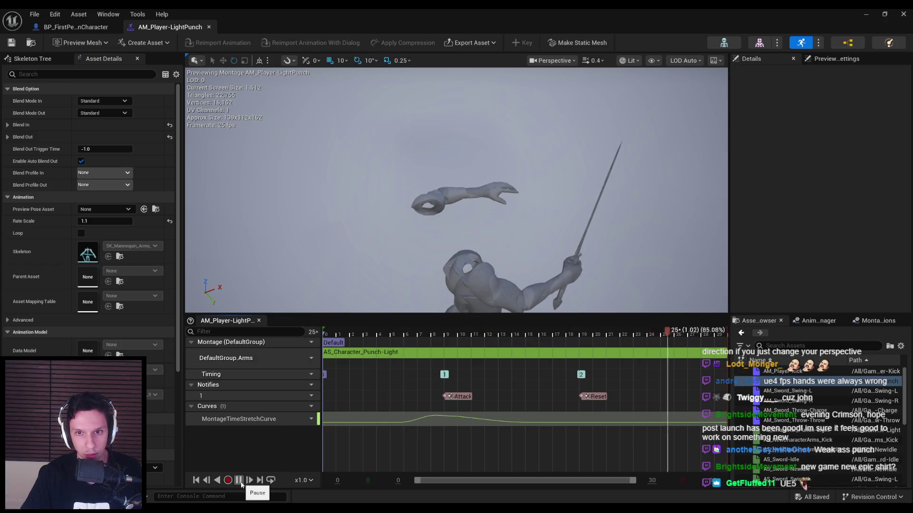
{"action": "left_click", "coordinate": [239, 480]}
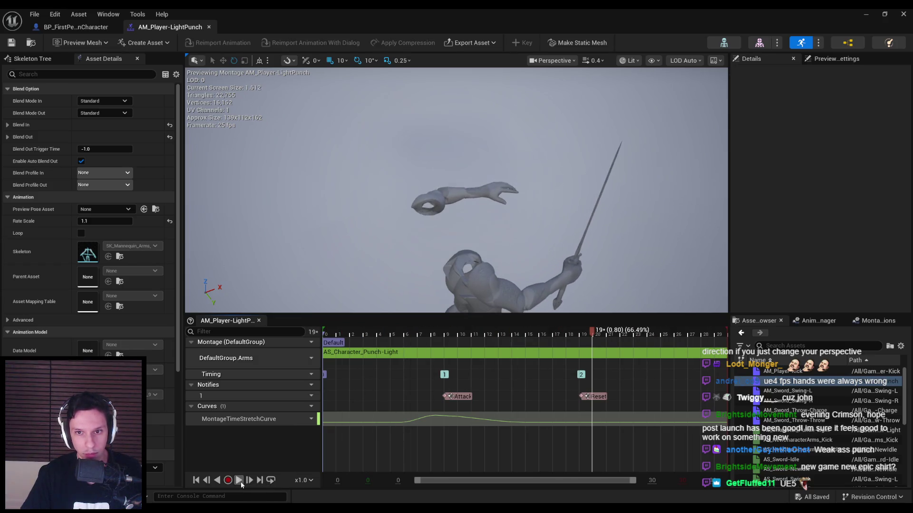
{"action": "mouse_move", "coordinate": [435, 337]}
{"action": "left_mouse_down"}
{"action": "mouse_move", "coordinate": [614, 338]}
{"action": "mouse_move", "coordinate": [328, 339]}
{"action": "mouse_move", "coordinate": [314, 359]}
{"action": "mouse_move", "coordinate": [480, 354]}
{"action": "mouse_move", "coordinate": [332, 355]}
{"action": "mouse_move", "coordinate": [446, 356]}
{"action": "mouse_move", "coordinate": [437, 360]}
{"action": "mouse_move", "coordinate": [445, 364]}
{"action": "left_mouse_up"}
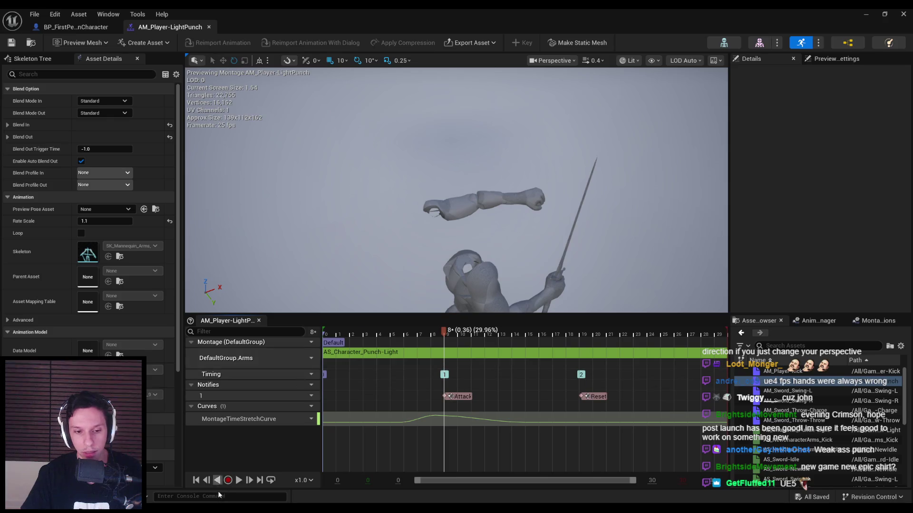
{"action": "key", "text": "alt+Tab"}
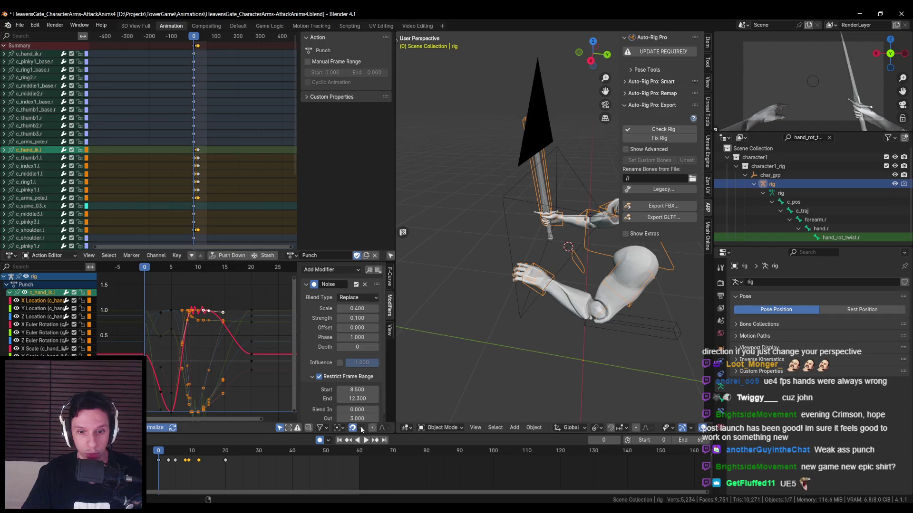
In Pose Mode at frame 8, reposition the left hand control c_hand_ik.l.
{"action": "left_click", "coordinate": [442, 417]}
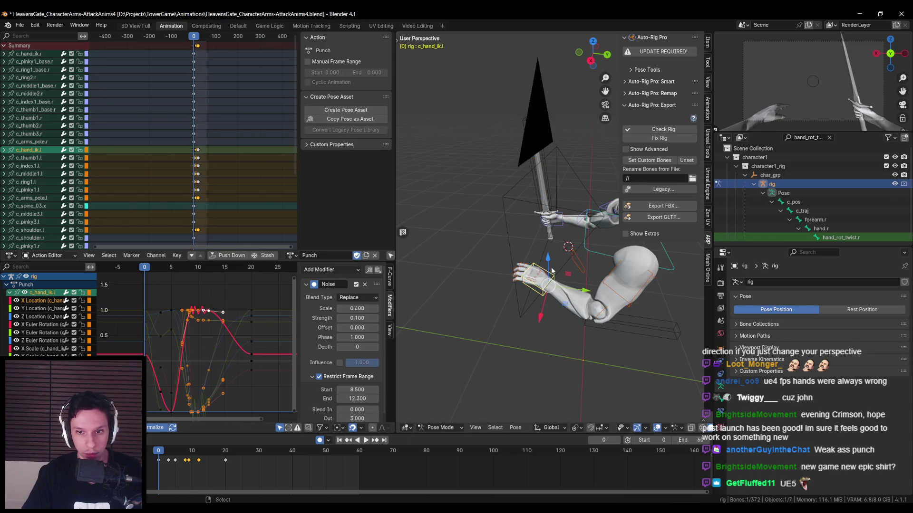
{"action": "key", "text": "space"}
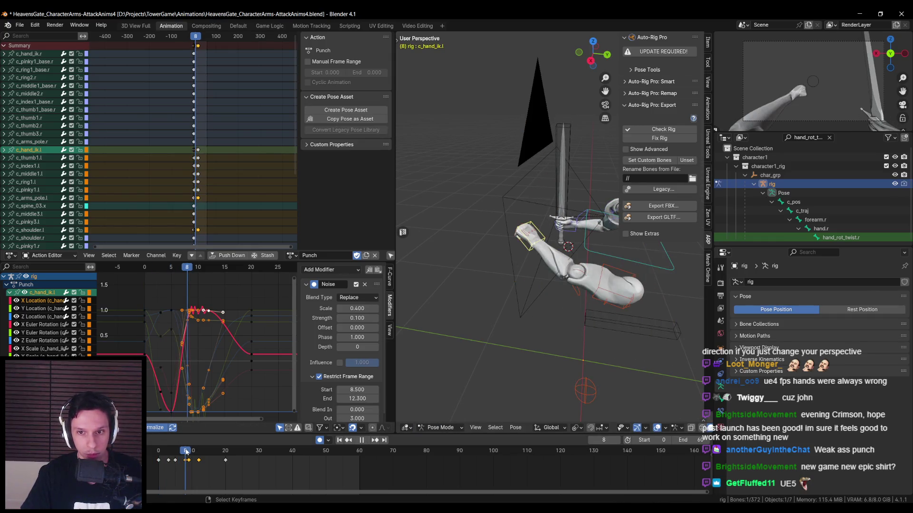
{"action": "left_click_drag", "start_coordinate": [189, 451], "coordinate": [189, 452]}
{"action": "mouse_move", "coordinate": [546, 286]}
{"action": "middle_mouse_down"}
{"action": "mouse_move", "coordinate": [564, 273]}
{"action": "mouse_move", "coordinate": [506, 280]}
{"action": "mouse_move", "coordinate": [546, 276]}
{"action": "middle_mouse_up"}
{"action": "key", "text": "g"}
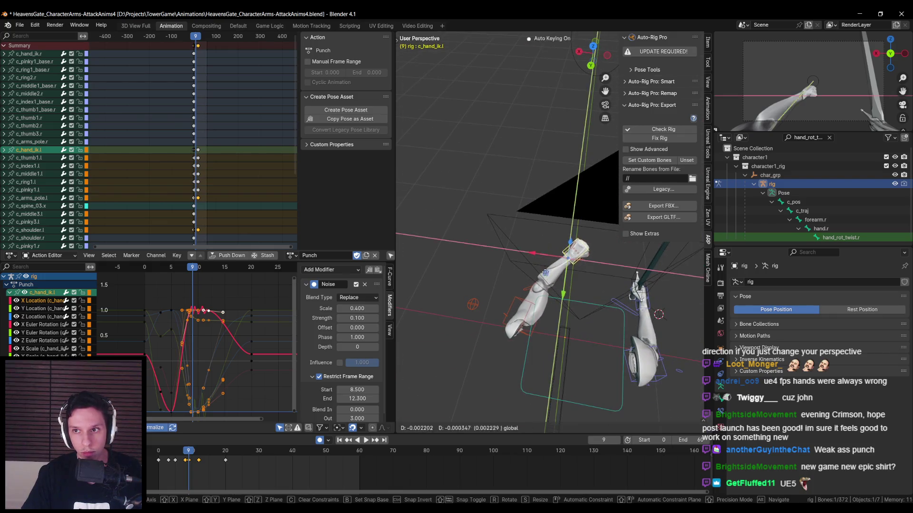
{"action": "left_click", "coordinate": [548, 261]}
{"action": "middle_click_drag", "start_coordinate": [548, 261], "coordinate": [465, 330]}
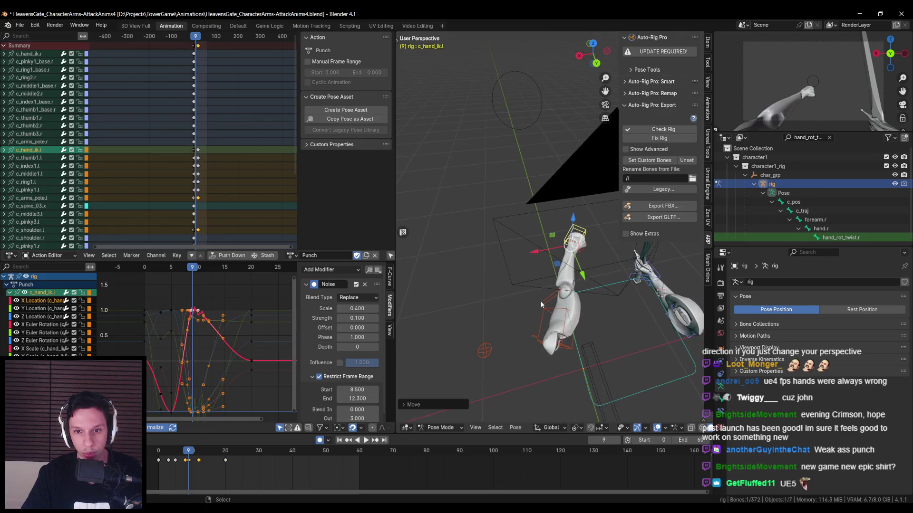
Move the c_shoulder.l control, keeping it off the Z axis.
{"action": "left_click", "coordinate": [548, 320]}
{"action": "key", "text": "g"}
{"action": "key", "text": "shift+z"}
{"action": "left_click", "coordinate": [568, 334]}
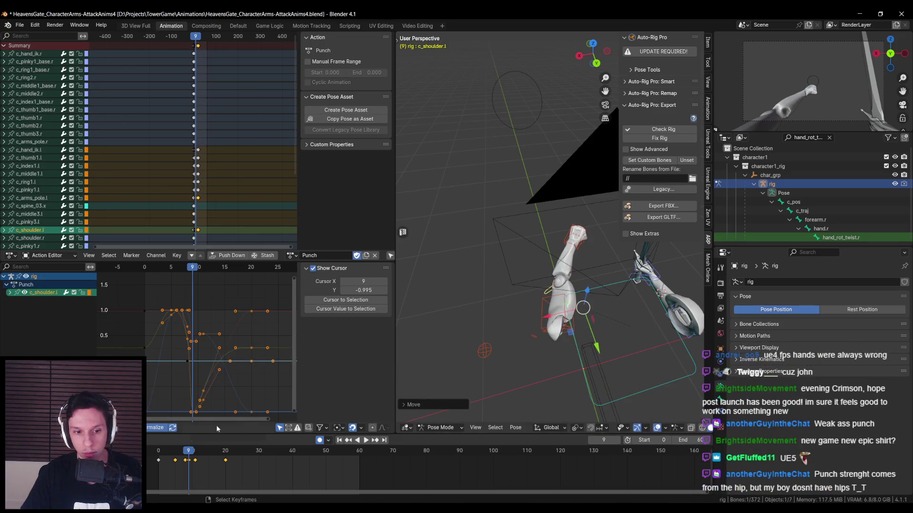
Play back the adjusted punch through frame 19 and return to the first frame.
{"action": "key", "text": "space"}
{"action": "left_click", "coordinate": [185, 455]}
{"action": "mouse_move", "coordinate": [186, 455]}
{"action": "left_mouse_down"}
{"action": "mouse_move", "coordinate": [222, 453]}
{"action": "mouse_move", "coordinate": [153, 455]}
{"action": "left_mouse_up"}
{"action": "left_click", "coordinate": [367, 441]}
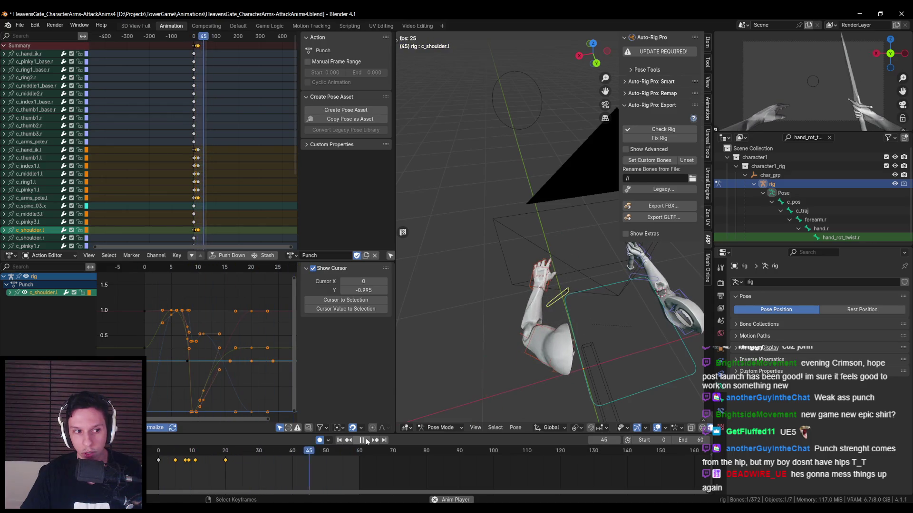
{"action": "left_click", "coordinate": [367, 440]}
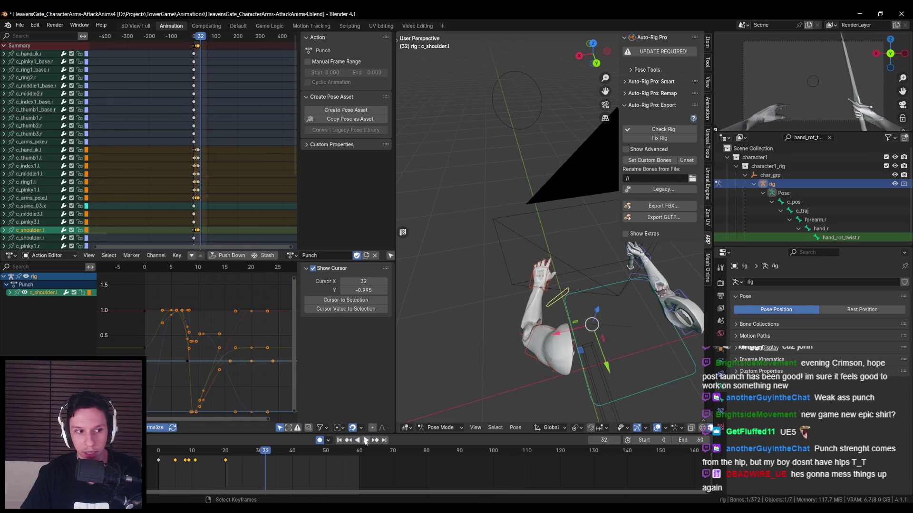
{"action": "key", "text": "shift+Left"}
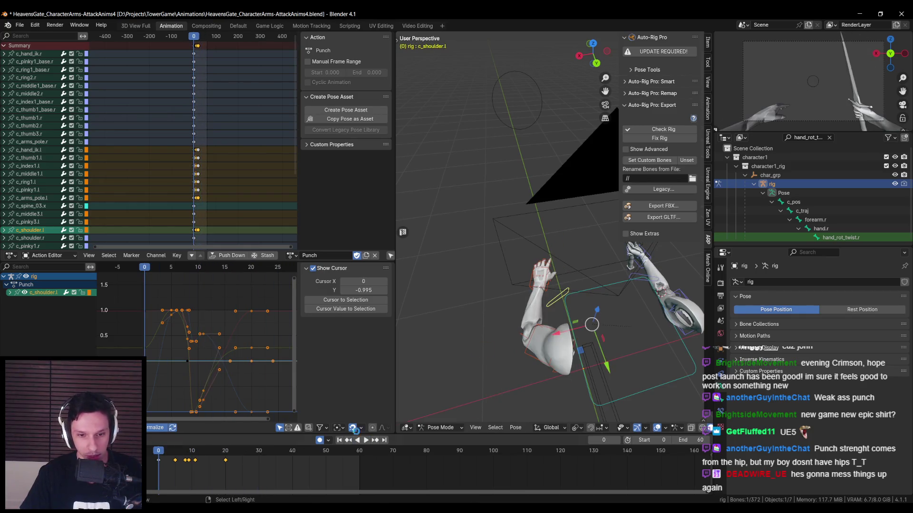
Set the animation end frame to 20 and save the blend file.
{"action": "key", "text": "ctrl+s"}
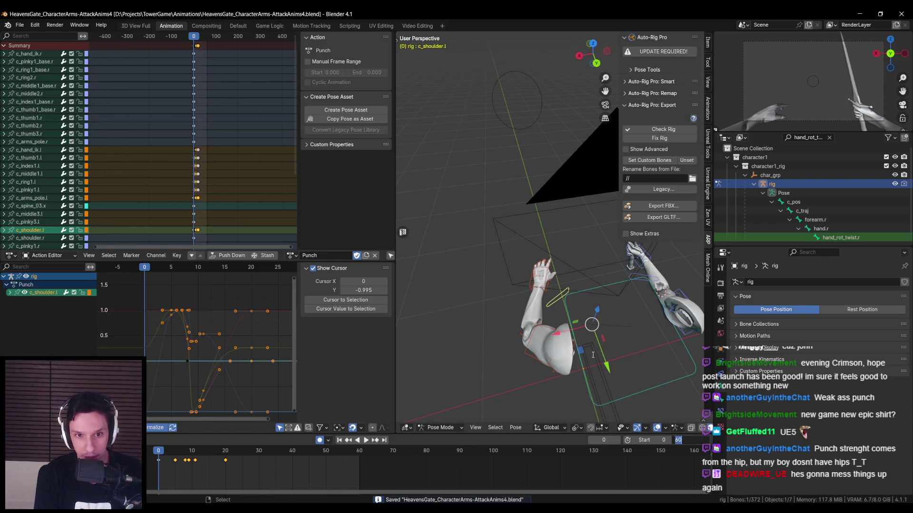
{"action": "key", "text": "Return"}
{"action": "left_click", "coordinate": [291, 255]}
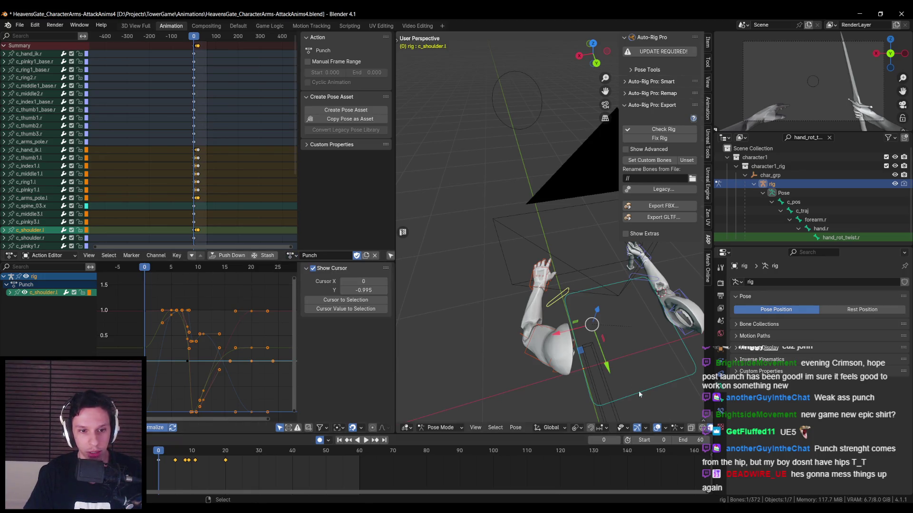
{"action": "type", "text": "20"}
{"action": "key", "text": "Return"}
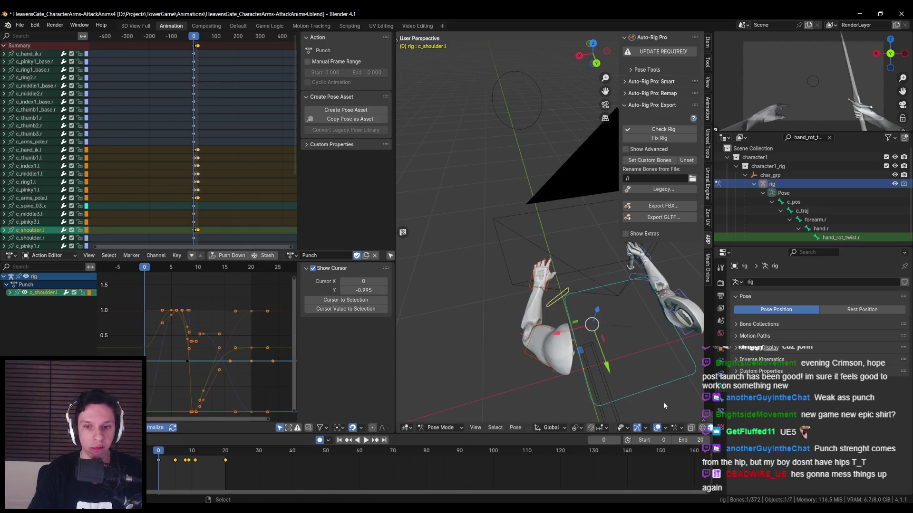
{"action": "middle_click_drag", "start_coordinate": [559, 309], "coordinate": [556, 302]}
{"action": "key", "text": "ctrl+s"}
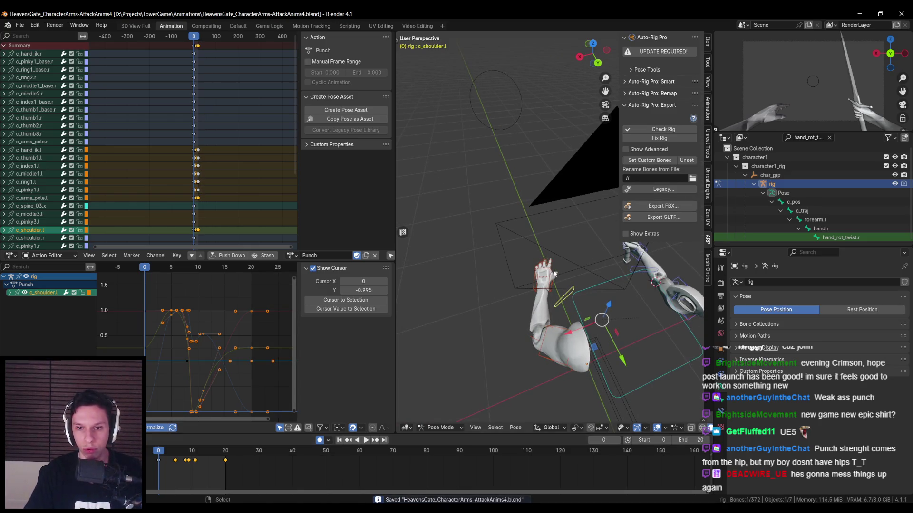
Export the punch as AS_Character_Punch-Light.fbx and return to Unreal.
{"action": "left_click", "coordinate": [662, 209]}
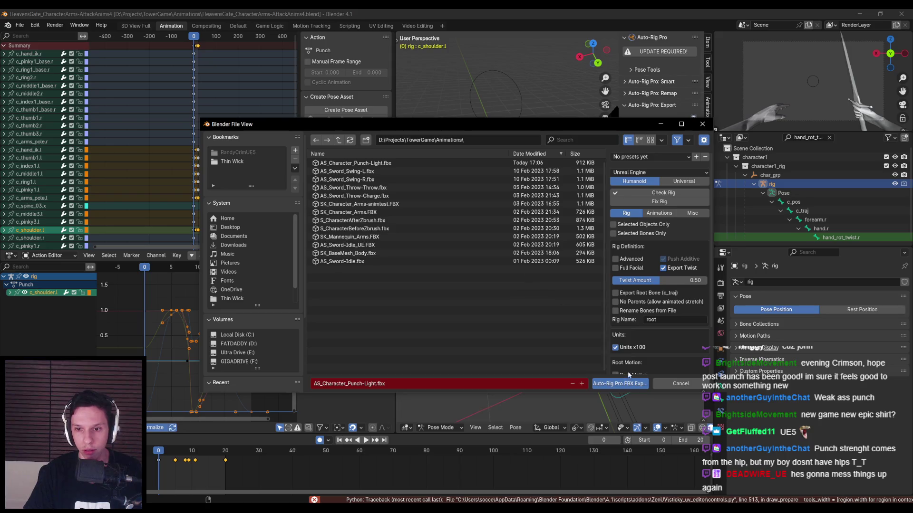
{"action": "left_click", "coordinate": [620, 384]}
{"action": "key", "text": "alt+Tab"}
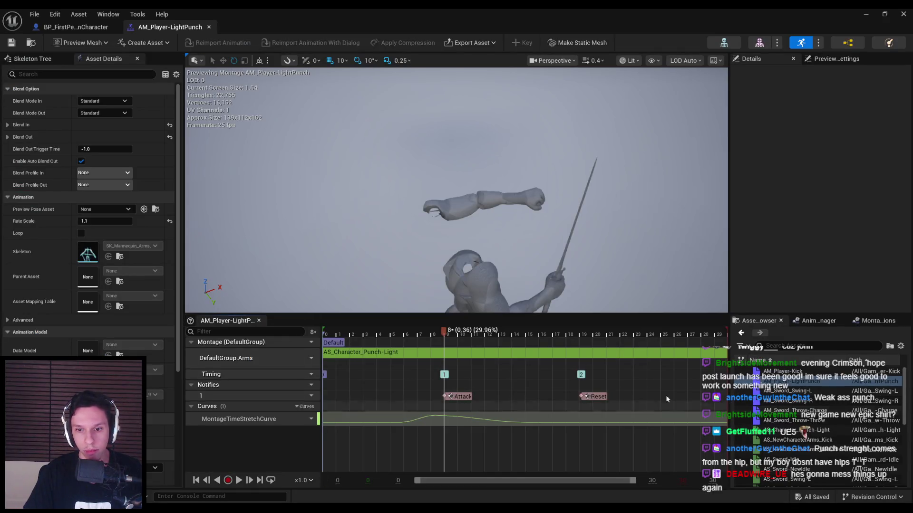
Reimport AS_Character_Punch-Light from the updated FBX, preview it, and dismiss Blender's export message.
{"action": "left_click", "coordinate": [789, 431]}
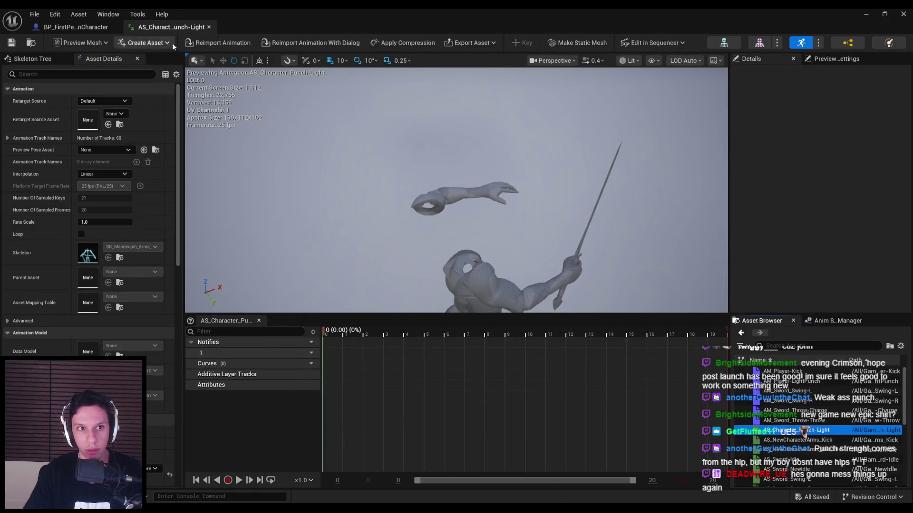
{"action": "left_click", "coordinate": [199, 43]}
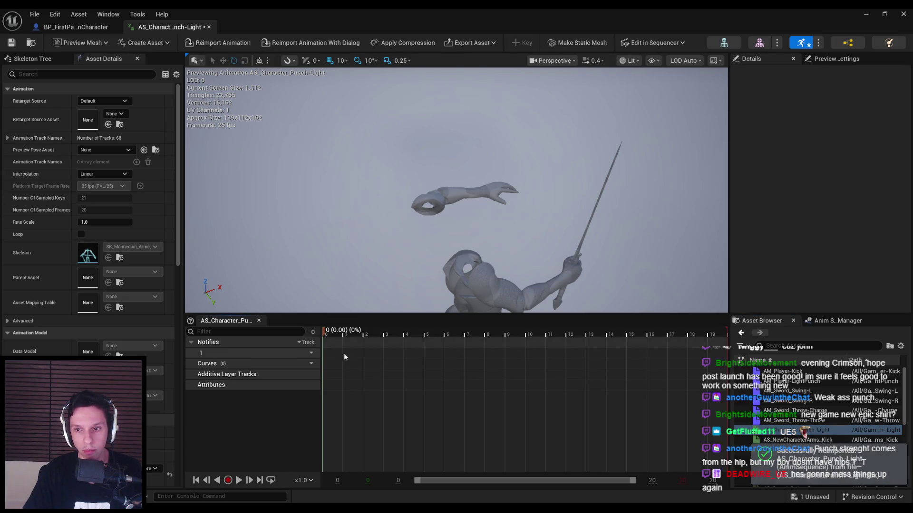
{"action": "left_click", "coordinate": [238, 480]}
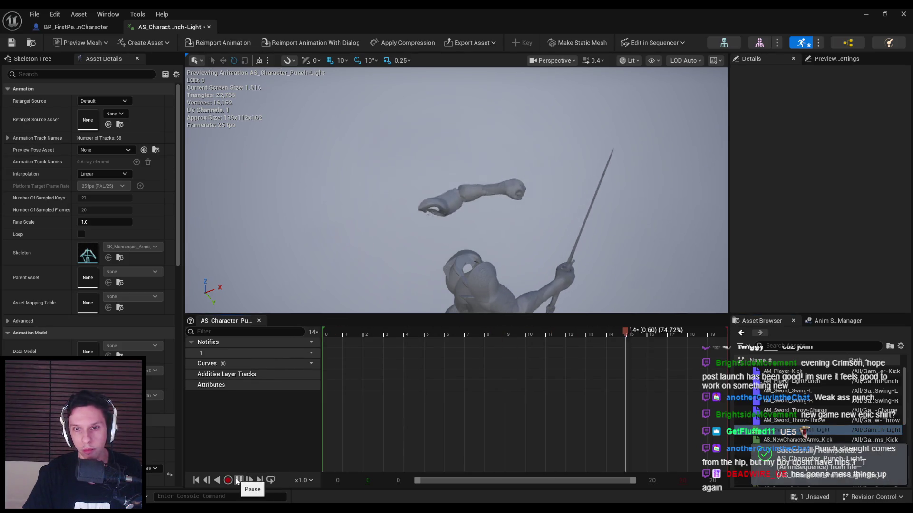
{"action": "left_click", "coordinate": [238, 480]}
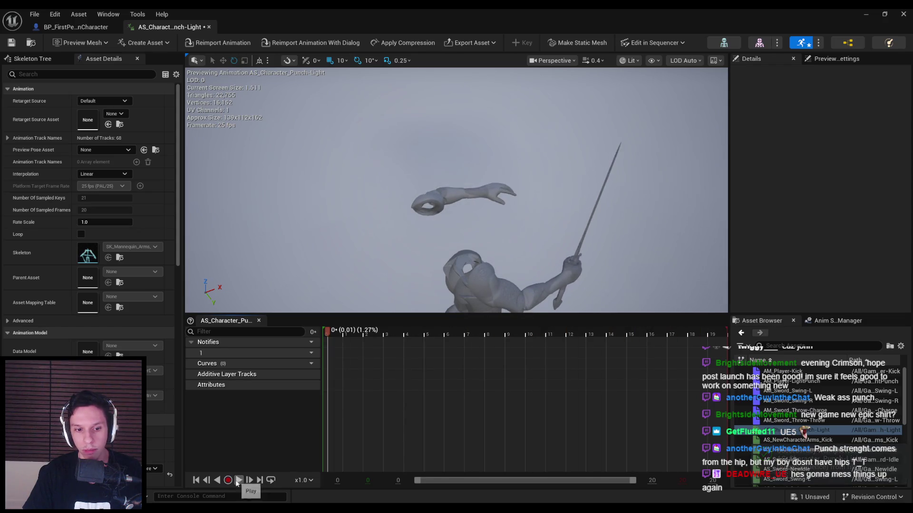
{"action": "key", "text": "alt+Tab"}
{"action": "left_click", "coordinate": [602, 407]}
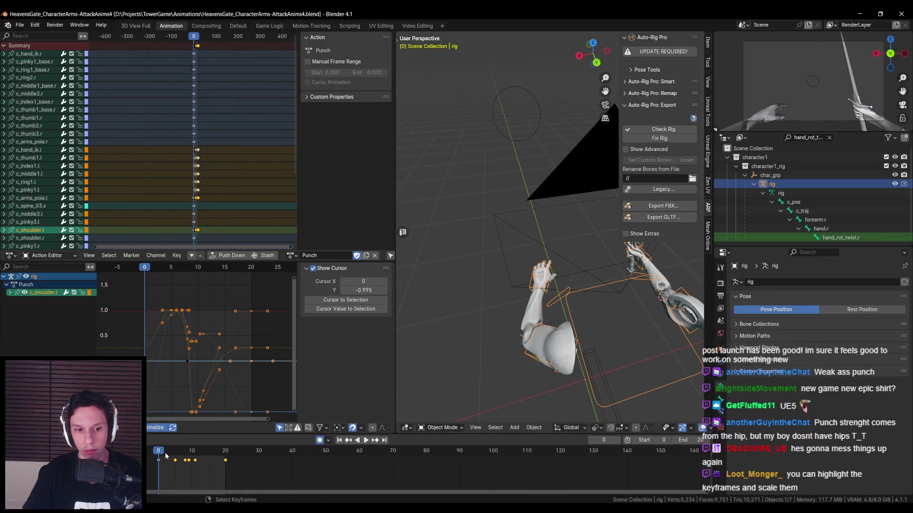
Play the punch in Blender, then start the AS_Character_Punch-Light preview in Unreal.
{"action": "key", "text": "space"}
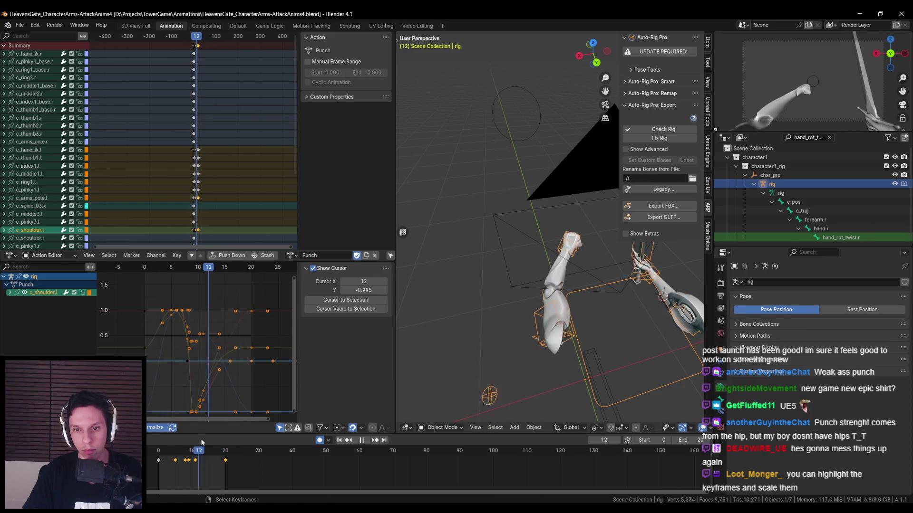
{"action": "key", "text": "Escape"}
{"action": "mouse_move", "coordinate": [317, 492]}
{"action": "left_click", "coordinate": [319, 447]}
{"action": "left_click", "coordinate": [241, 481]}
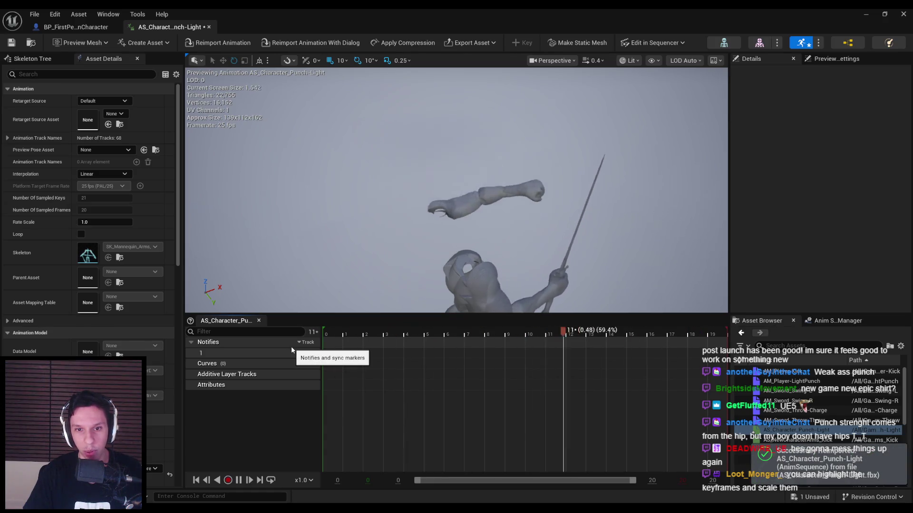
Save the punch animation, set AM_Player-LightPunch's Rate Scale to 1.05, and open the montage picker.
{"action": "left_click", "coordinate": [239, 481]}
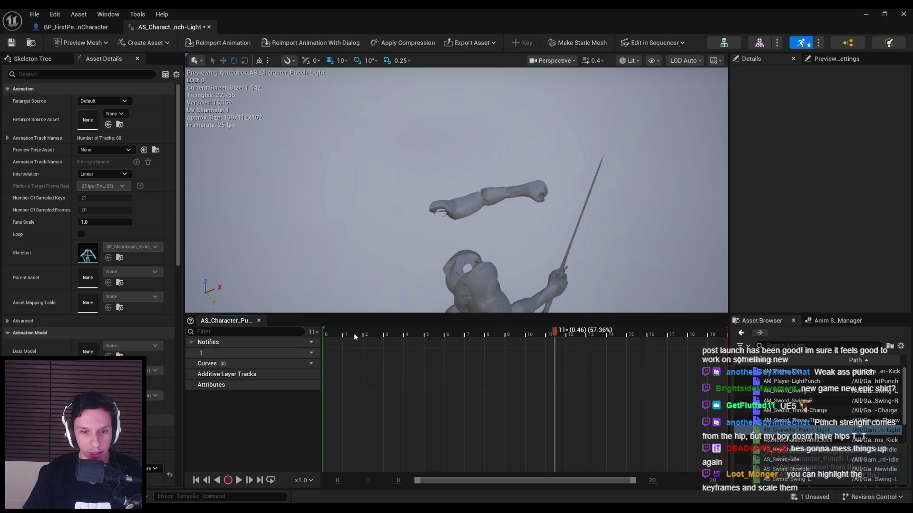
{"action": "key", "text": "ctrl+s"}
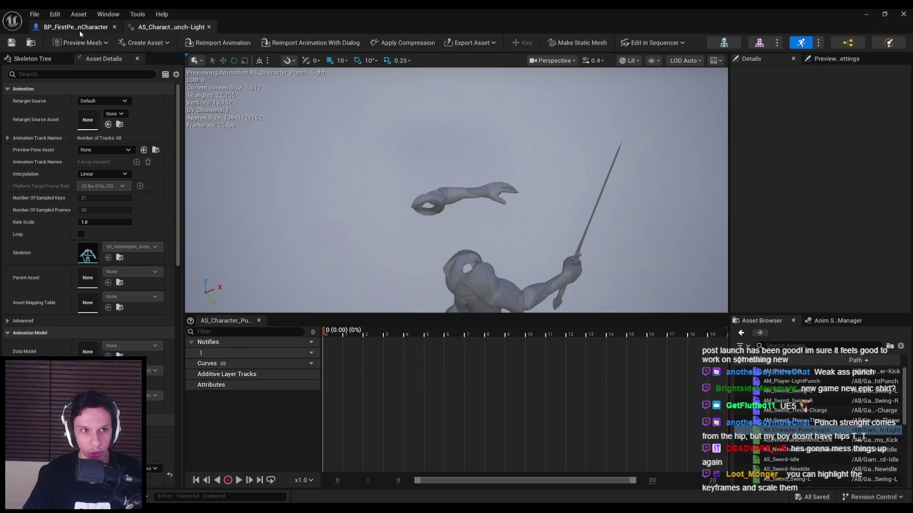
{"action": "double_click", "coordinate": [778, 379]}
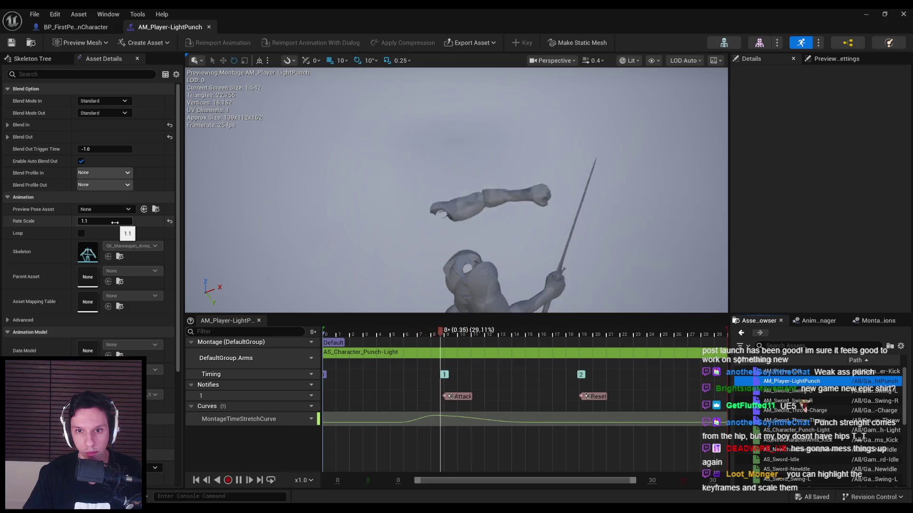
{"action": "left_click_drag", "start_coordinate": [114, 222], "coordinate": [55, 222]}
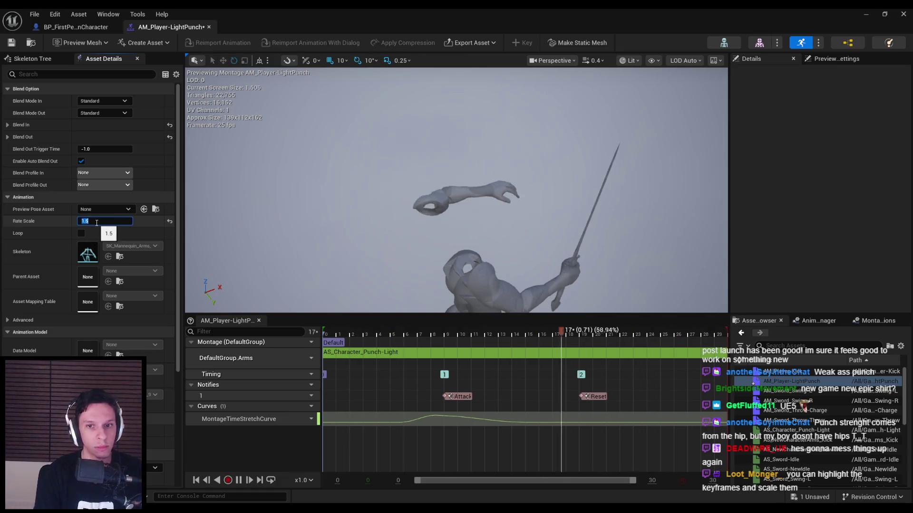
{"action": "type", "text": "1.05"}
{"action": "key", "text": "ctrl+s"}
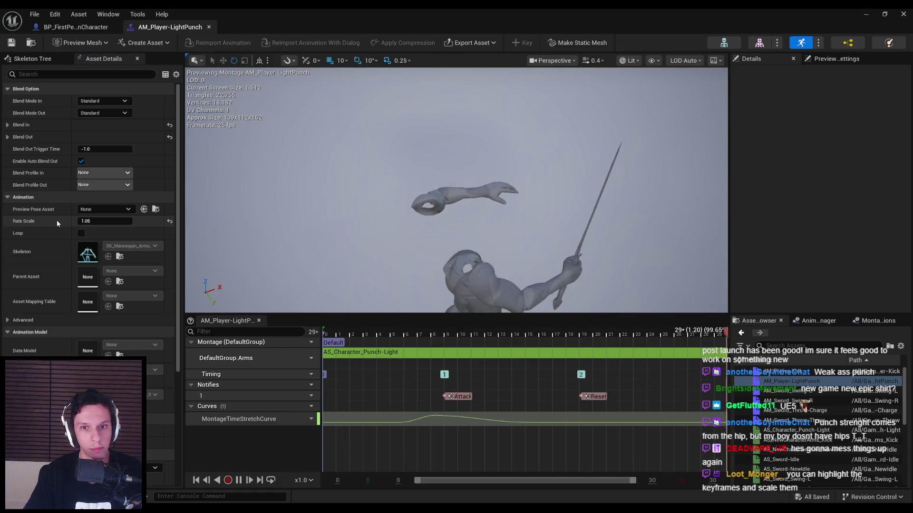
{"action": "left_click", "coordinate": [122, 29]}
{"action": "left_click", "coordinate": [479, 217]}
{"action": "type", "text": "punch"}
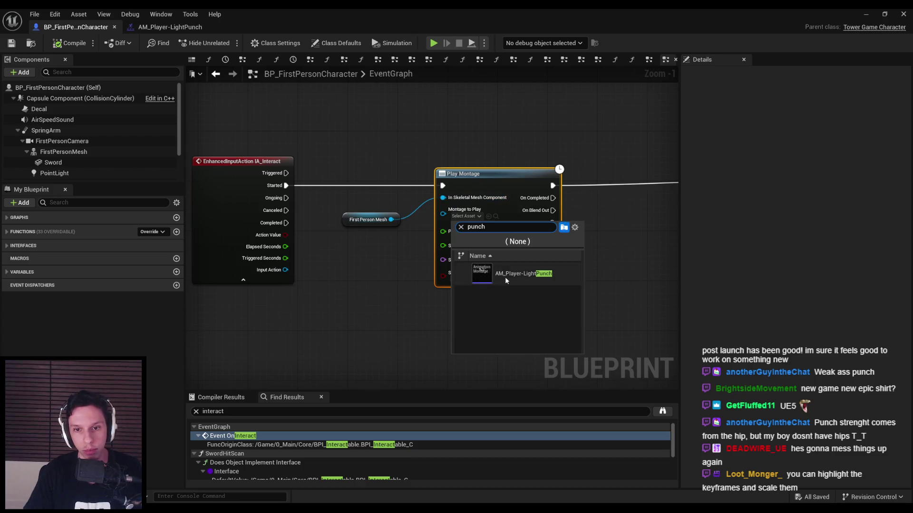
Set the Play Montage node's montage to AM_Player-LightPunch.
{"action": "left_click", "coordinate": [518, 273]}
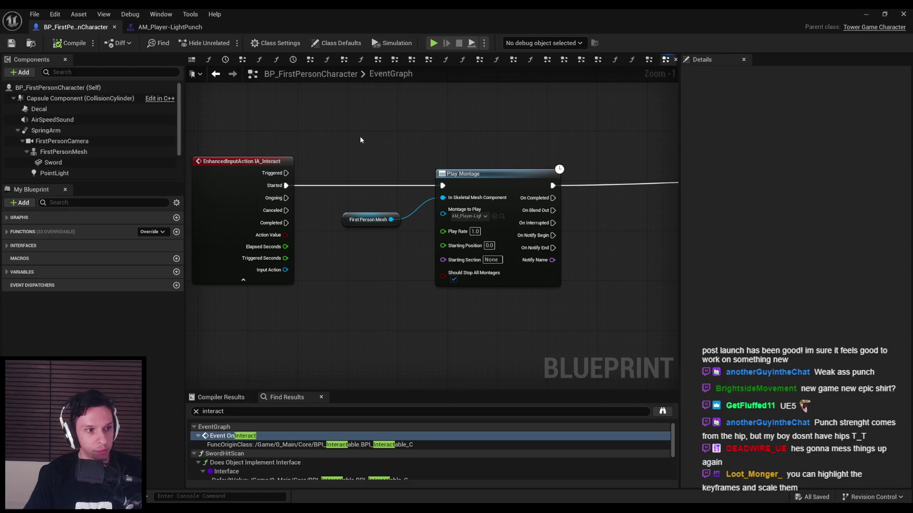
{"action": "scroll", "coordinate": [360, 139], "scroll_direction": "down", "scroll_amount": 1}
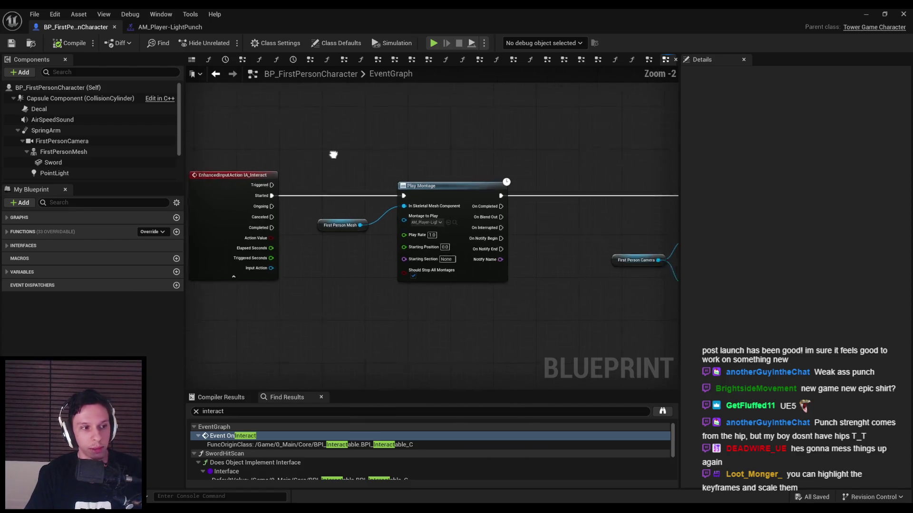
{"action": "scroll", "coordinate": [353, 164], "scroll_direction": "down", "scroll_amount": 1}
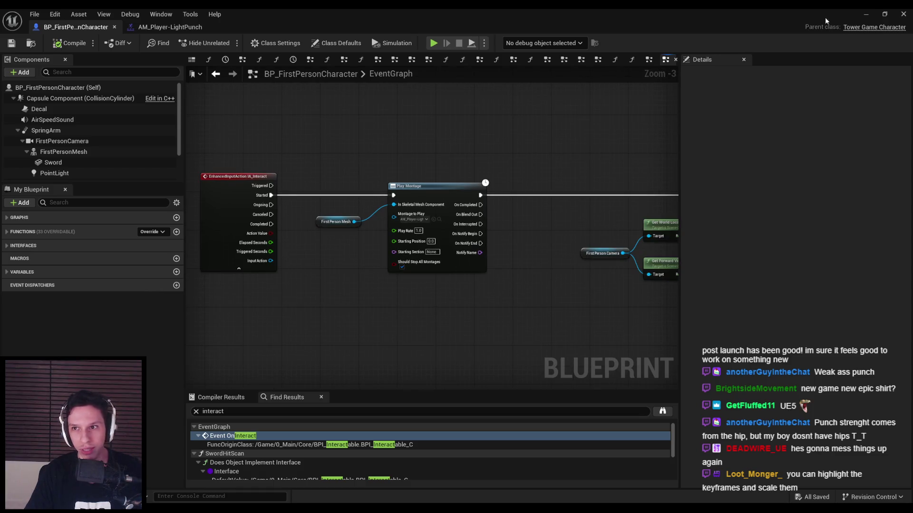
Play-test the level with seven punches, then return to the character blueprint.
{"action": "key", "text": "alt+Tab"}
{"action": "left_click", "coordinate": [224, 42]}
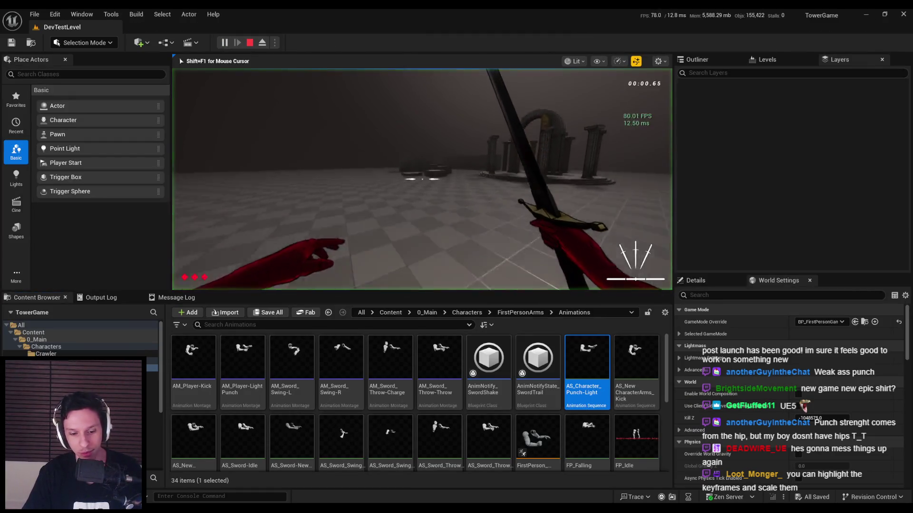
{"action": "key", "text": "F11"}
{"action": "left_click", "coordinate": [456, 257]}
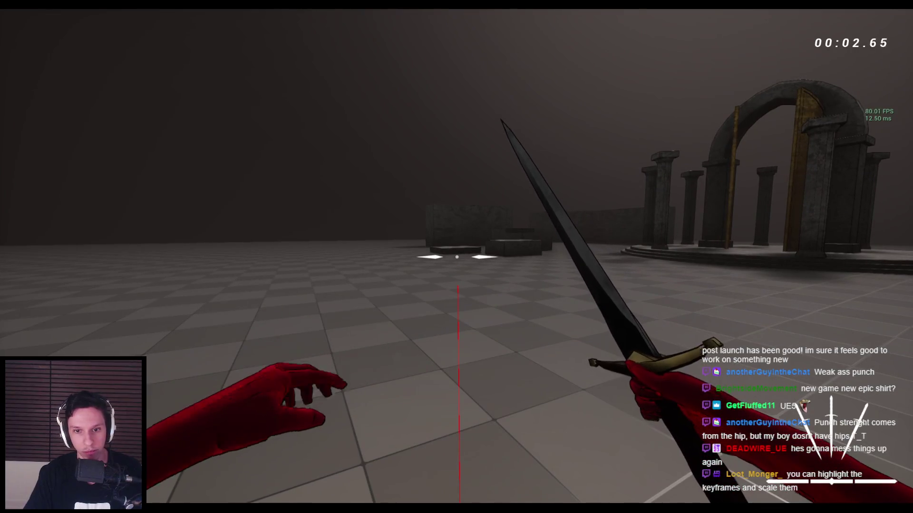
{"action": "left_click", "coordinate": [456, 257]}
{"action": "left_click", "coordinate": [456, 256]}
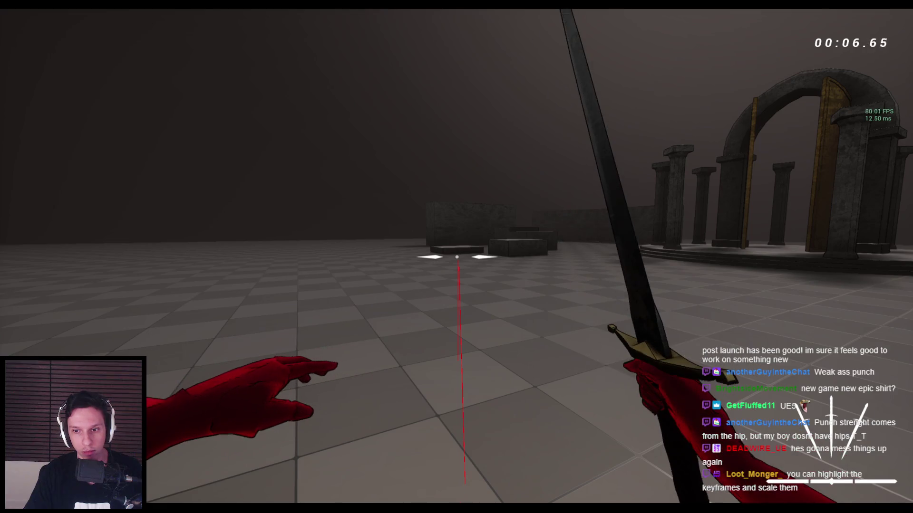
{"action": "left_click", "coordinate": [456, 257]}
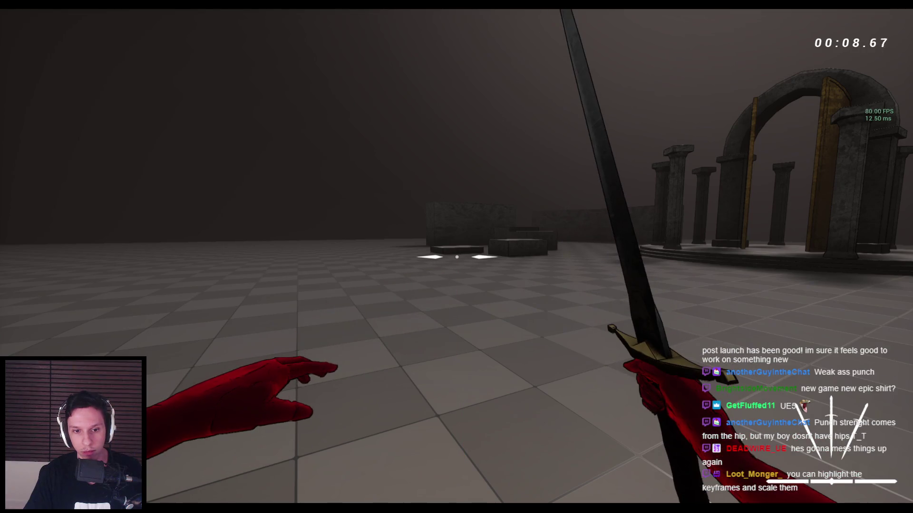
{"action": "left_click", "coordinate": [456, 256]}
{"action": "left_click", "coordinate": [456, 256]}
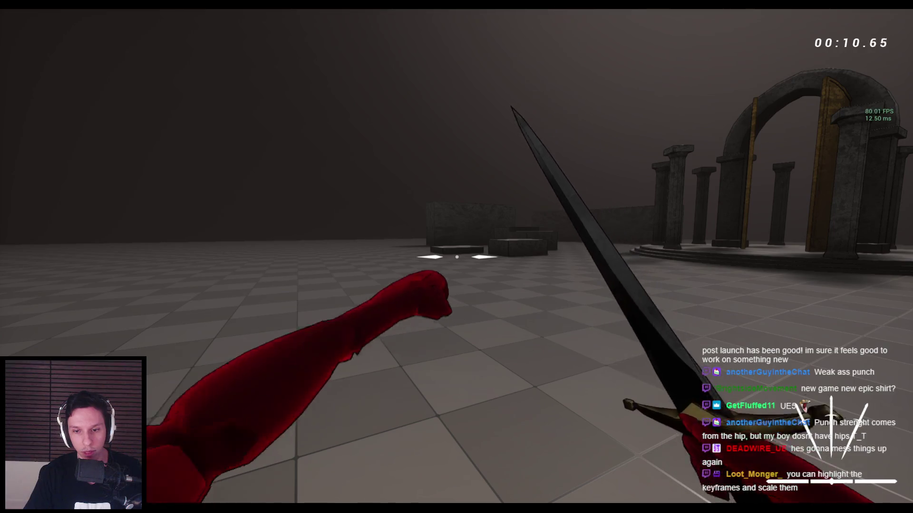
{"action": "left_click", "coordinate": [456, 257]}
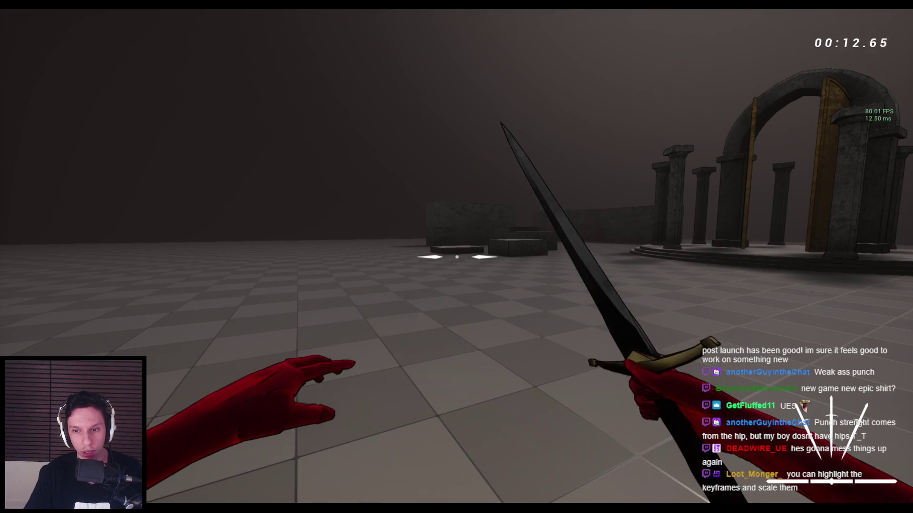
{"action": "key", "text": "Escape"}
{"action": "left_click", "coordinate": [326, 494]}
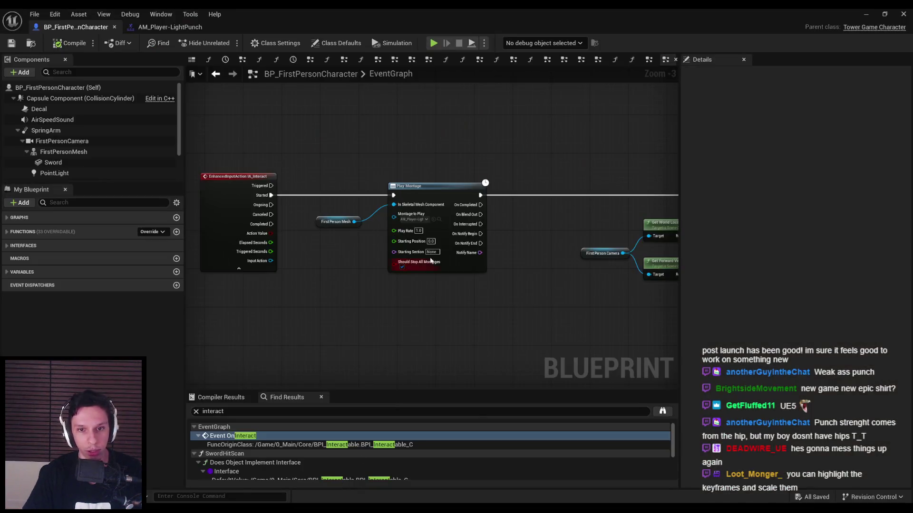
Set the AM_Player-LightPunch segment end time to 0.8 and save.
{"action": "left_click", "coordinate": [180, 28]}
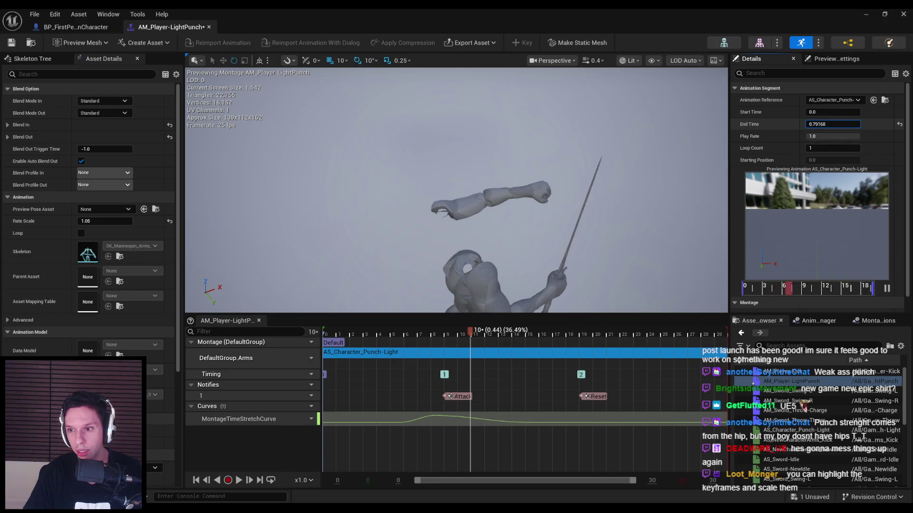
{"action": "left_click_drag", "start_coordinate": [831, 124], "coordinate": [830, 124]}
{"action": "type", "text": "0.8"}
{"action": "key", "text": "ctrl+s"}
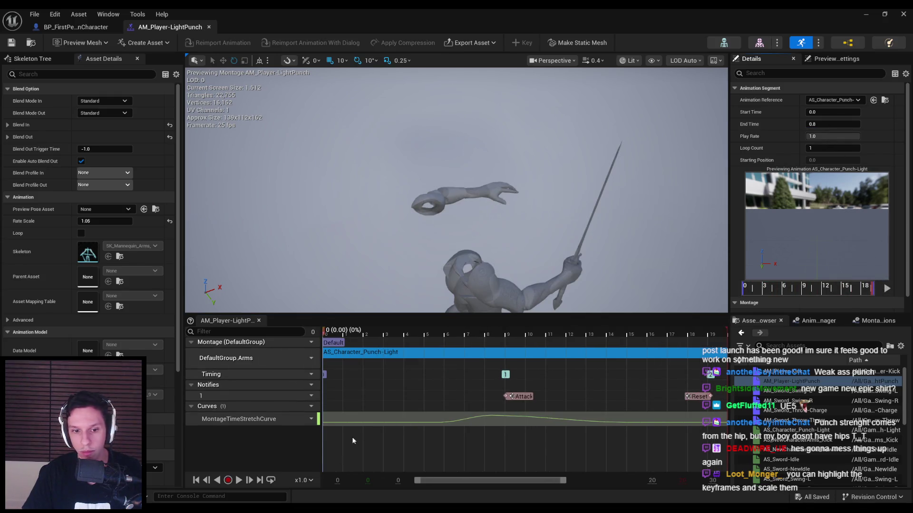
Move the Attack notify earlier to about frame 8.5 and preview the montage.
{"action": "left_click", "coordinate": [393, 337]}
{"action": "left_click_drag", "start_coordinate": [394, 340], "coordinate": [499, 339]}
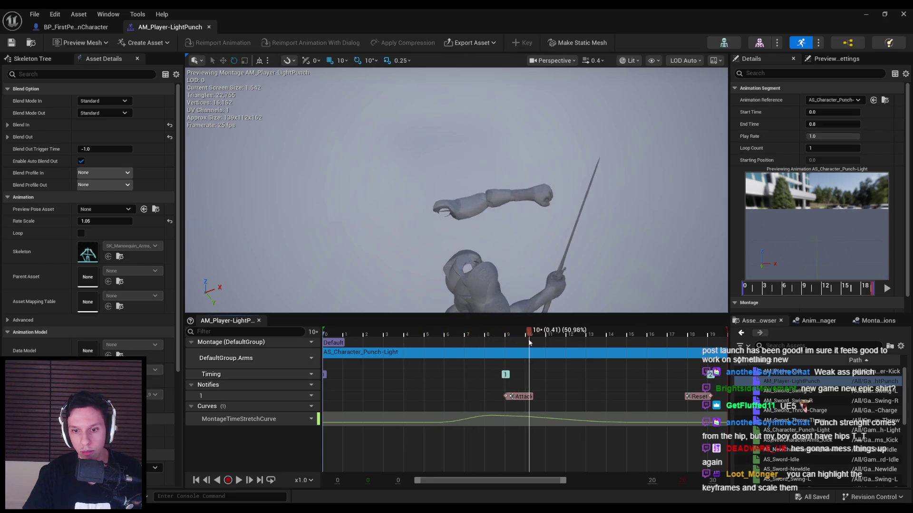
{"action": "left_click_drag", "start_coordinate": [507, 397], "coordinate": [485, 397]}
{"action": "mouse_move", "coordinate": [492, 335]}
{"action": "left_mouse_down"}
{"action": "mouse_move", "coordinate": [452, 336]}
{"action": "mouse_move", "coordinate": [499, 335]}
{"action": "mouse_move", "coordinate": [514, 346]}
{"action": "left_mouse_up"}
{"action": "key", "text": "space"}
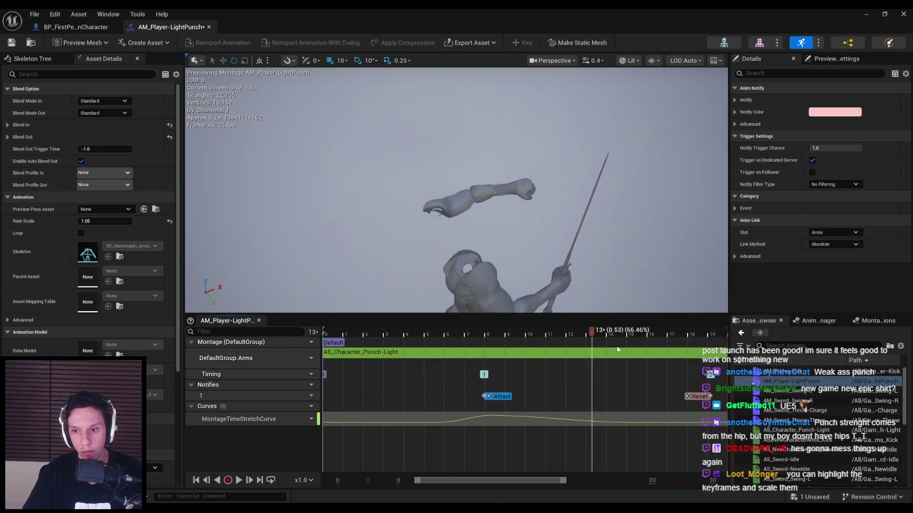
{"action": "left_click", "coordinate": [865, 14]}
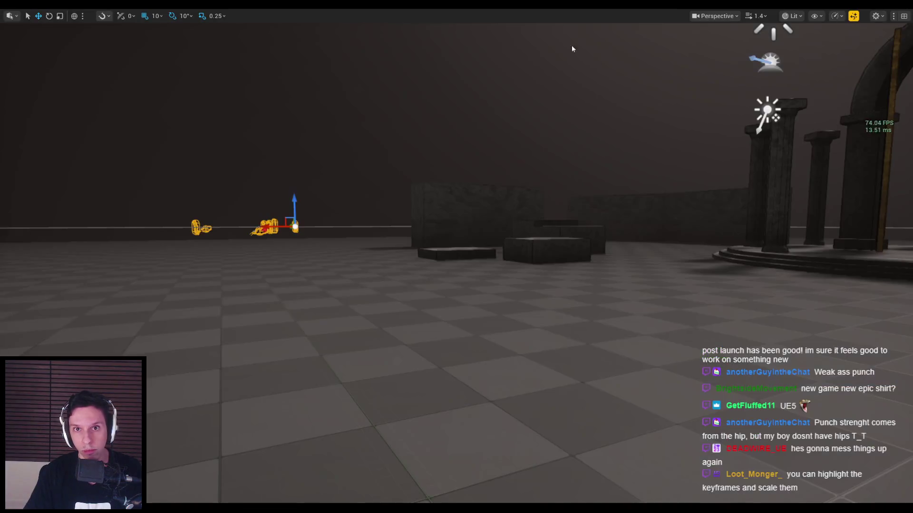
Play-test the revised punch timing with four punches, then stop and switch to Blender.
{"action": "key", "text": "alt+p"}
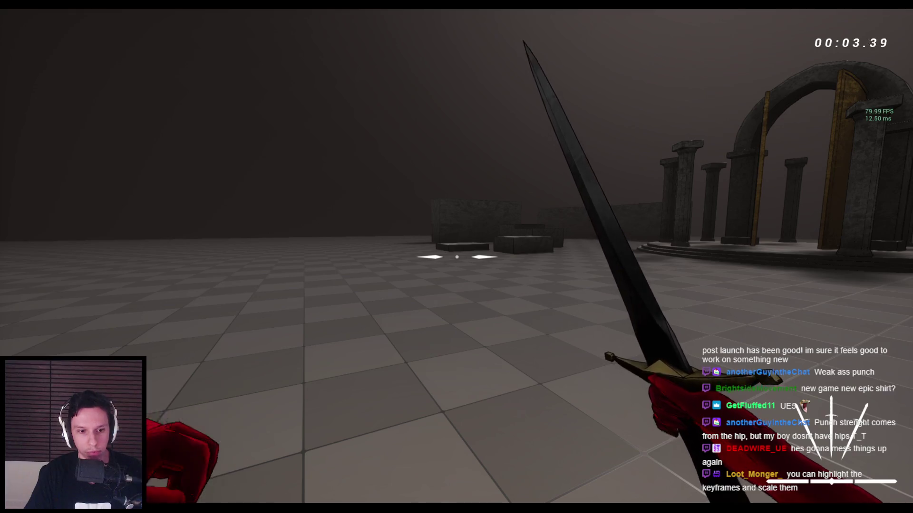
{"action": "left_click", "coordinate": [456, 257]}
{"action": "left_click", "coordinate": [456, 257]}
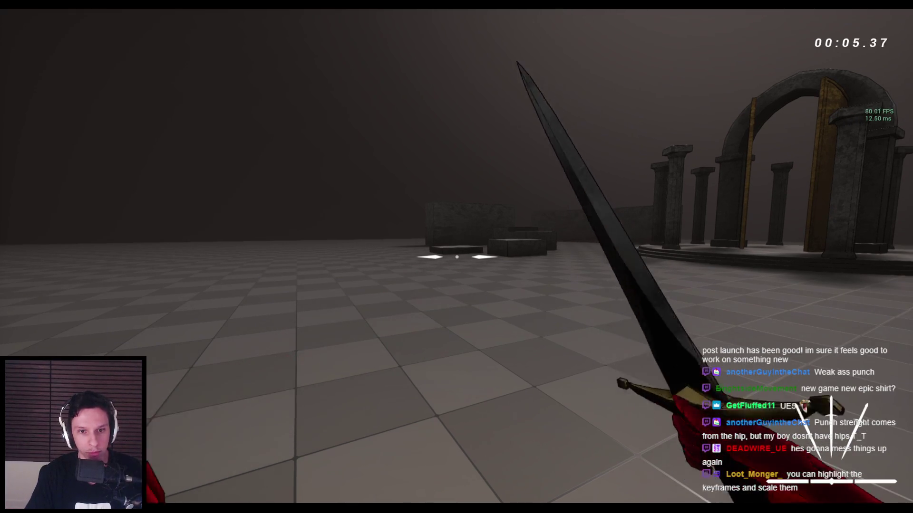
{"action": "left_click", "coordinate": [456, 257]}
{"action": "left_click", "coordinate": [457, 256]}
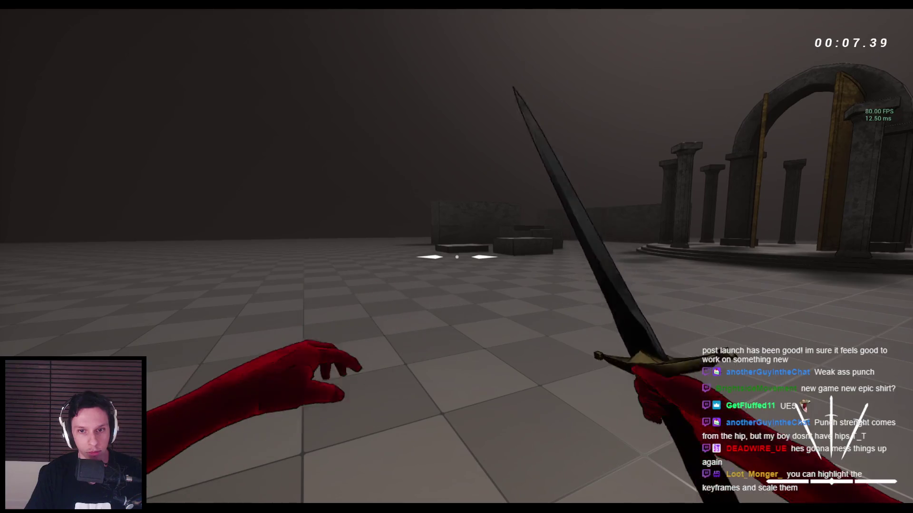
{"action": "key", "text": "Escape"}
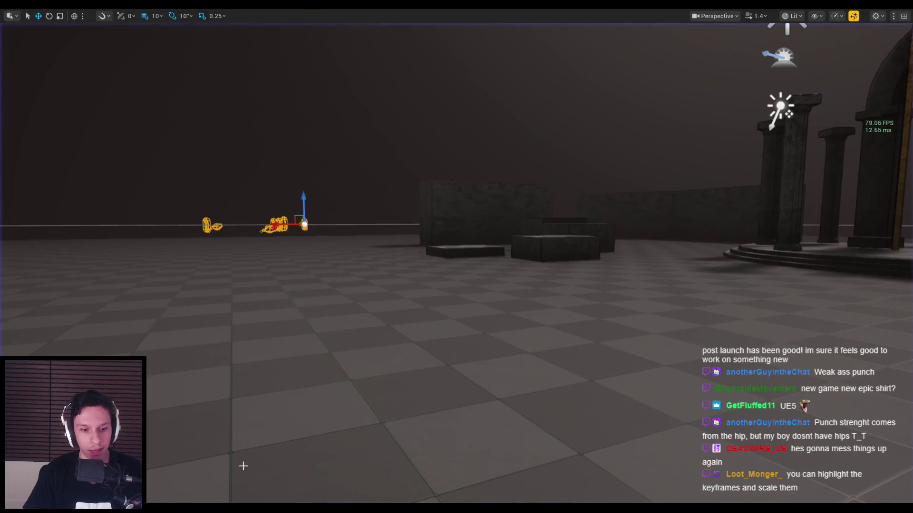
{"action": "key", "text": "alt+Tab"}
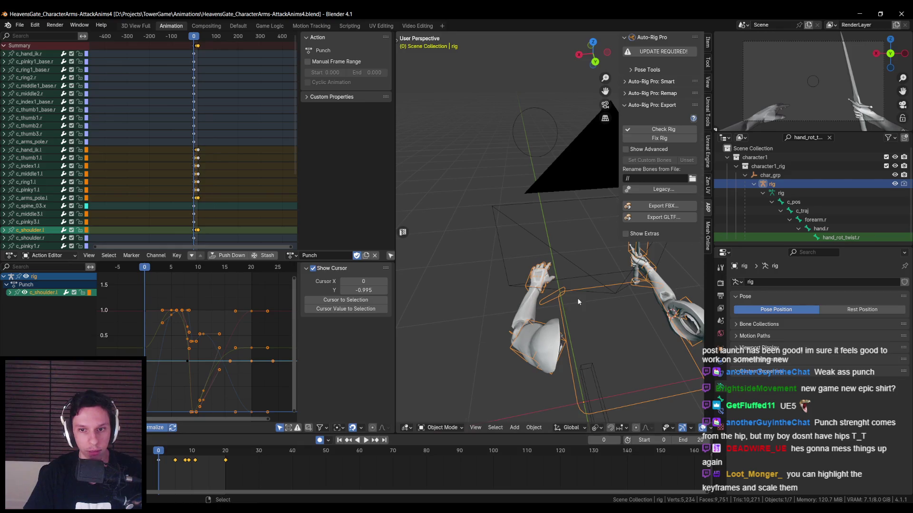
Raise the c_hand_ik.l control along Z and replay the punch from frame 8.
{"action": "middle_click_drag", "start_coordinate": [578, 301], "coordinate": [575, 313]}
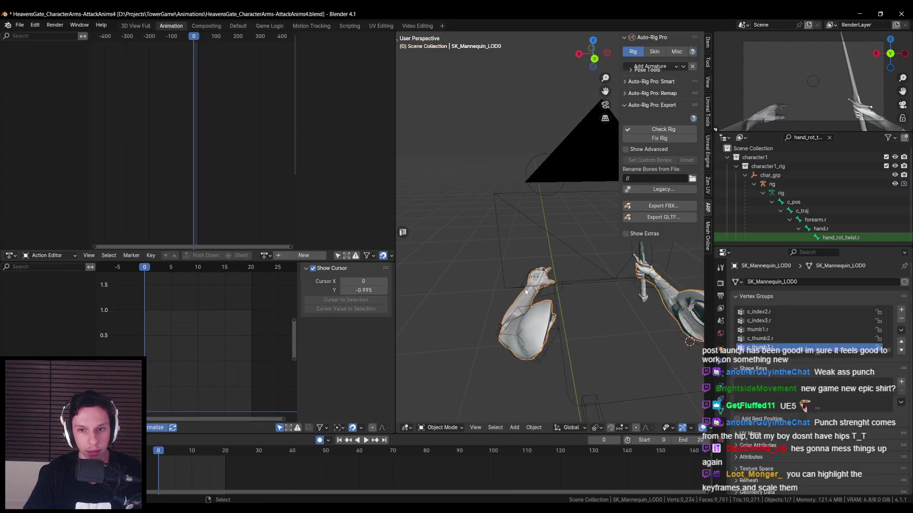
{"action": "left_click", "coordinate": [434, 417]}
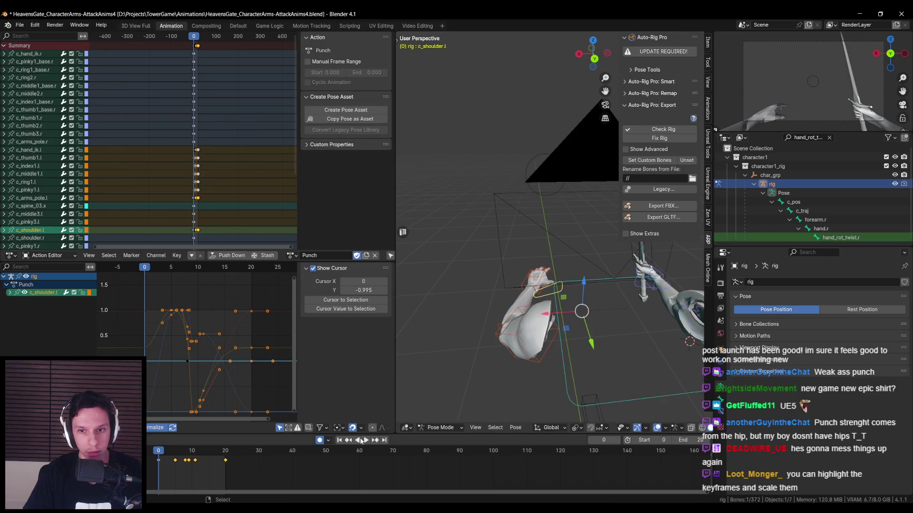
{"action": "left_click", "coordinate": [525, 275]}
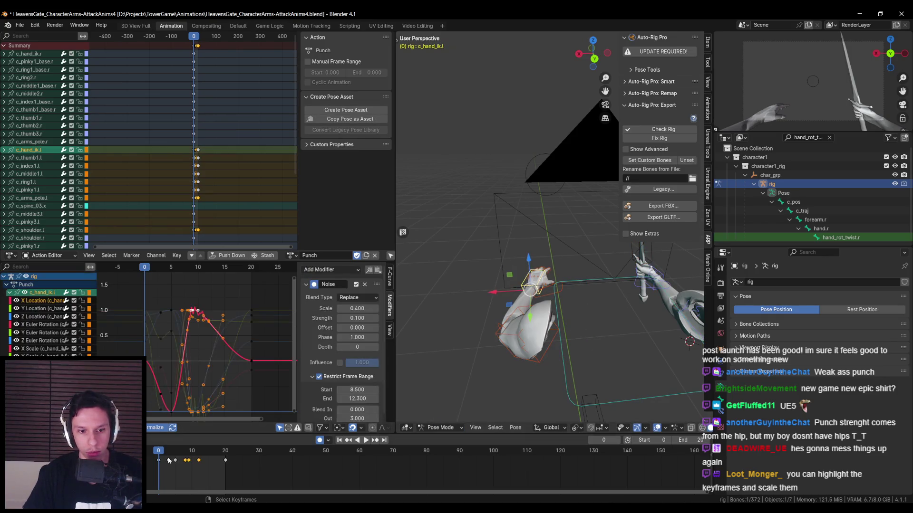
{"action": "key", "text": "space"}
{"action": "key", "text": "space"}
{"action": "scroll", "coordinate": [514, 301], "scroll_direction": "up", "scroll_amount": 3}
{"action": "key", "text": "g"}
{"action": "key", "text": "z"}
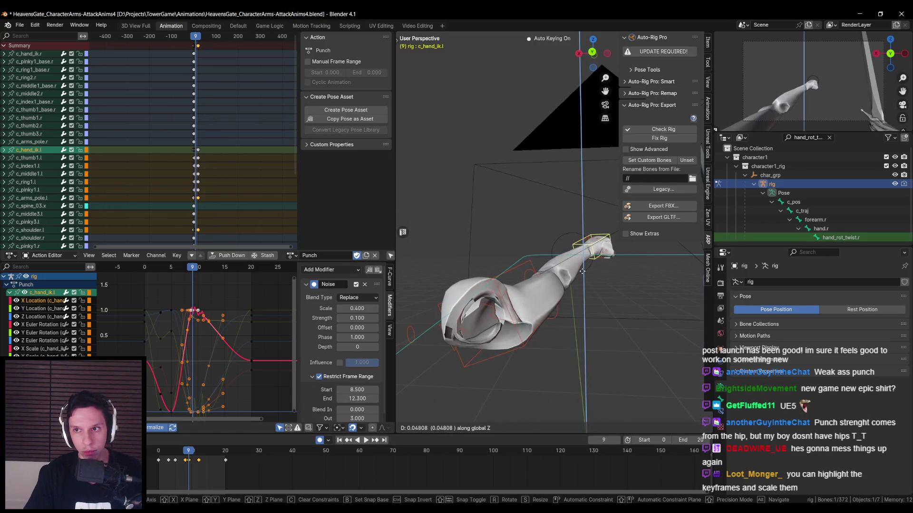
{"action": "left_click", "coordinate": [581, 271]}
{"action": "left_click", "coordinate": [185, 452]}
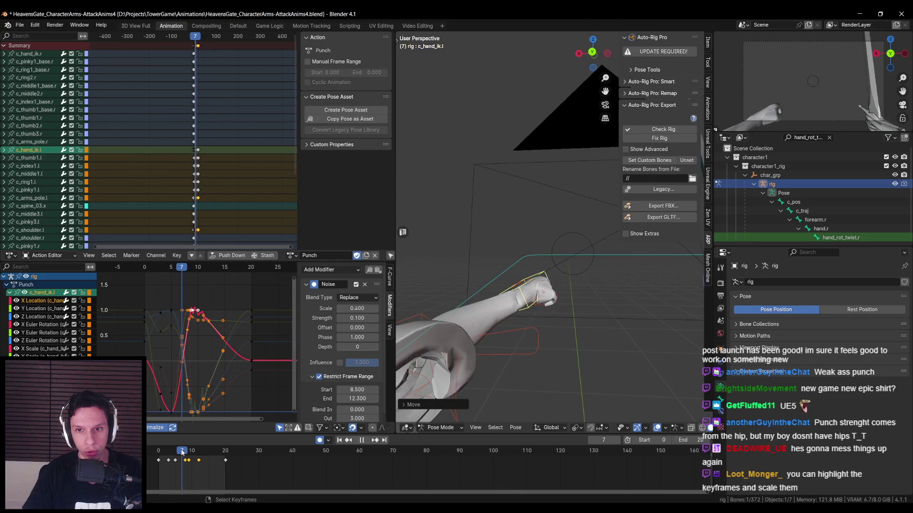
{"action": "key", "text": "space"}
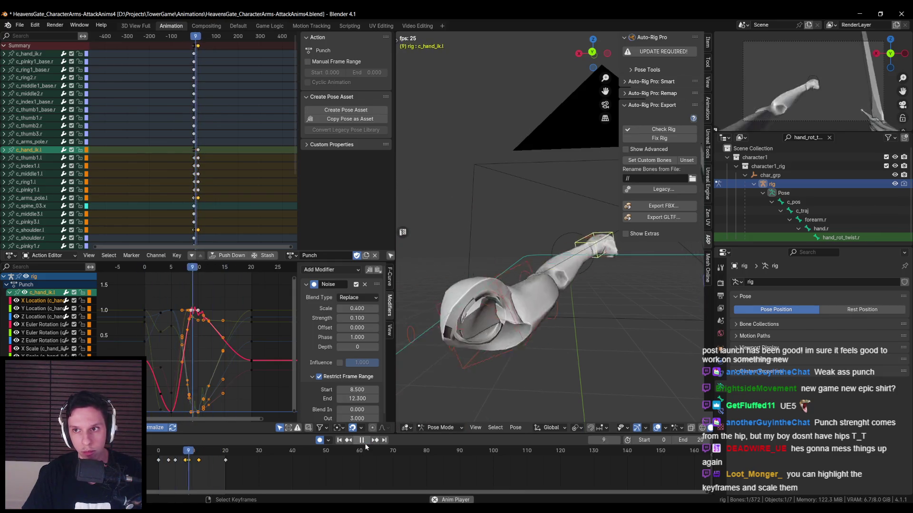
{"action": "scroll", "coordinate": [554, 341], "scroll_direction": "down", "scroll_amount": 5}
{"action": "key", "text": "space"}
Save and re-export the punch as AS_Character_Punch-Light.fbx, then return to Unreal.
{"action": "key", "text": "ctrl+s"}
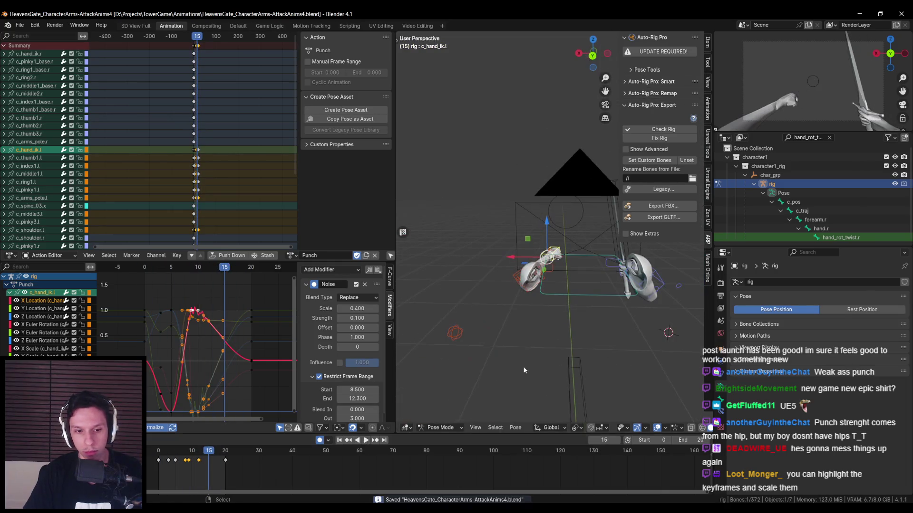
{"action": "left_click", "coordinate": [654, 206]}
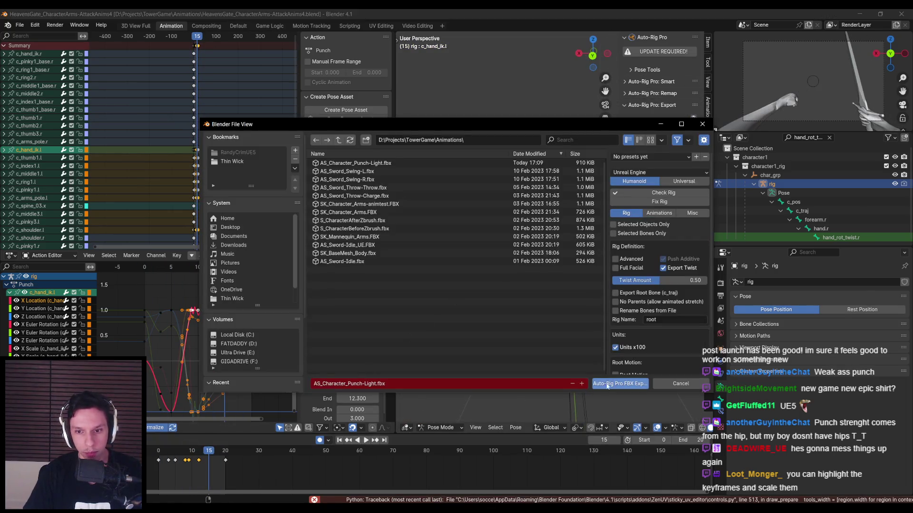
{"action": "left_click", "coordinate": [603, 386]}
{"action": "mouse_move", "coordinate": [276, 512]}
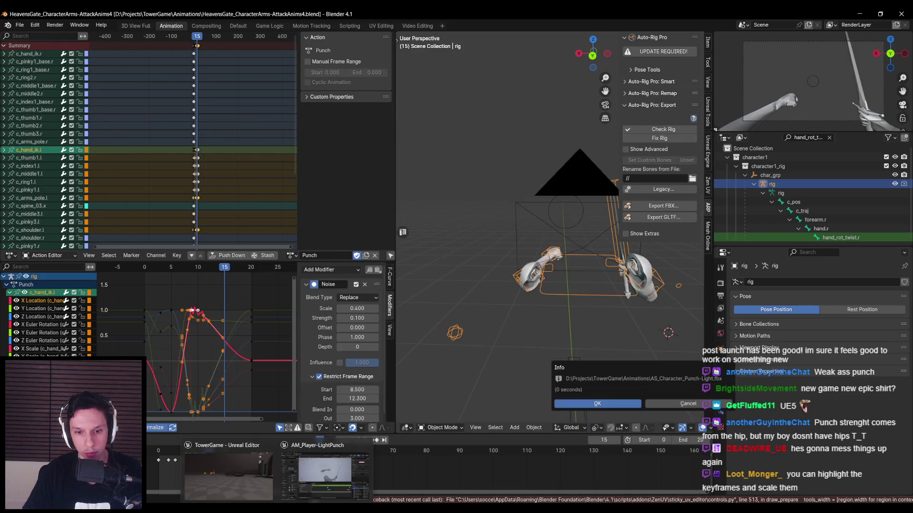
{"action": "left_click", "coordinate": [597, 403]}
{"action": "left_click", "coordinate": [320, 474]}
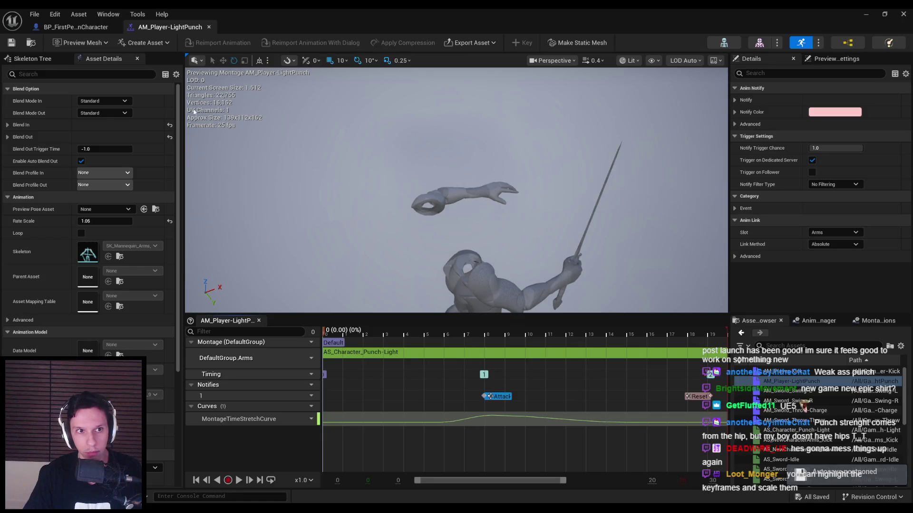
Reimport AS_Character_Punch-Light from the updated FBX and test a few punches in play.
{"action": "double_click", "coordinate": [796, 429]}
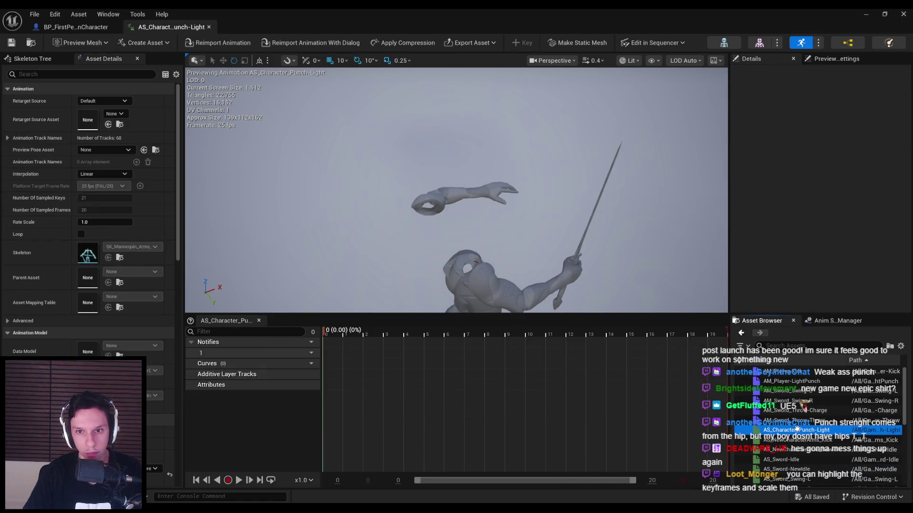
{"action": "left_click", "coordinate": [201, 46]}
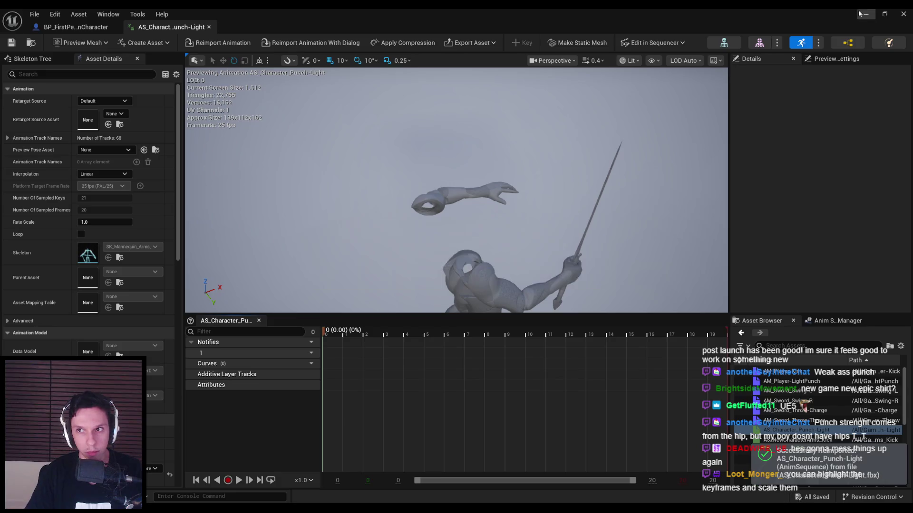
{"action": "key", "text": "alt+p"}
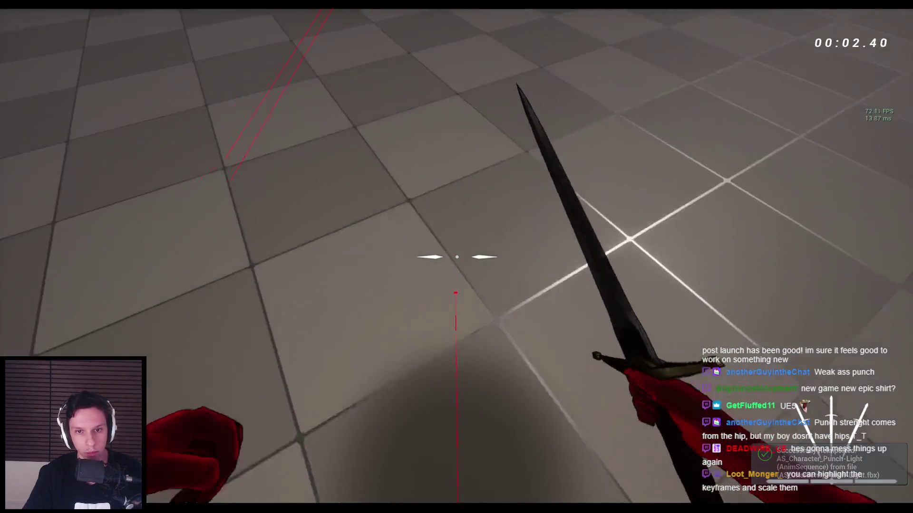
{"action": "left_click", "coordinate": [456, 256]}
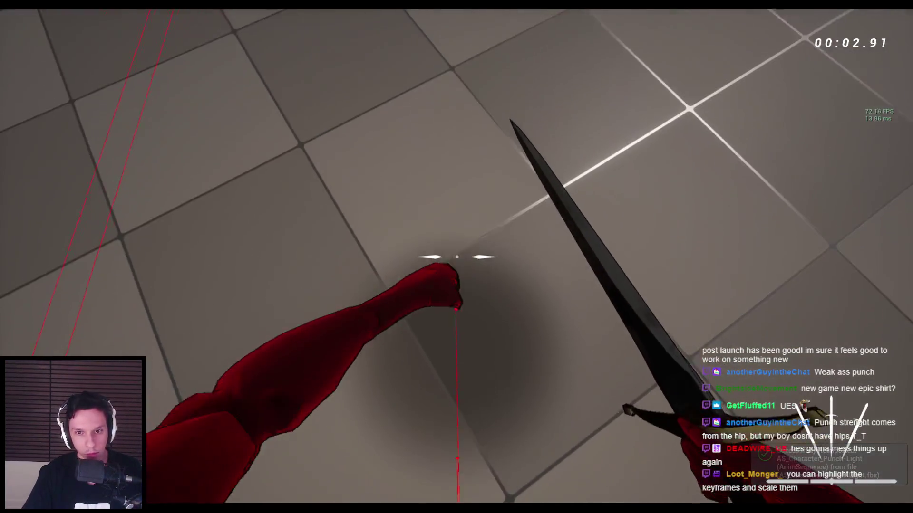
{"action": "left_click", "coordinate": [457, 257]}
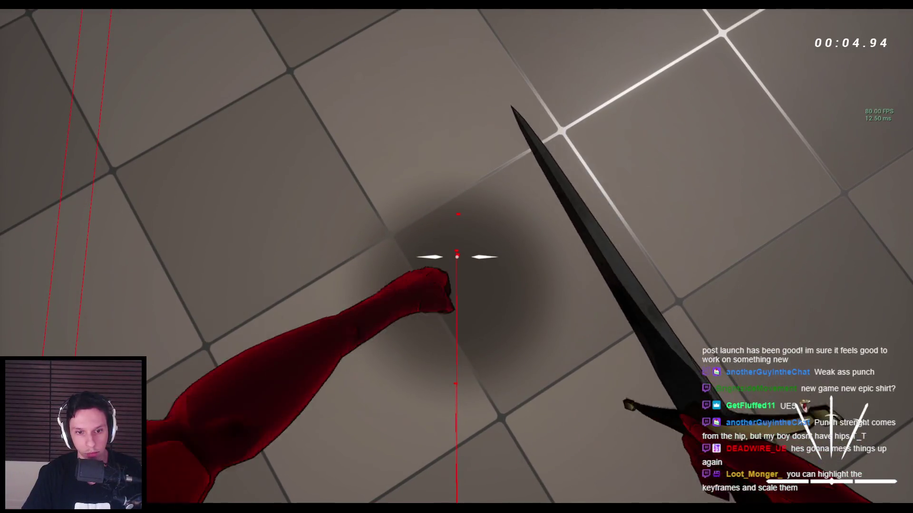
{"action": "left_click", "coordinate": [456, 257]}
Walk and jump toward the pillar platform, punching and swinging the sword at the stone block.
{"action": "left_click", "coordinate": [456, 257]}
{"action": "key", "text": "w"}
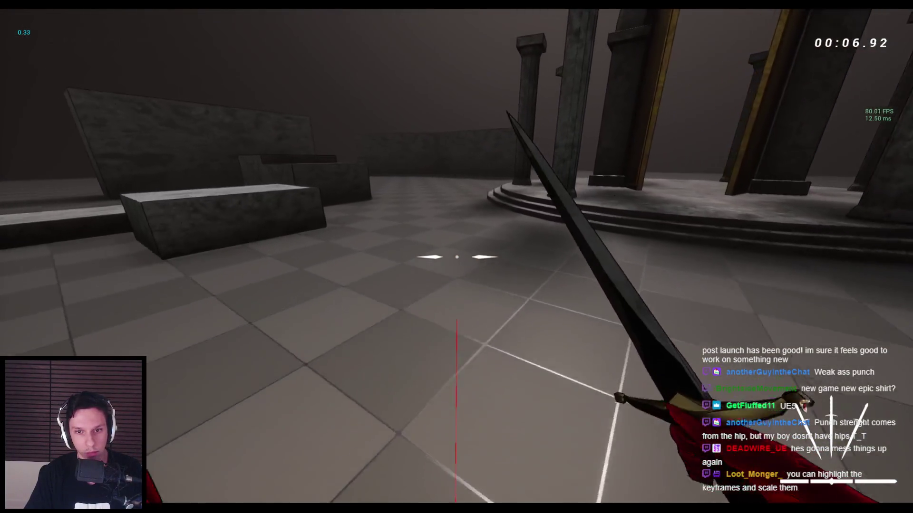
{"action": "left_click", "coordinate": [457, 257]}
{"action": "key", "text": "space"}
{"action": "key", "text": "space"}
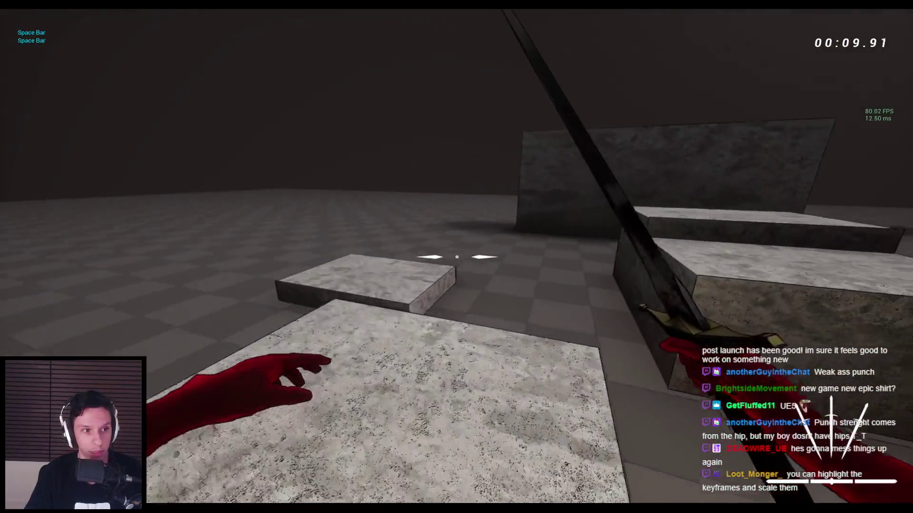
{"action": "key", "text": "w"}
{"action": "left_click", "coordinate": [457, 257]}
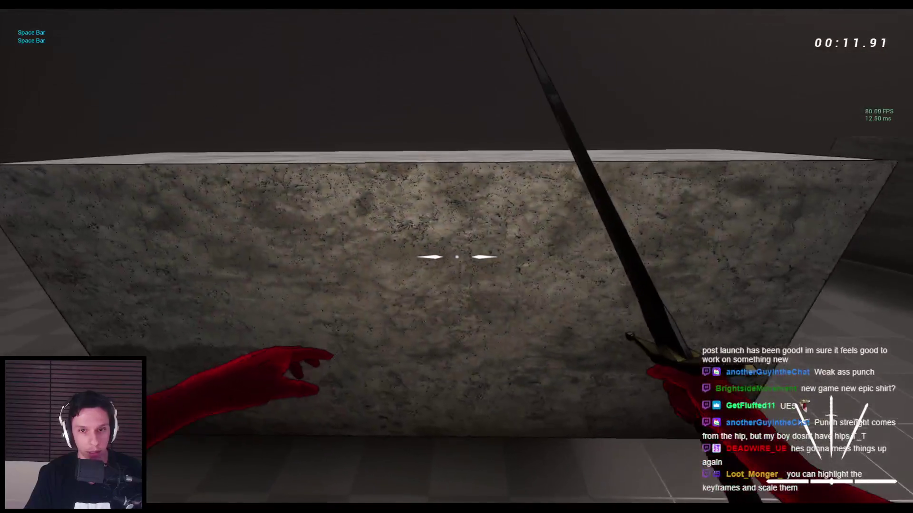
{"action": "left_click", "coordinate": [456, 256]}
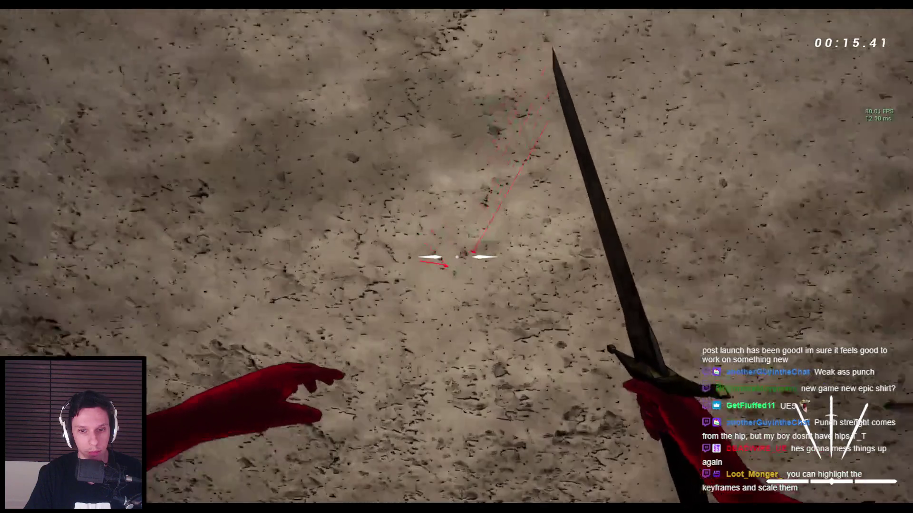
{"action": "left_click", "coordinate": [456, 257]}
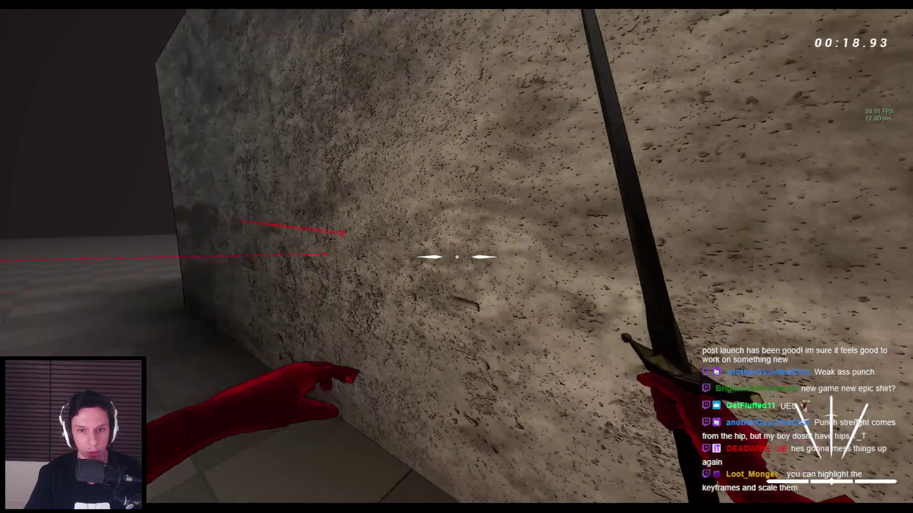
{"action": "left_click", "coordinate": [456, 257]}
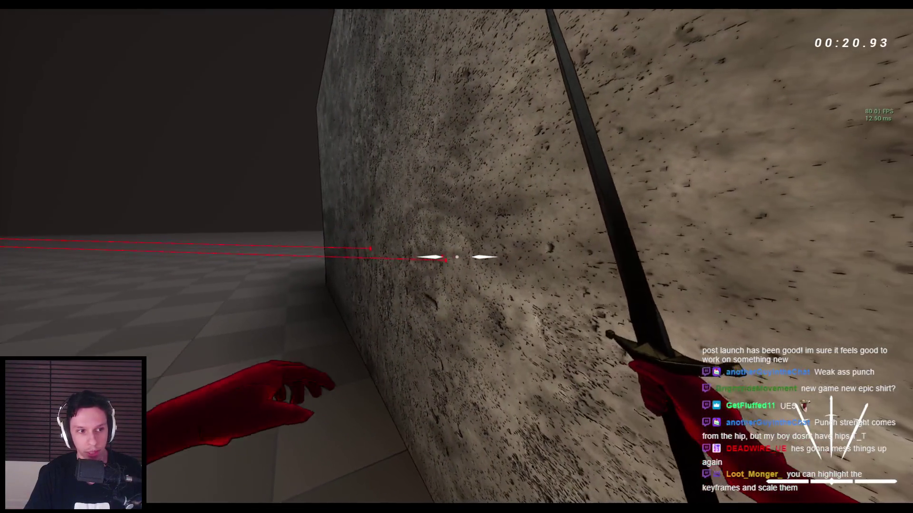
Wall-run along the stone wall, attacking it with punches and sword swings, then climb the blocks.
{"action": "key", "text": "space"}
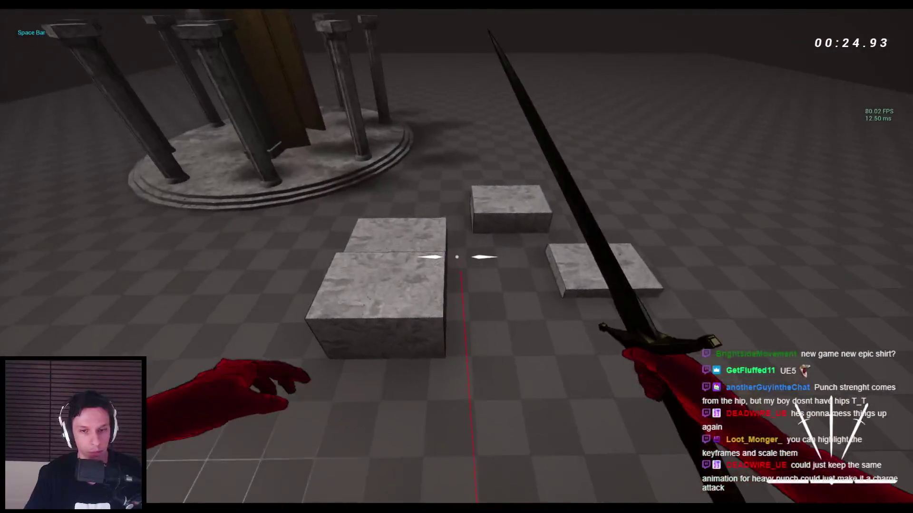
{"action": "key", "text": "space"}
{"action": "key", "text": "space"}
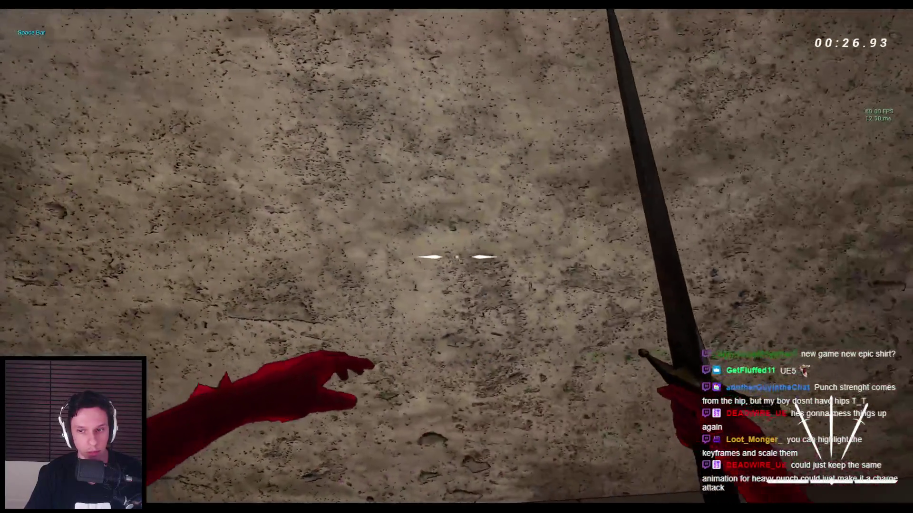
{"action": "left_click", "coordinate": [456, 257]}
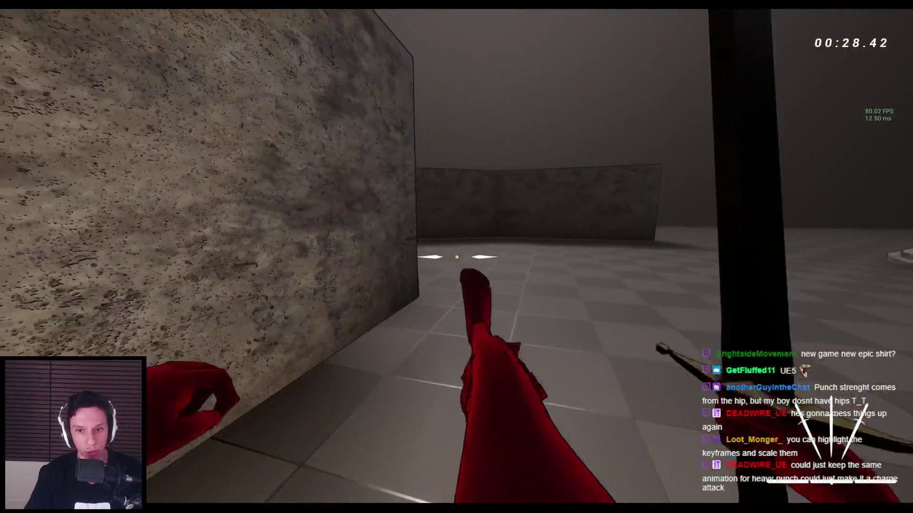
{"action": "left_click", "coordinate": [456, 256]}
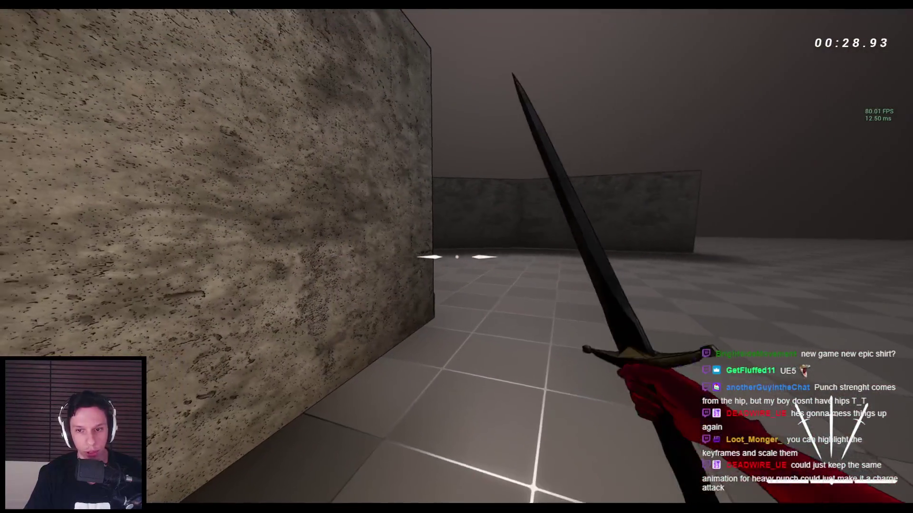
{"action": "left_click", "coordinate": [456, 257]}
{"action": "left_click", "coordinate": [456, 256]}
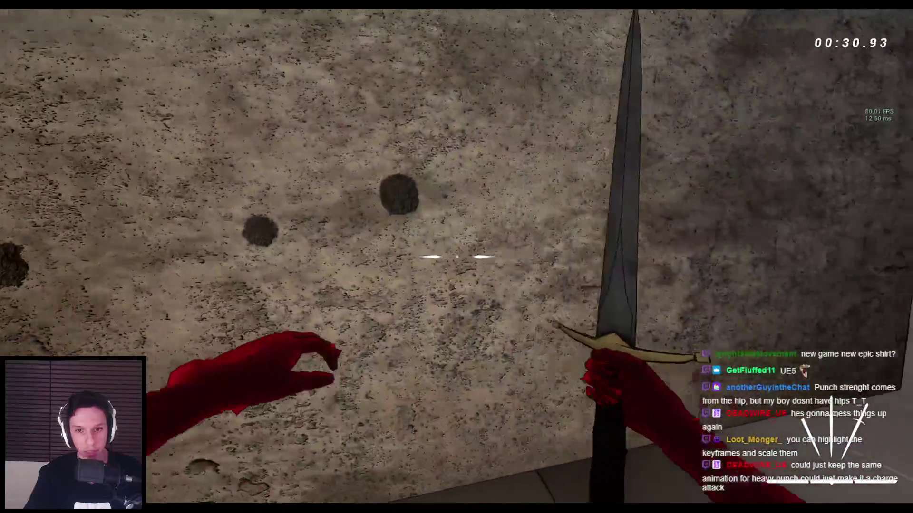
{"action": "left_click", "coordinate": [457, 256]}
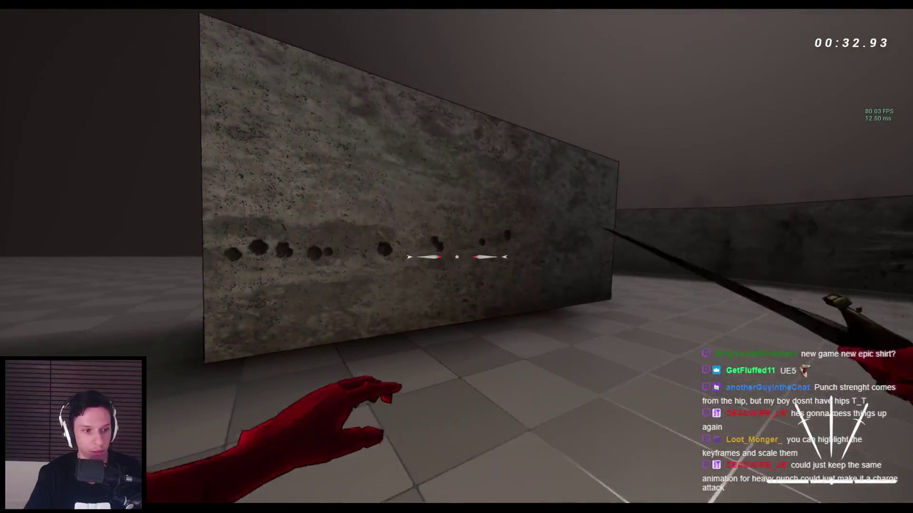
{"action": "left_click", "coordinate": [457, 257]}
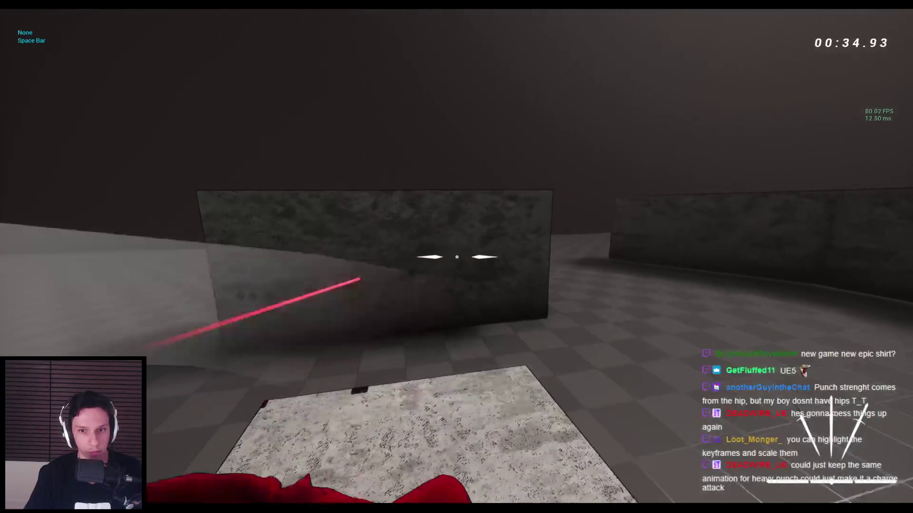
{"action": "key", "text": "space"}
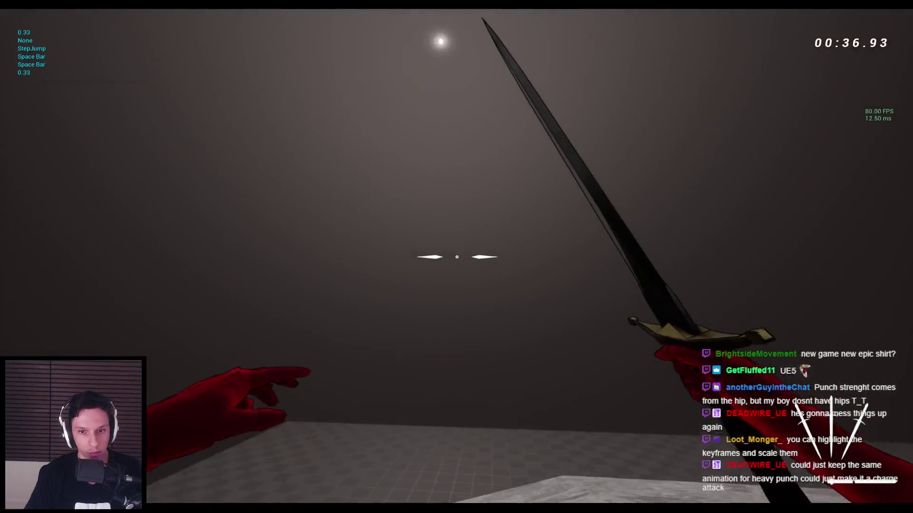
{"action": "key", "text": "space"}
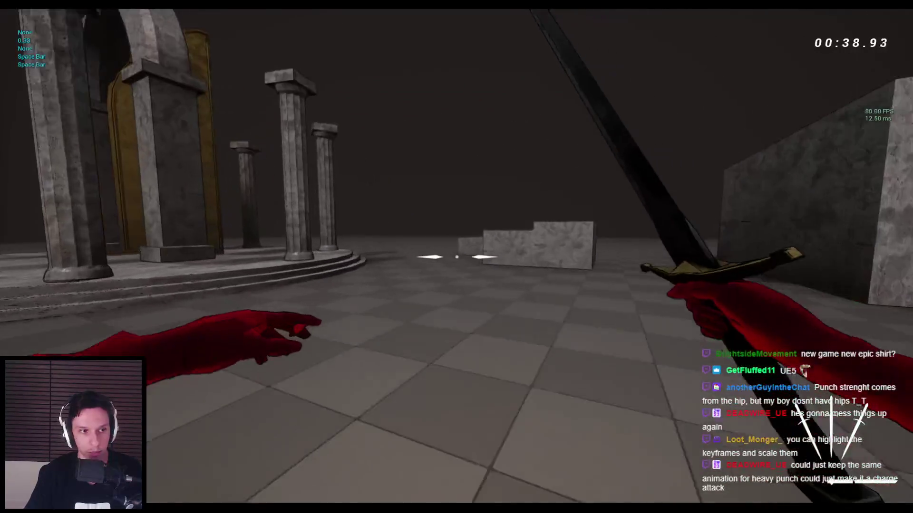
{"action": "key", "text": "space"}
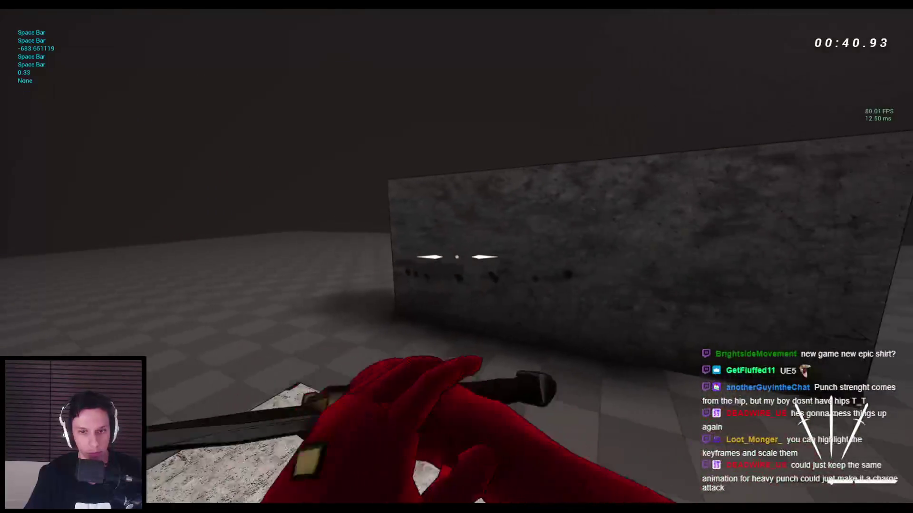
{"action": "left_click", "coordinate": [456, 257]}
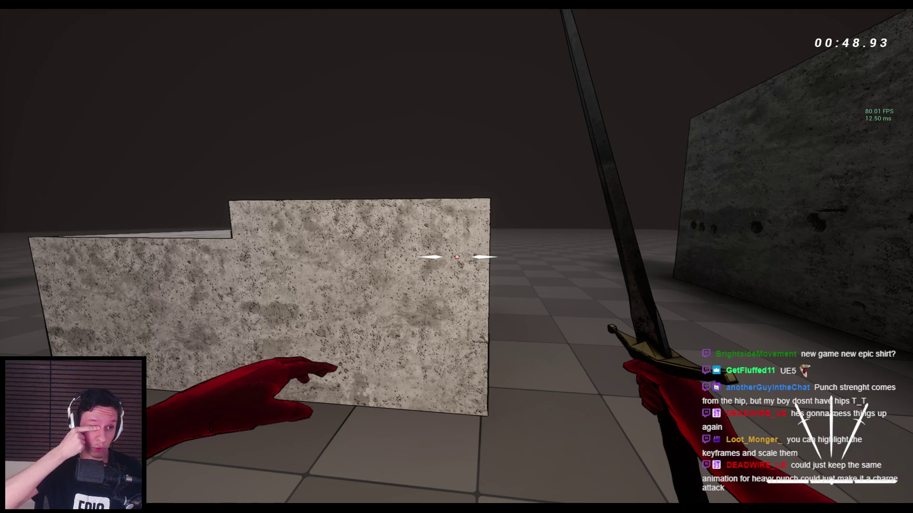
Chain jumps and wall-runs past the golden arch and door, then drop toward the shrine.
{"action": "key", "text": "space"}
{"action": "key", "text": "space"}
{"action": "key", "text": "space"}
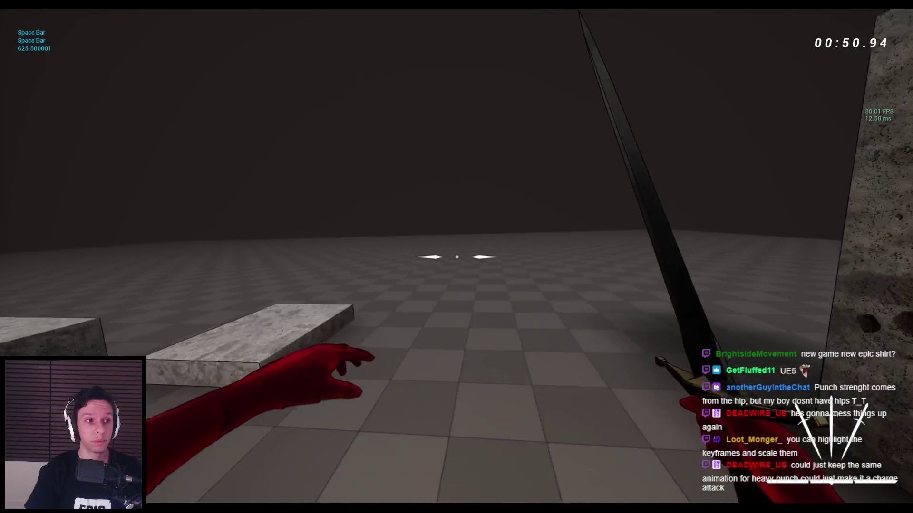
{"action": "key", "text": "space"}
{"action": "key", "text": "space"}
{"action": "key", "text": "space"}
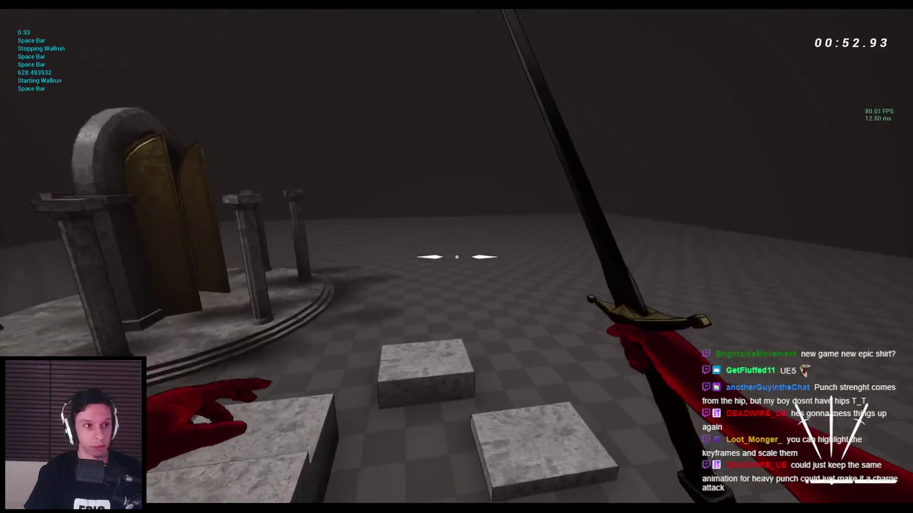
{"action": "key", "text": "space"}
{"action": "key", "text": "space"}
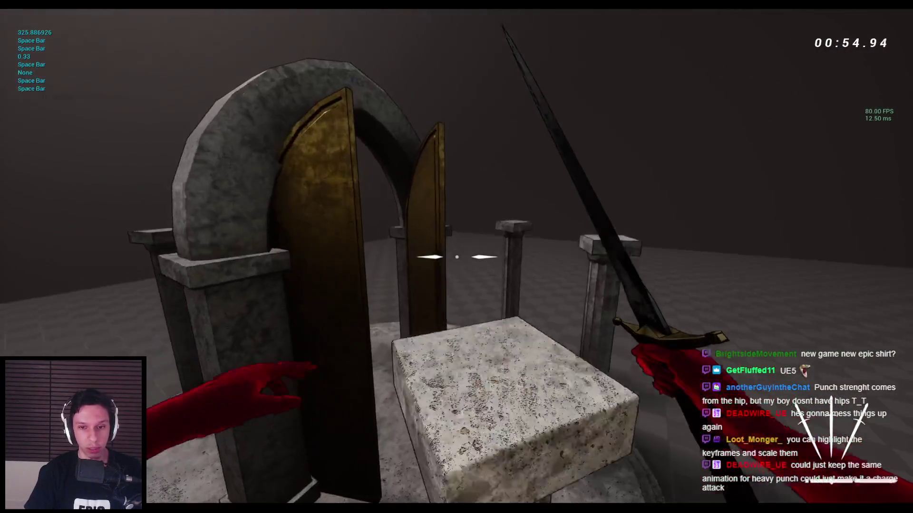
{"action": "key", "text": "space"}
{"action": "key", "text": "space"}
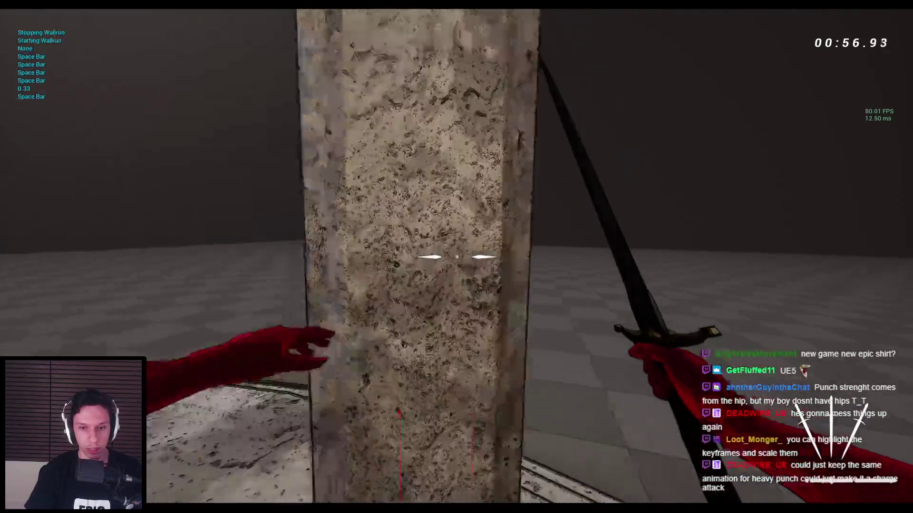
{"action": "key", "text": "space"}
{"action": "key", "text": "space"}
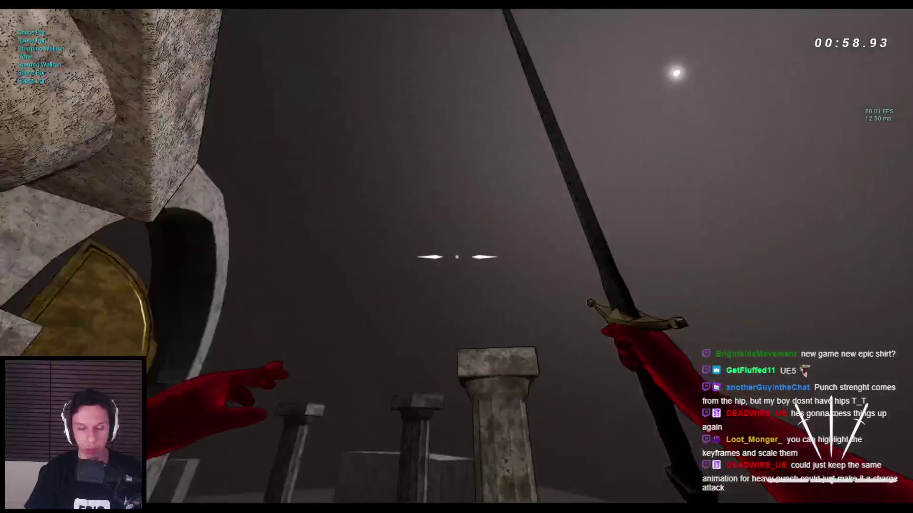
{"action": "key", "text": "space"}
{"action": "key", "text": "space"}
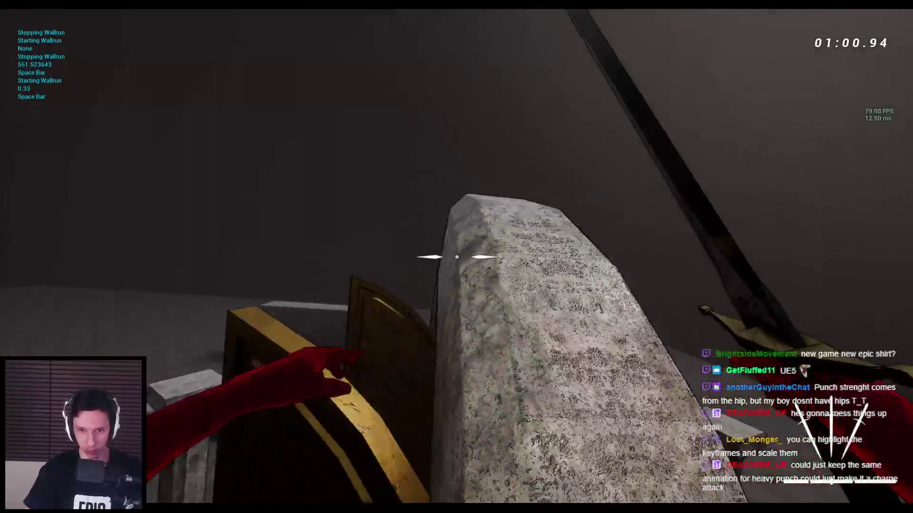
{"action": "key", "text": "space"}
{"action": "key", "text": "space"}
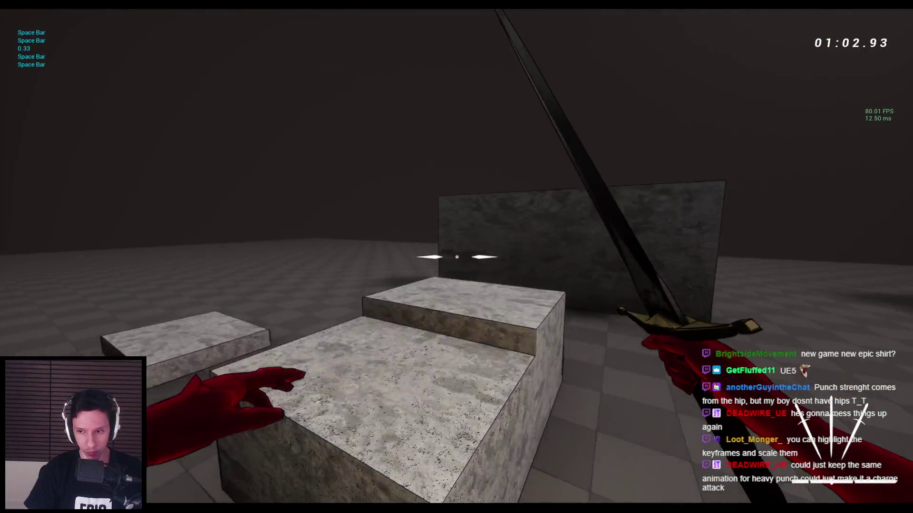
{"action": "key", "text": "w"}
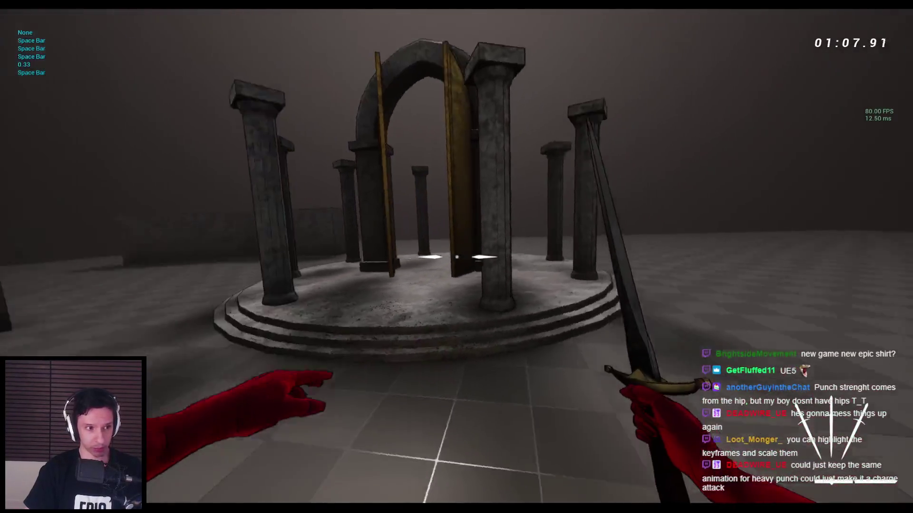
Punch and swing the sword at the temple column, then stop the play session.
{"action": "left_click", "coordinate": [456, 256]}
{"action": "left_click", "coordinate": [456, 256]}
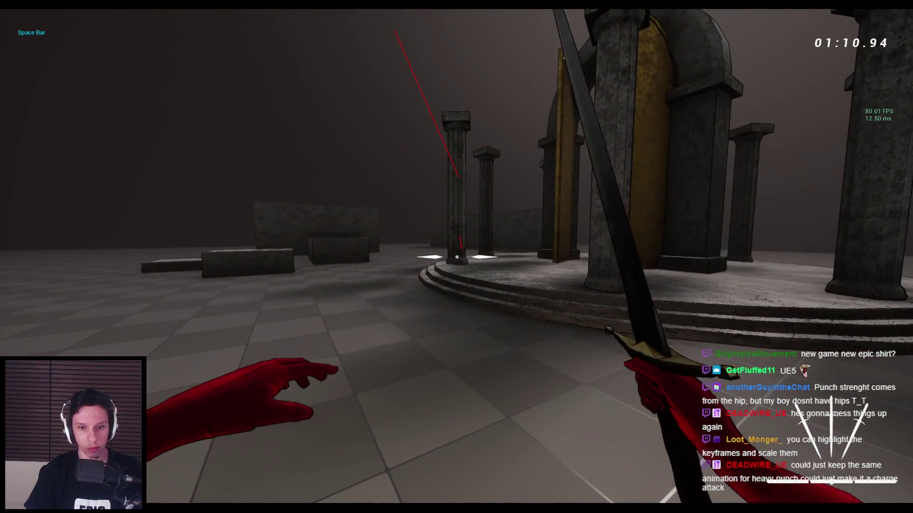
{"action": "left_click", "coordinate": [457, 257]}
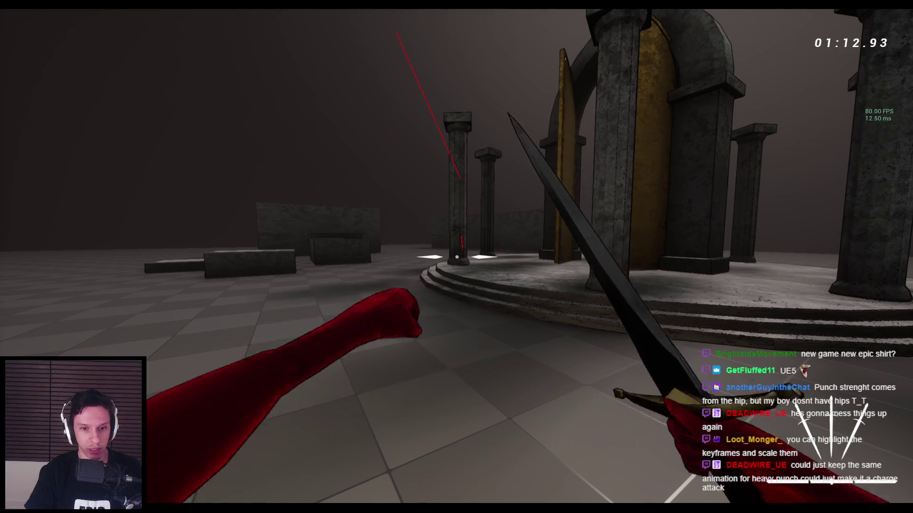
{"action": "left_click", "coordinate": [456, 257]}
{"action": "left_click", "coordinate": [457, 256]}
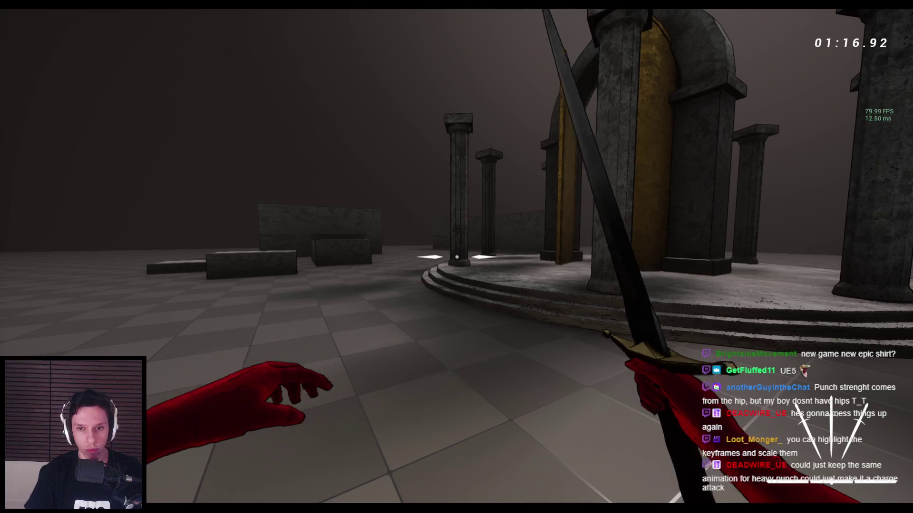
{"action": "key", "text": "s"}
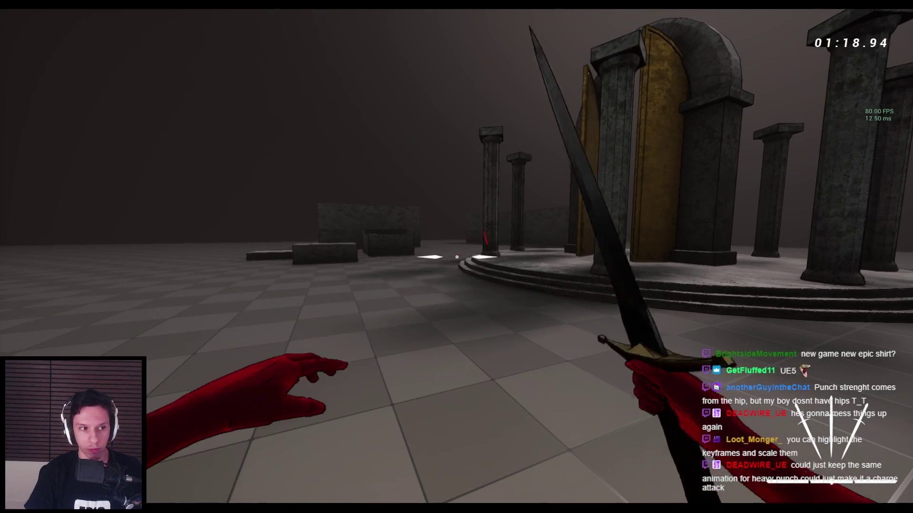
{"action": "left_click", "coordinate": [456, 256]}
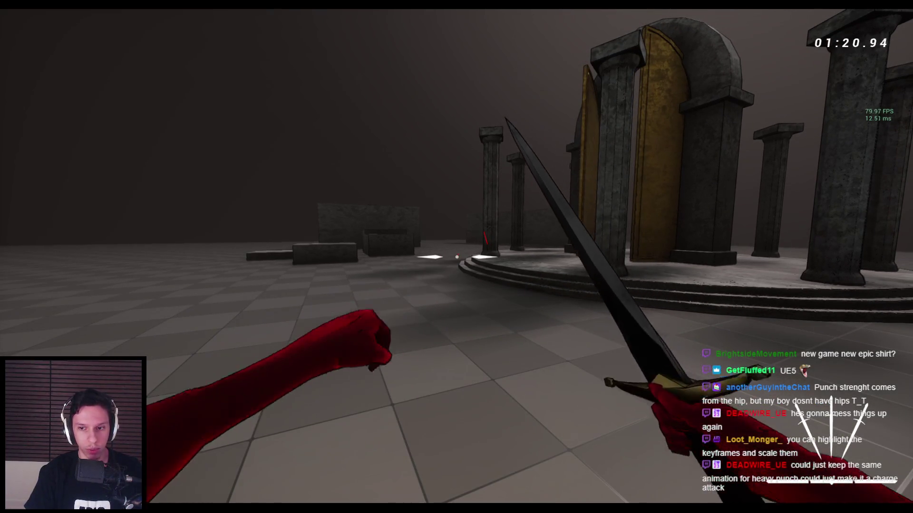
{"action": "left_click", "coordinate": [456, 257]}
{"action": "key", "text": "Escape"}
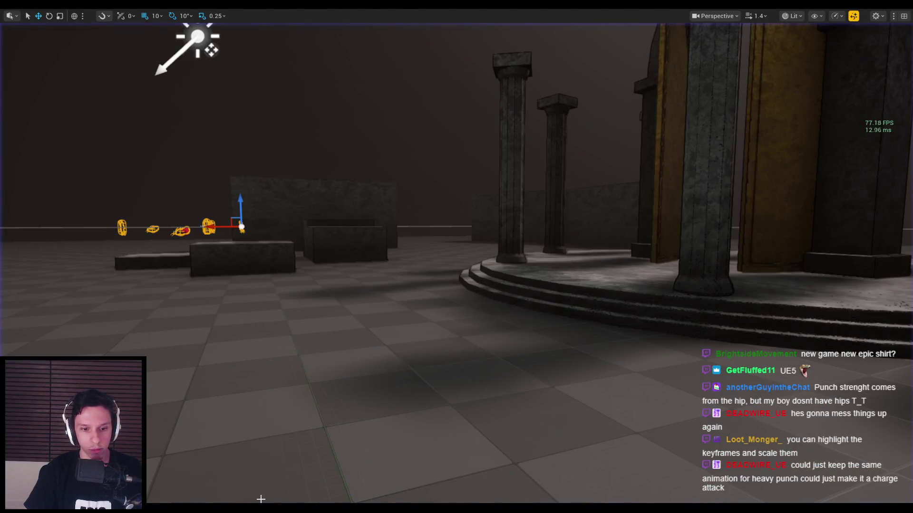
Give AM_Player-LightPunch a 0.3 blend-out time (0.1 blend-in), save it, and return to the level.
{"action": "mouse_move", "coordinate": [260, 495]}
{"action": "left_click", "coordinate": [335, 468]}
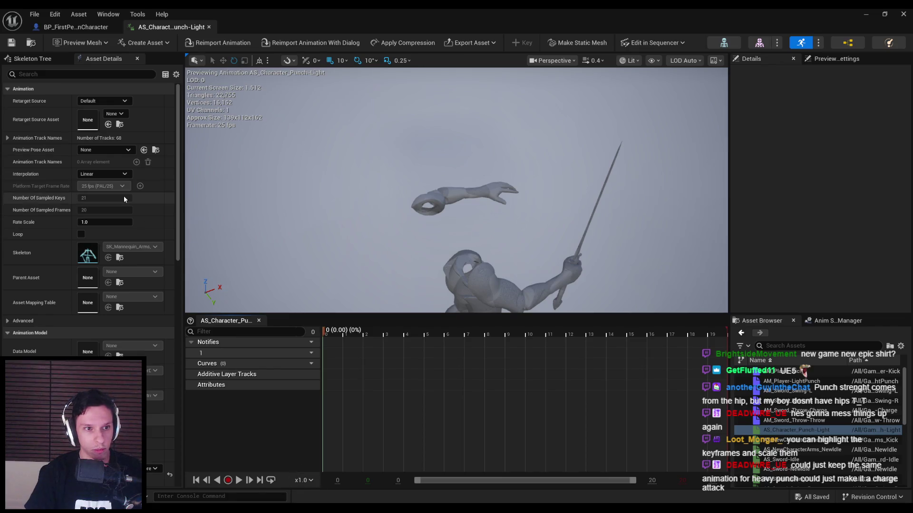
{"action": "double_click", "coordinate": [792, 381]}
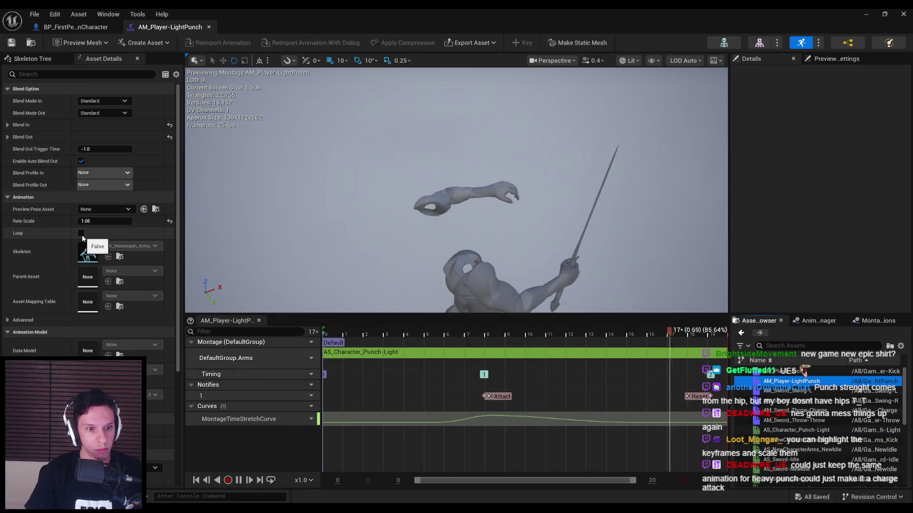
{"action": "scroll", "coordinate": [82, 235], "scroll_direction": "down", "scroll_amount": 6}
{"action": "scroll", "coordinate": [66, 247], "scroll_direction": "up", "scroll_amount": 5}
{"action": "scroll", "coordinate": [66, 247], "scroll_direction": "up", "scroll_amount": 1}
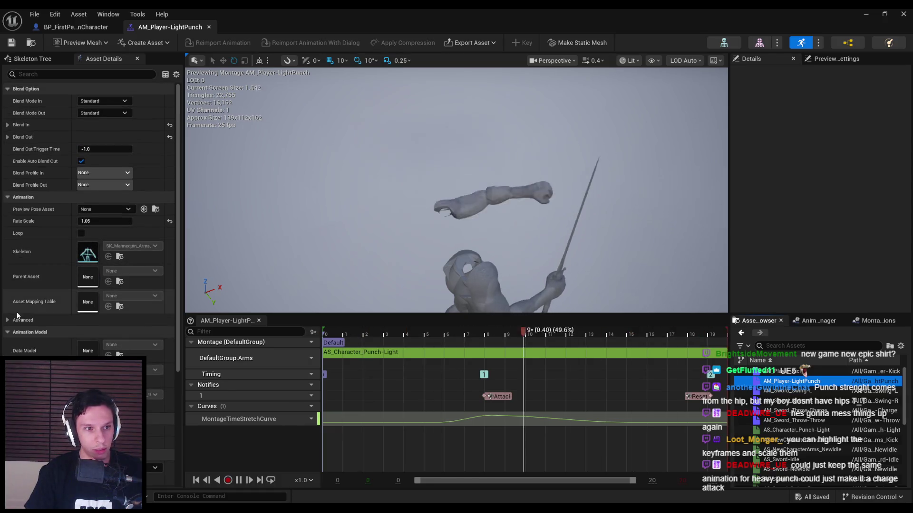
{"action": "left_click", "coordinate": [7, 137]}
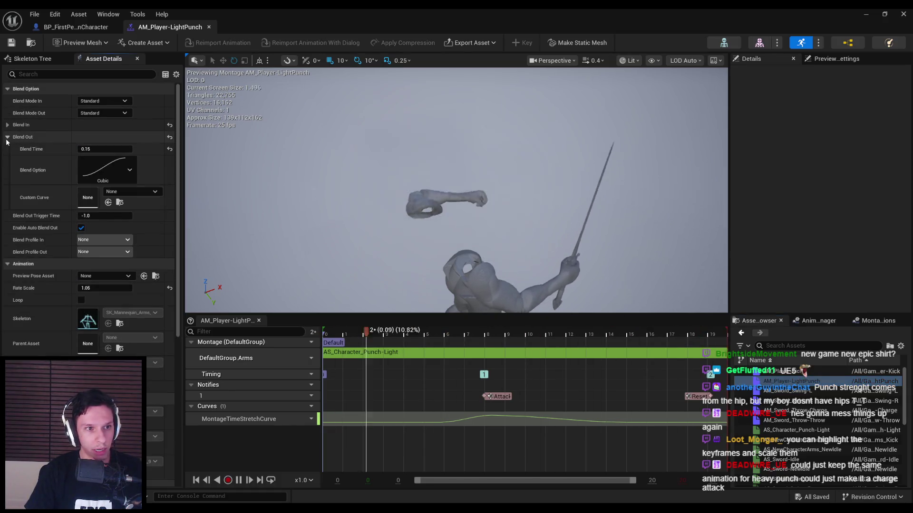
{"action": "left_click", "coordinate": [7, 125]}
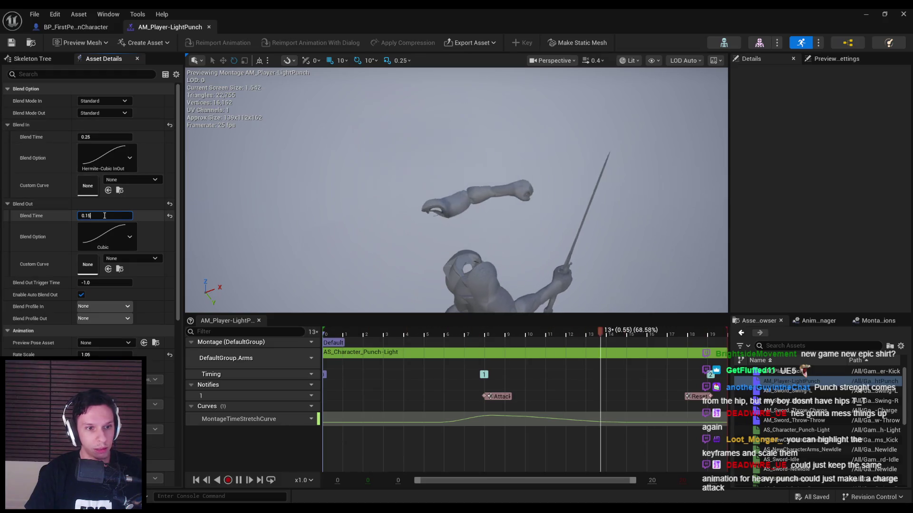
{"action": "type", "text": "0.3"}
{"action": "key", "text": "ctrl+s"}
{"action": "left_click", "coordinate": [102, 137]}
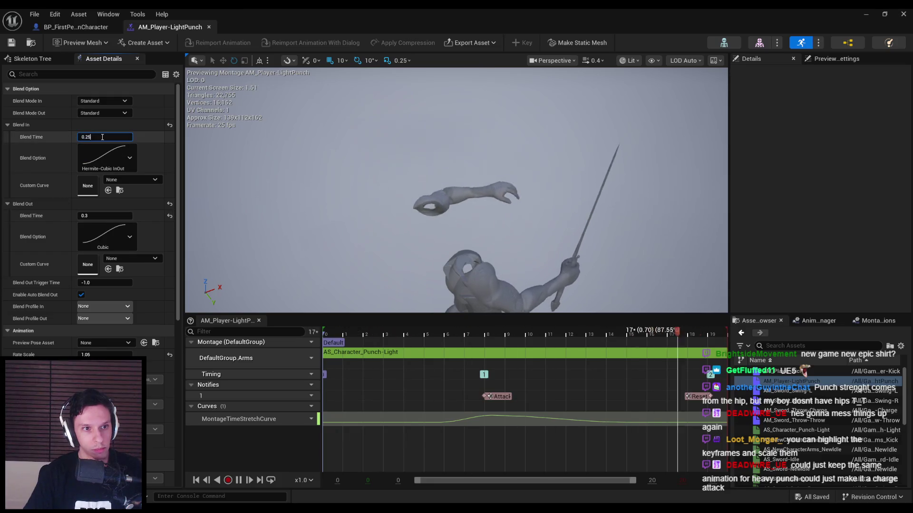
{"action": "type", "text": "0.1"}
{"action": "key", "text": "ctrl+s"}
{"action": "left_click", "coordinate": [866, 15]}
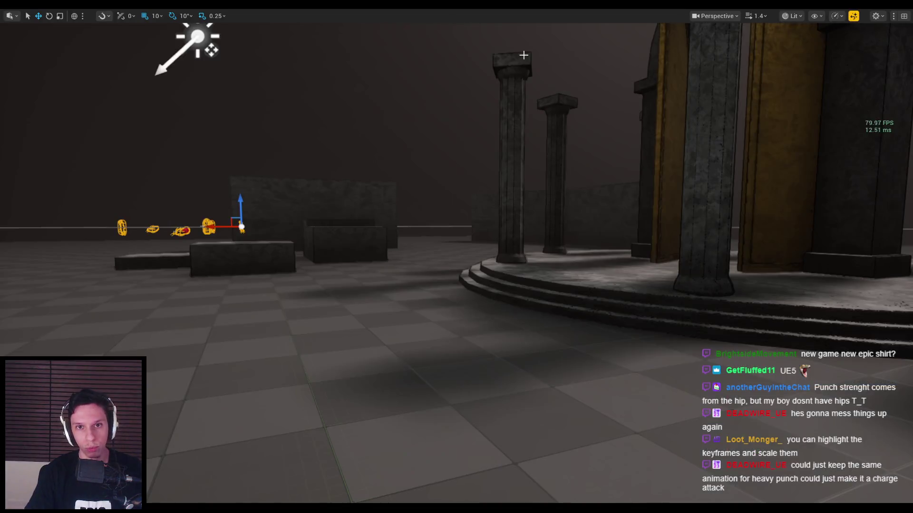
Play-test repeated punches to check the blend-out while walking toward the steps and pillar.
{"action": "key", "text": "alt+p"}
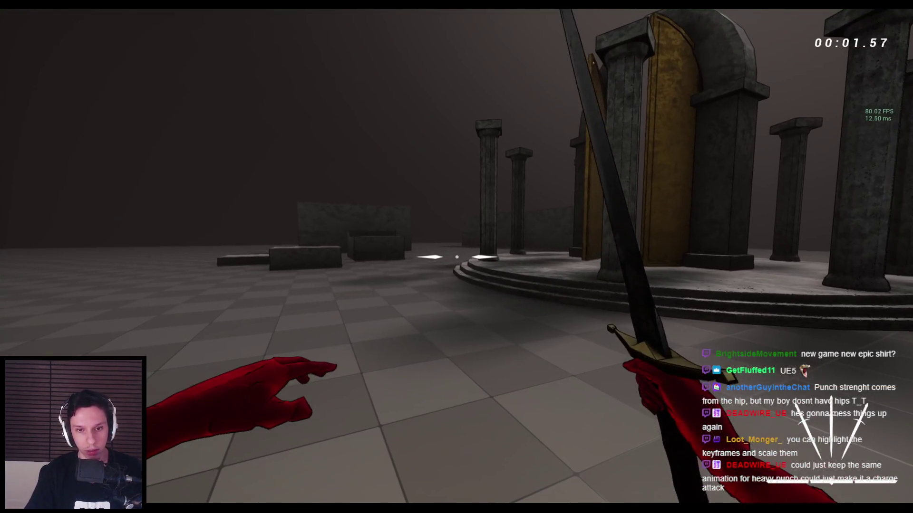
{"action": "left_click", "coordinate": [457, 257]}
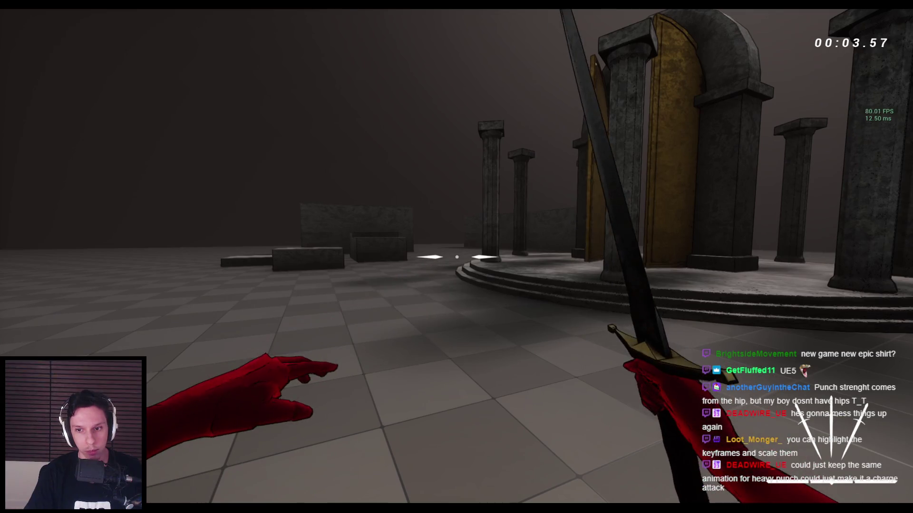
{"action": "left_click", "coordinate": [457, 256]}
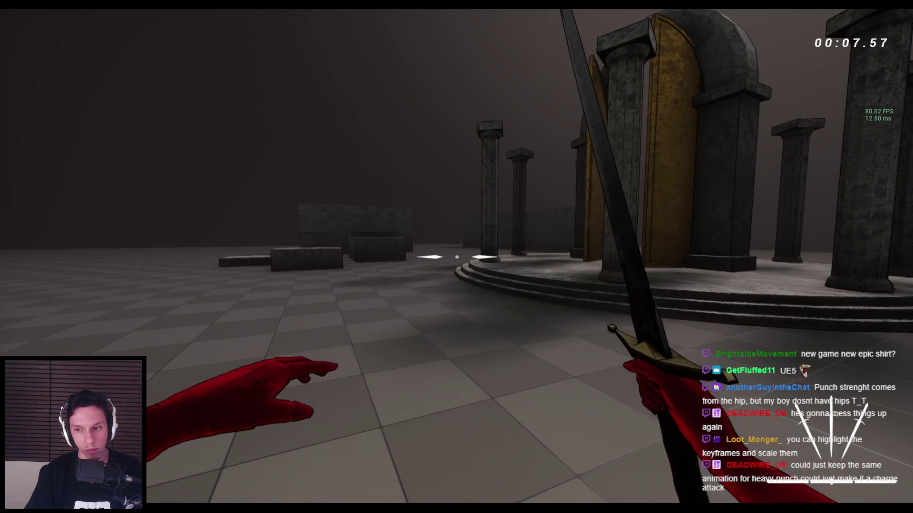
{"action": "left_click", "coordinate": [457, 257]}
{"action": "key", "text": "w"}
{"action": "left_click", "coordinate": [456, 257]}
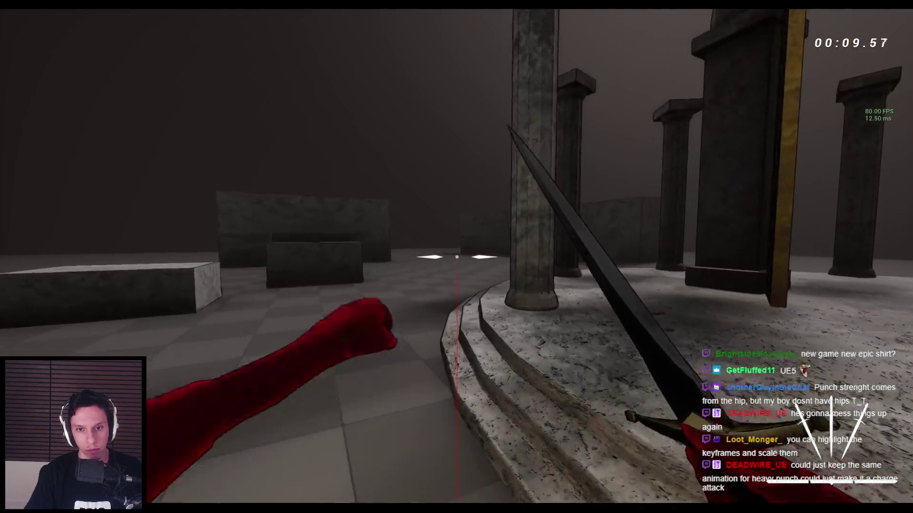
{"action": "key", "text": "w"}
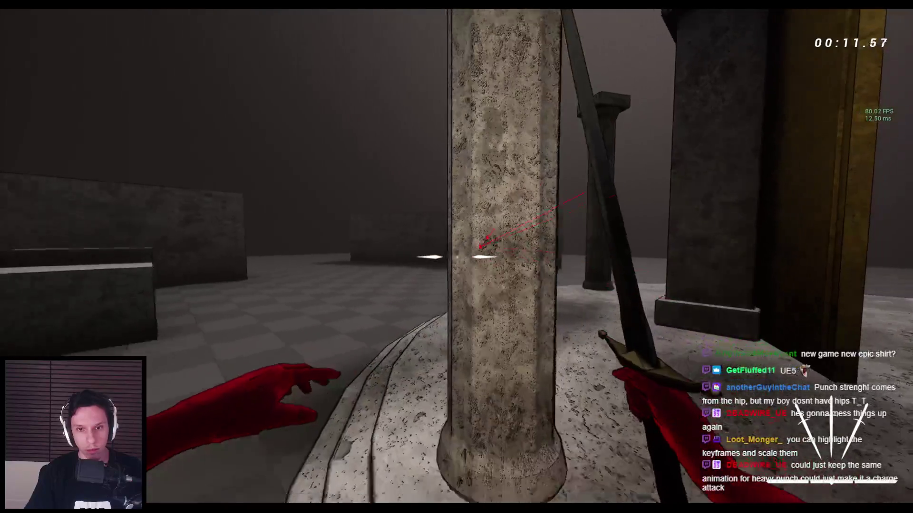
{"action": "left_click", "coordinate": [456, 257]}
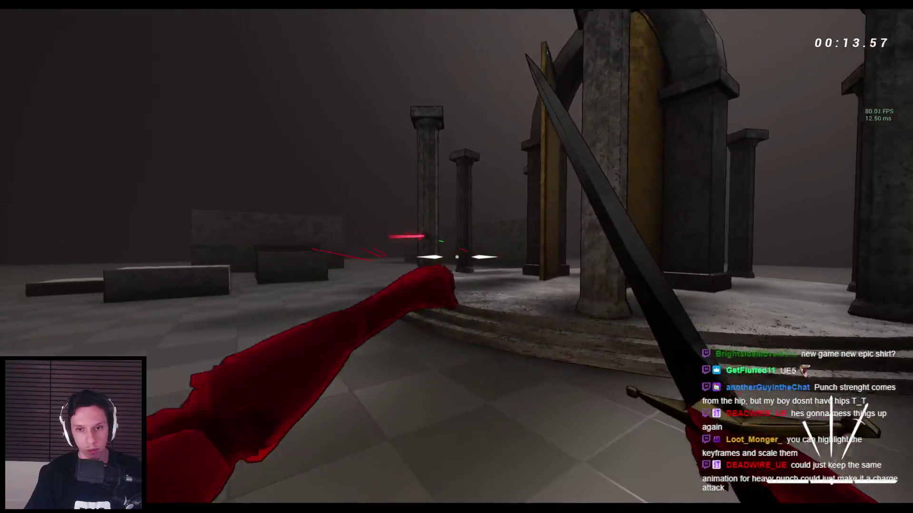
{"action": "key", "text": "s"}
{"action": "left_click", "coordinate": [456, 256]}
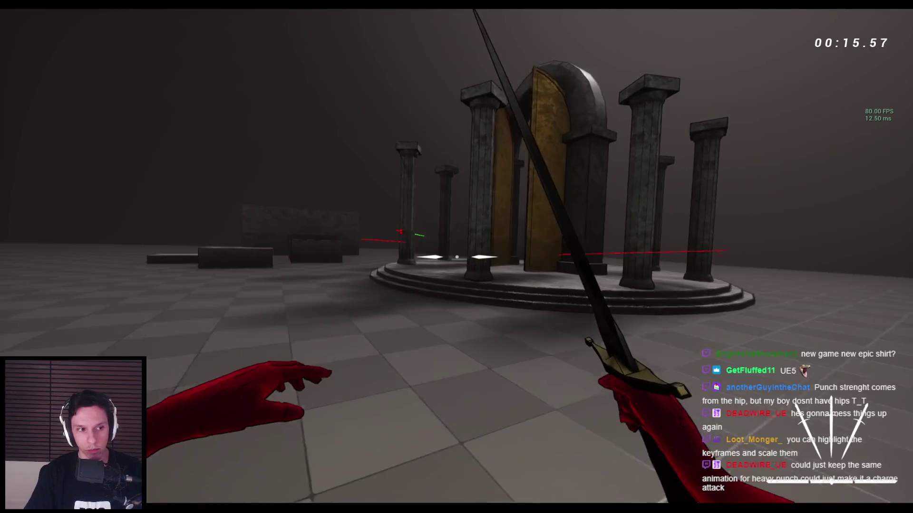
Punch and swing the sword across the platforms, jump onto the stone blocks, then end the session.
{"action": "key", "text": "w"}
{"action": "left_click", "coordinate": [456, 256]}
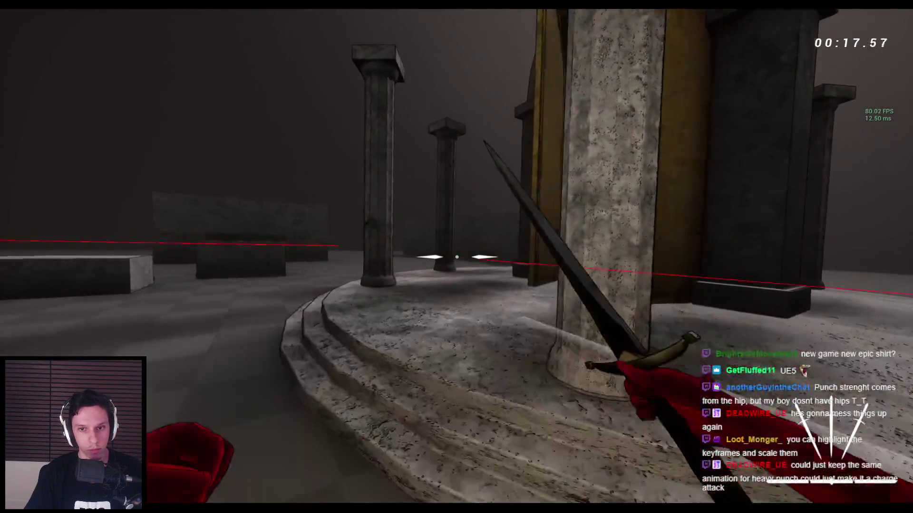
{"action": "left_click", "coordinate": [456, 257]}
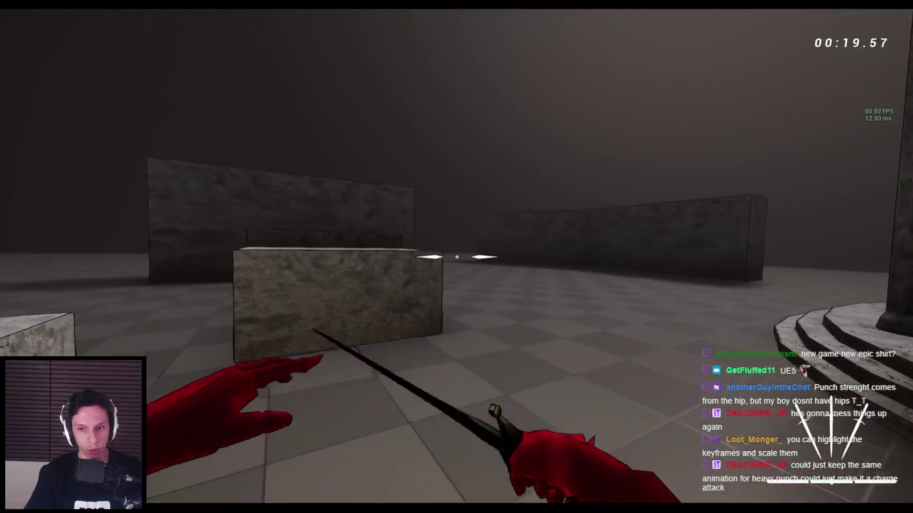
{"action": "key", "text": "w"}
{"action": "left_click", "coordinate": [456, 257]}
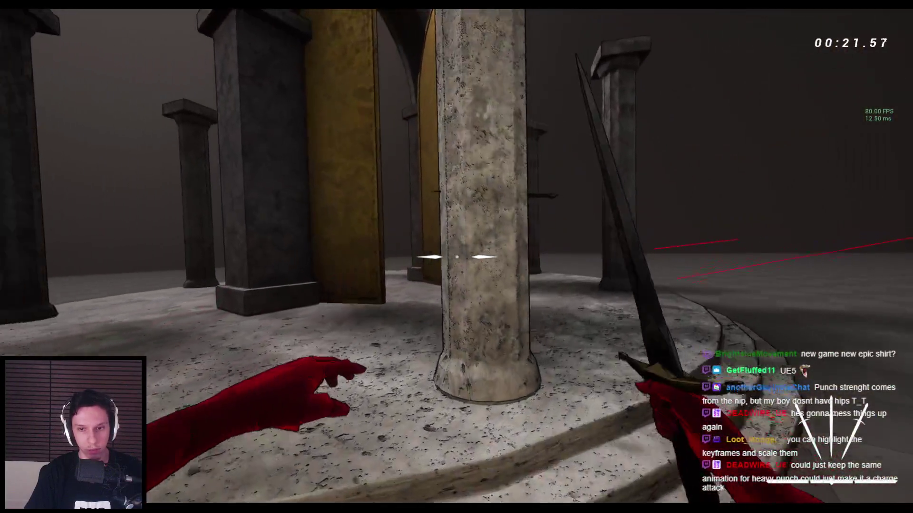
{"action": "key", "text": "w"}
{"action": "left_click", "coordinate": [457, 256]}
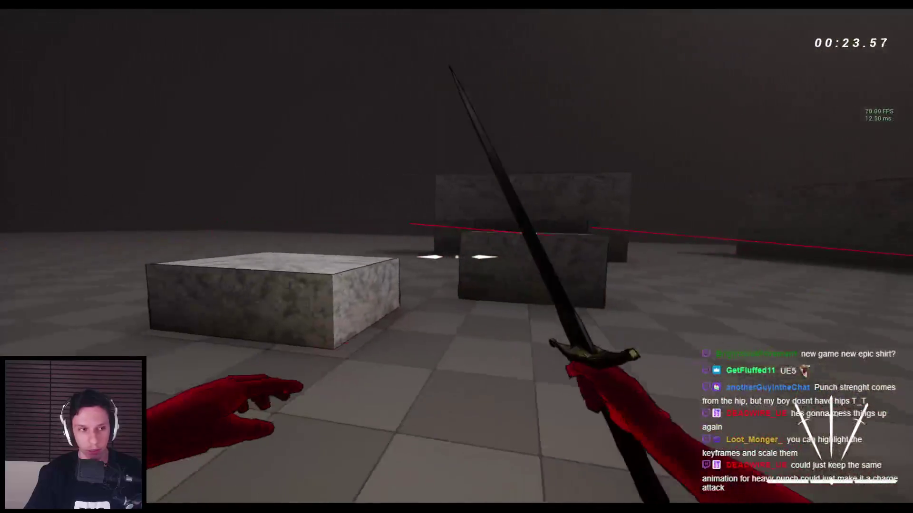
{"action": "key", "text": "space"}
{"action": "left_click", "coordinate": [457, 257]}
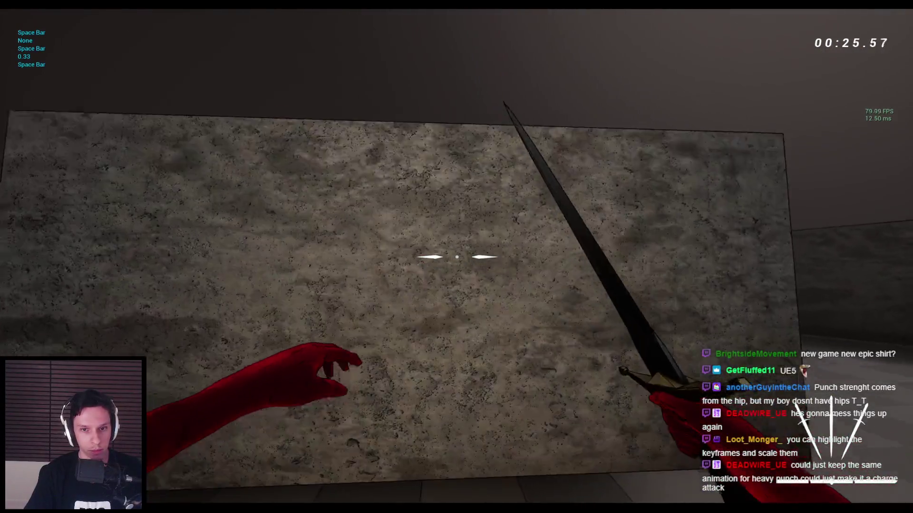
{"action": "key", "text": "space"}
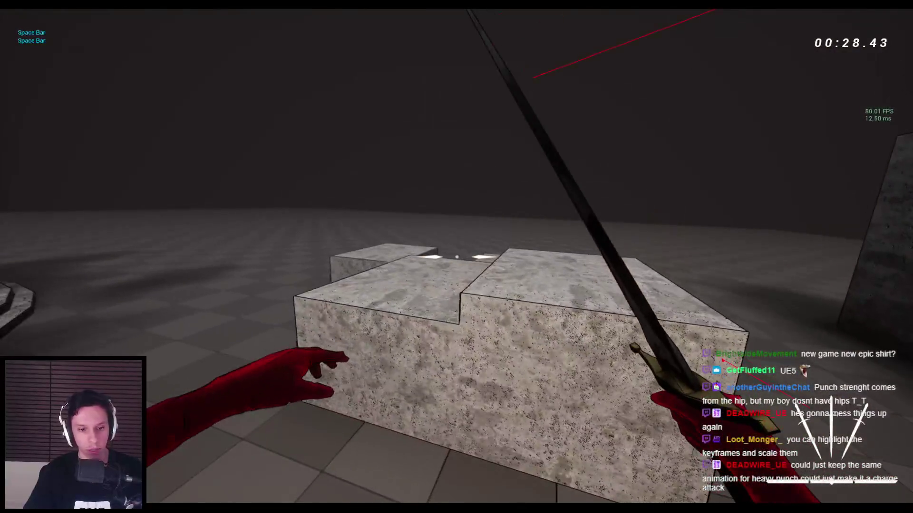
{"action": "key", "text": "Escape"}
Open BP_FirstPersonCharacter's event graph and inspect the collapsed Kick graph's attack-condition nodes.
{"action": "mouse_move", "coordinate": [288, 508]}
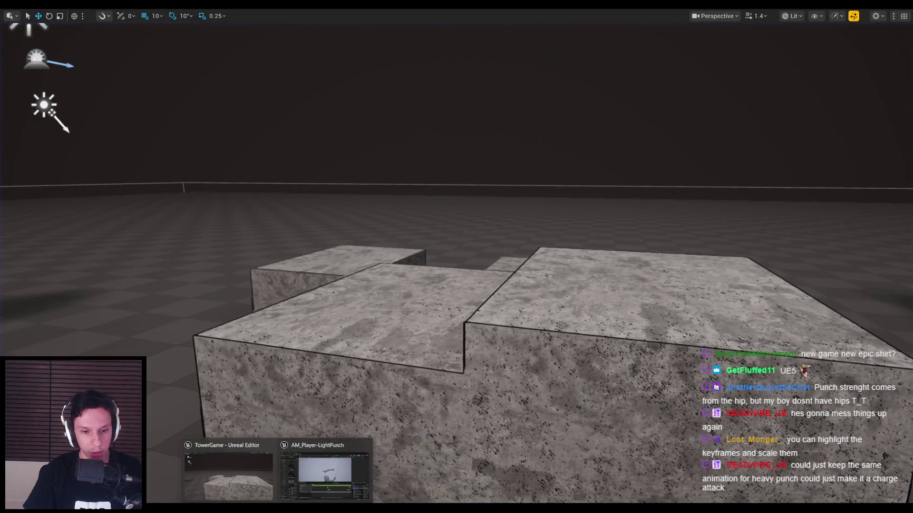
{"action": "left_click", "coordinate": [332, 466]}
{"action": "left_click", "coordinate": [76, 26]}
{"action": "scroll", "coordinate": [341, 240], "scroll_direction": "down", "scroll_amount": 3}
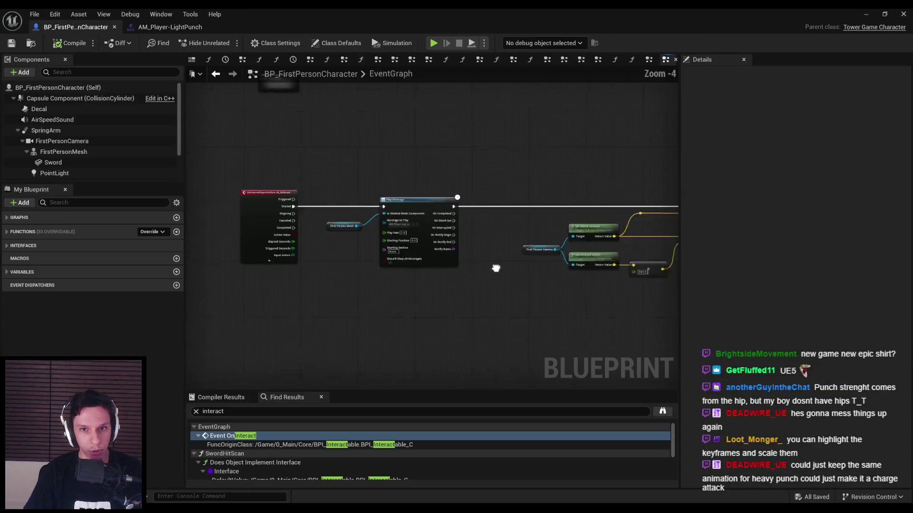
{"action": "right_click_drag", "start_coordinate": [319, 129], "coordinate": [156, 167]}
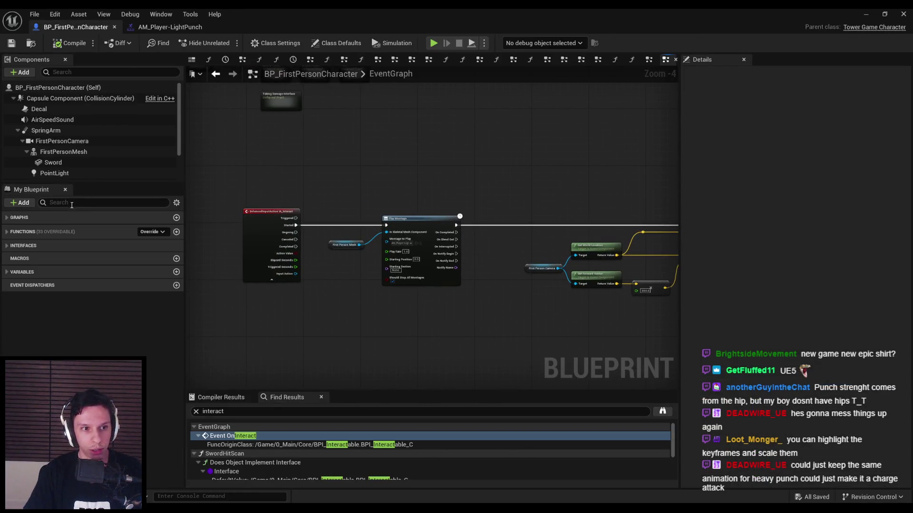
{"action": "type", "text": "kic"}
{"action": "double_click", "coordinate": [80, 199]}
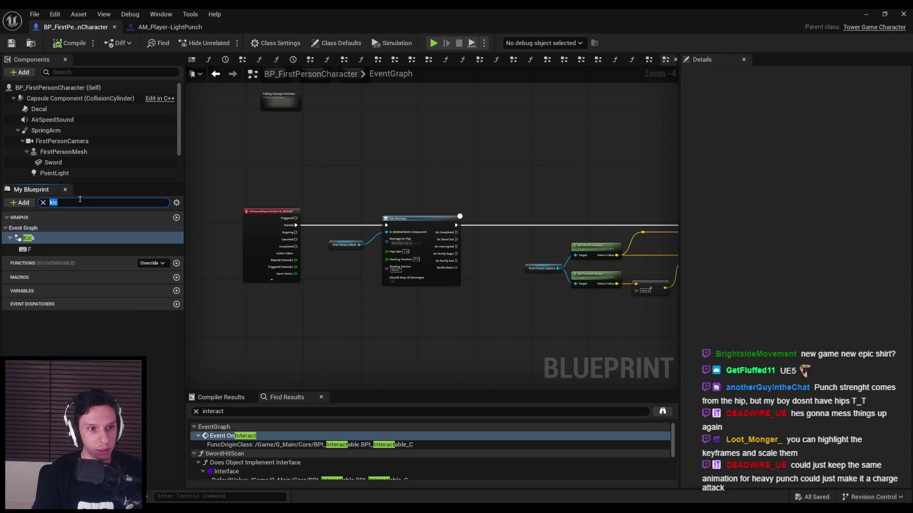
{"action": "double_click", "coordinate": [21, 239]}
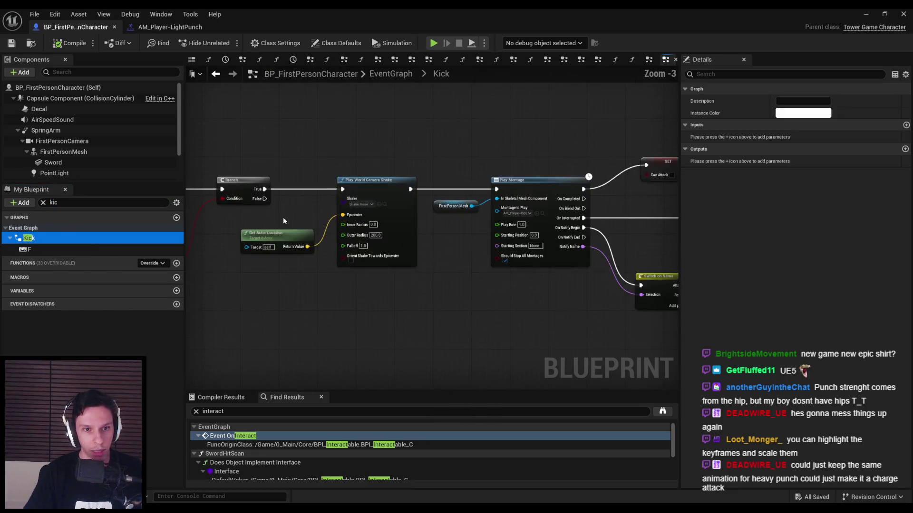
{"action": "scroll", "coordinate": [430, 247], "scroll_direction": "up", "scroll_amount": 3}
{"action": "scroll", "coordinate": [320, 288], "scroll_direction": "down", "scroll_amount": 1}
{"action": "left_click_drag", "start_coordinate": [244, 235], "coordinate": [605, 320]}
{"action": "right_click_drag", "start_coordinate": [675, 215], "coordinate": [510, 235]}
Back in the EventGraph, restore the deleted Branch and condition nodes and reconnect Interact Started to the Branch.
{"action": "key", "text": "alt+Left"}
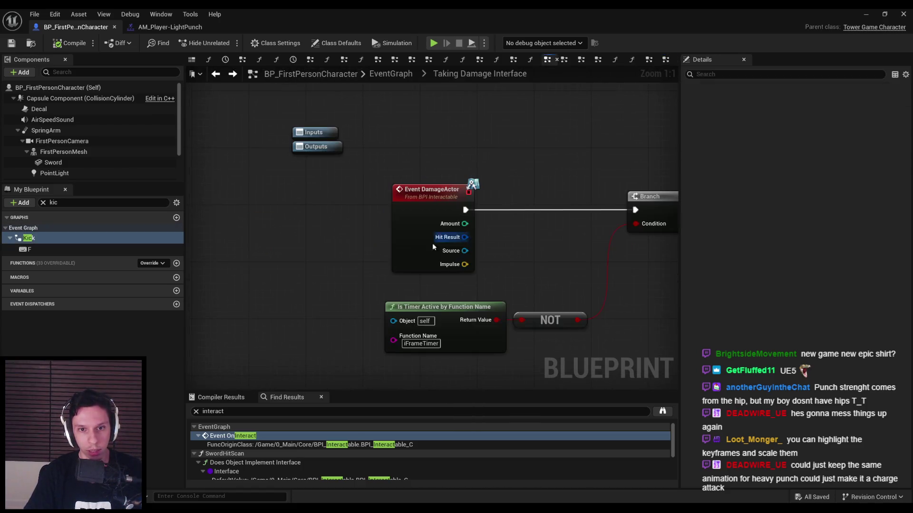
{"action": "left_click", "coordinate": [238, 77]}
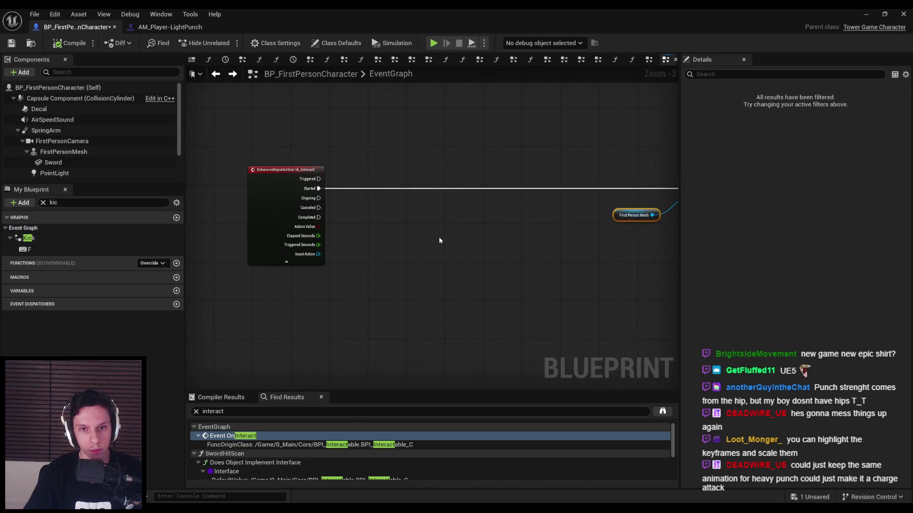
{"action": "key", "text": "ctrl+z"}
{"action": "key", "text": "ctrl+z"}
{"action": "key", "text": "ctrl+z"}
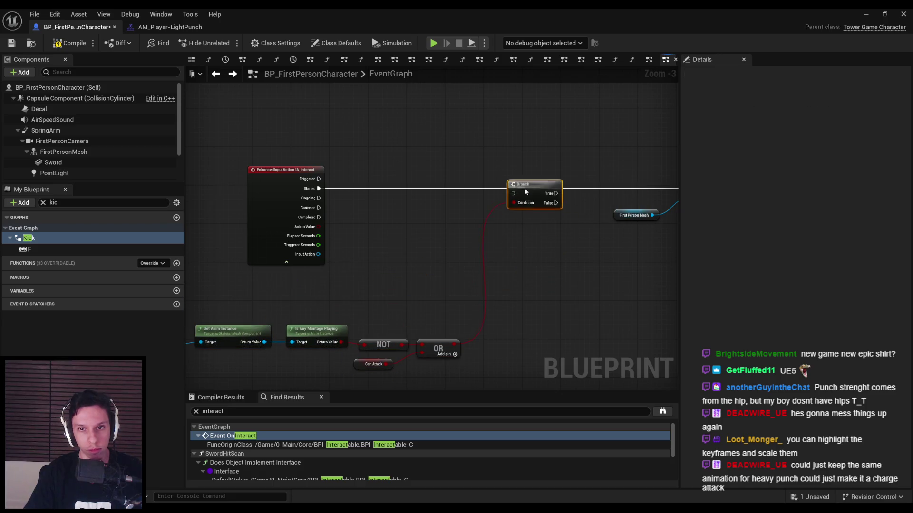
{"action": "left_click_drag", "start_coordinate": [317, 190], "coordinate": [318, 190]}
{"action": "right_click_drag", "start_coordinate": [556, 205], "coordinate": [331, 216]}
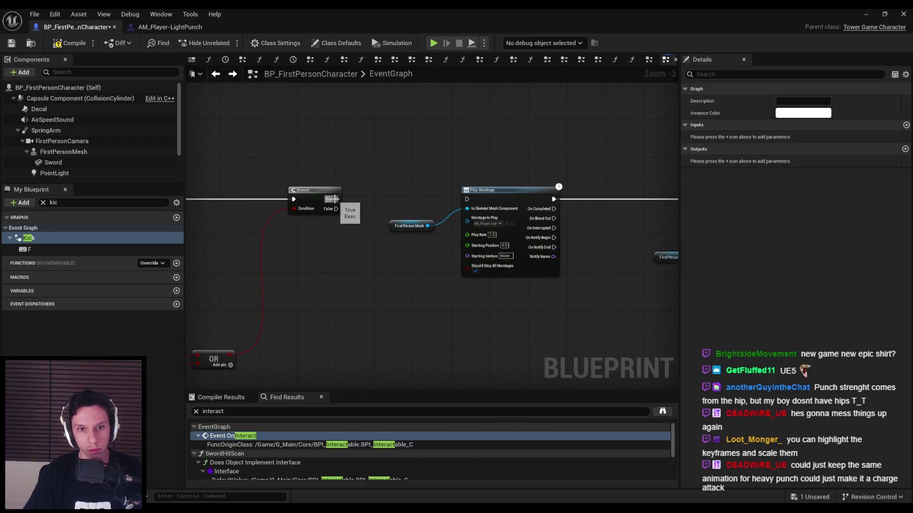
{"action": "right_click_drag", "start_coordinate": [472, 200], "coordinate": [237, 245]}
{"action": "scroll", "coordinate": [237, 245], "scroll_direction": "down", "scroll_amount": 1}
Wire the Branch's False output to the line trace and adjust its reroute point.
{"action": "mouse_move", "coordinate": [200, 201]}
{"action": "left_mouse_down"}
{"action": "mouse_move", "coordinate": [368, 221]}
{"action": "mouse_move", "coordinate": [290, 250]}
{"action": "mouse_move", "coordinate": [654, 196]}
{"action": "left_mouse_up"}
{"action": "left_click", "coordinate": [229, 204]}
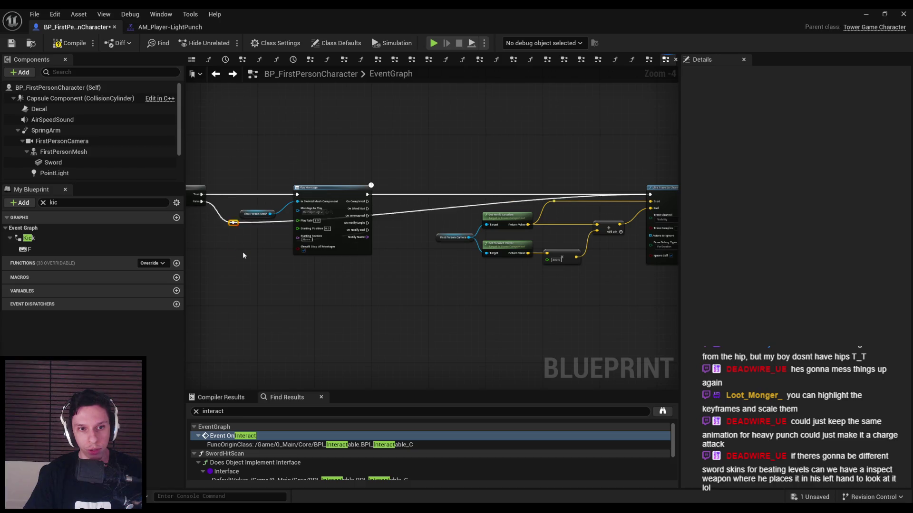
{"action": "left_click_drag", "start_coordinate": [272, 273], "coordinate": [273, 271]}
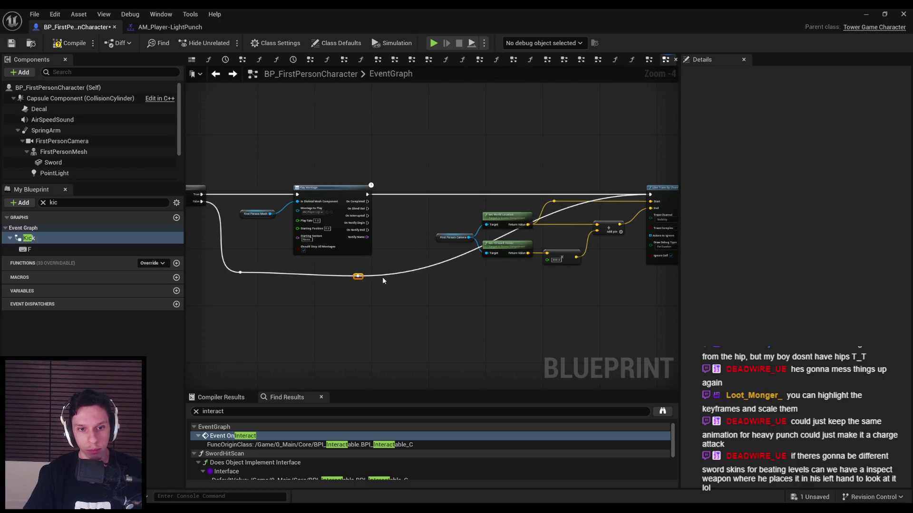
{"action": "left_click", "coordinate": [406, 196]}
Insert a Sequence node after Play Montage and move the line-trace group lower.
{"action": "mouse_move", "coordinate": [367, 194]}
{"action": "left_mouse_down"}
{"action": "mouse_move", "coordinate": [431, 202]}
{"action": "mouse_move", "coordinate": [673, 281]}
{"action": "mouse_move", "coordinate": [628, 287]}
{"action": "left_mouse_up"}
{"action": "type", "text": "sequen"}
{"action": "left_click", "coordinate": [403, 217]}
{"action": "right_click_drag", "start_coordinate": [628, 287], "coordinate": [478, 287]}
{"action": "mouse_move", "coordinate": [443, 193]}
{"action": "left_mouse_down"}
{"action": "mouse_move", "coordinate": [441, 279]}
{"action": "mouse_move", "coordinate": [417, 270]}
{"action": "left_mouse_up"}
{"action": "right_click_drag", "start_coordinate": [417, 270], "coordinate": [456, 238]}
{"action": "left_click", "coordinate": [393, 266]}
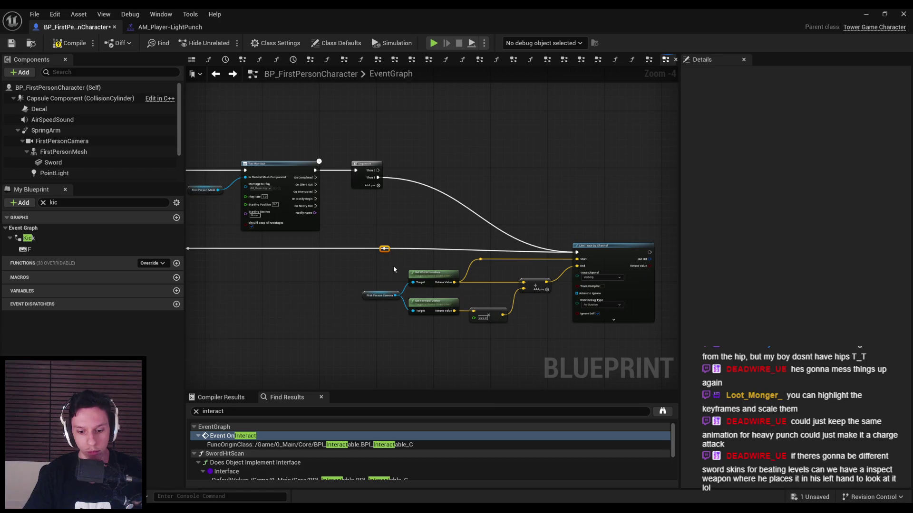
Rearrange the line-trace inputs and attack-condition chain, then compile the Blueprint.
{"action": "scroll", "coordinate": [393, 267], "scroll_direction": "down", "scroll_amount": 2}
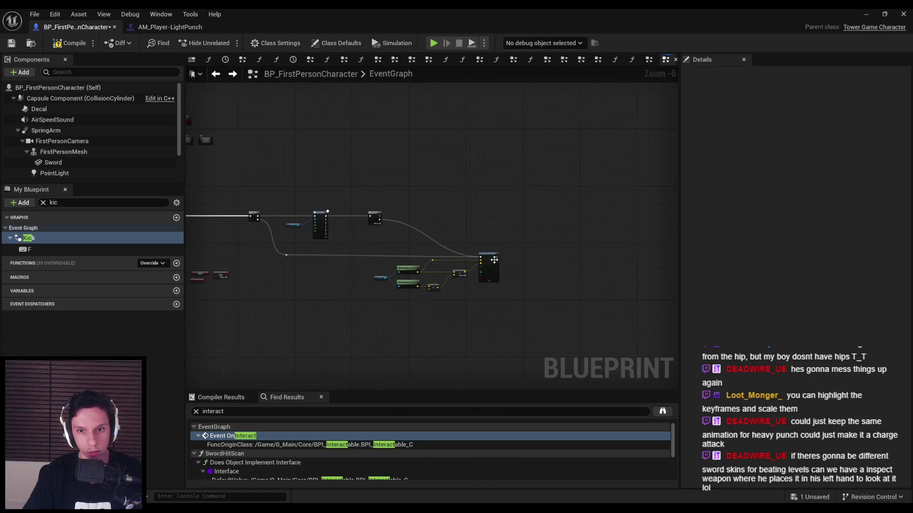
{"action": "scroll", "coordinate": [469, 255], "scroll_direction": "up", "scroll_amount": 5}
{"action": "scroll", "coordinate": [337, 236], "scroll_direction": "down", "scroll_amount": 3}
{"action": "right_click_drag", "start_coordinate": [337, 237], "coordinate": [519, 235]}
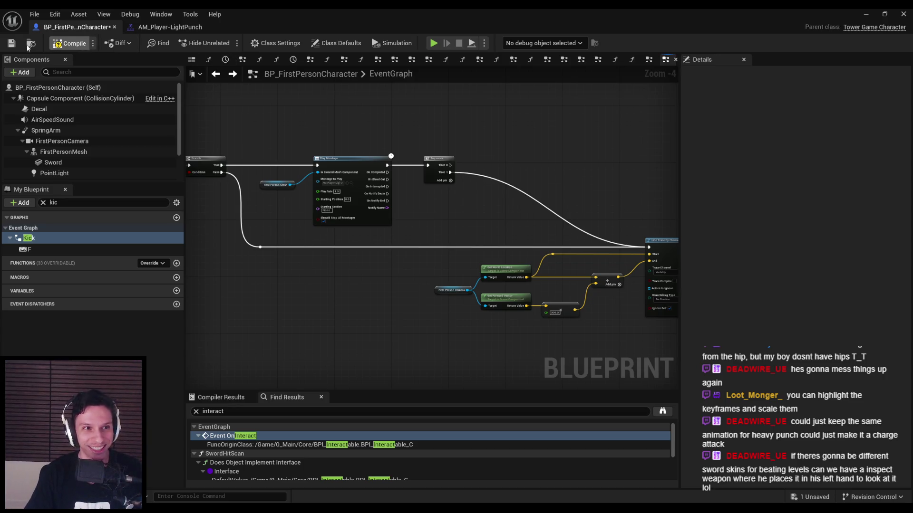
{"action": "left_click_drag", "start_coordinate": [613, 304], "coordinate": [281, 225]}
{"action": "scroll", "coordinate": [579, 322], "scroll_direction": "down", "scroll_amount": 1}
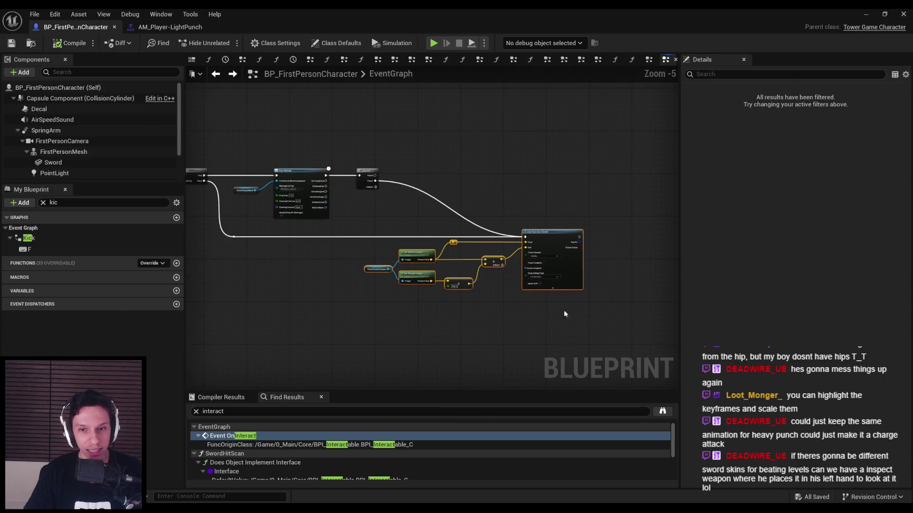
{"action": "scroll", "coordinate": [403, 229], "scroll_direction": "up", "scroll_amount": 2}
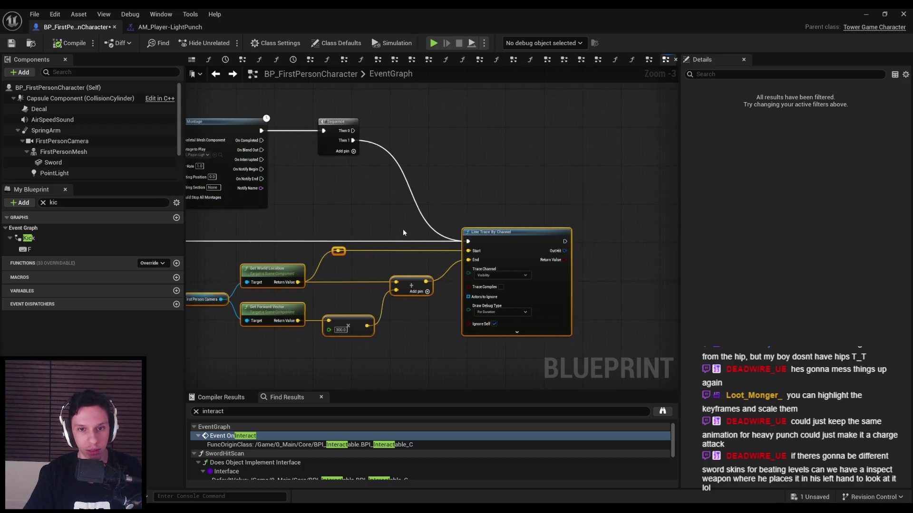
{"action": "scroll", "coordinate": [315, 231], "scroll_direction": "down", "scroll_amount": 2}
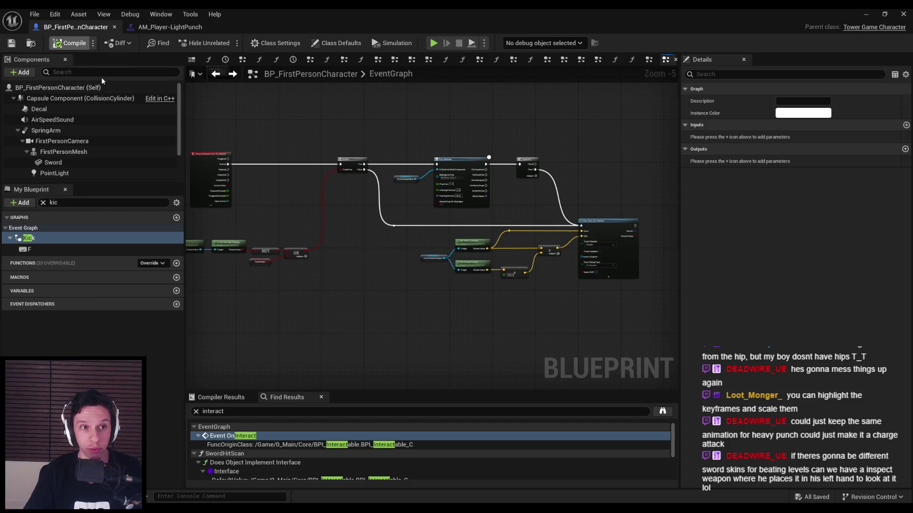
{"action": "scroll", "coordinate": [403, 258], "scroll_direction": "up", "scroll_amount": 2}
{"action": "mouse_move", "coordinate": [442, 287]}
{"action": "left_mouse_down"}
{"action": "mouse_move", "coordinate": [537, 304]}
{"action": "mouse_move", "coordinate": [581, 233]}
{"action": "left_mouse_up"}
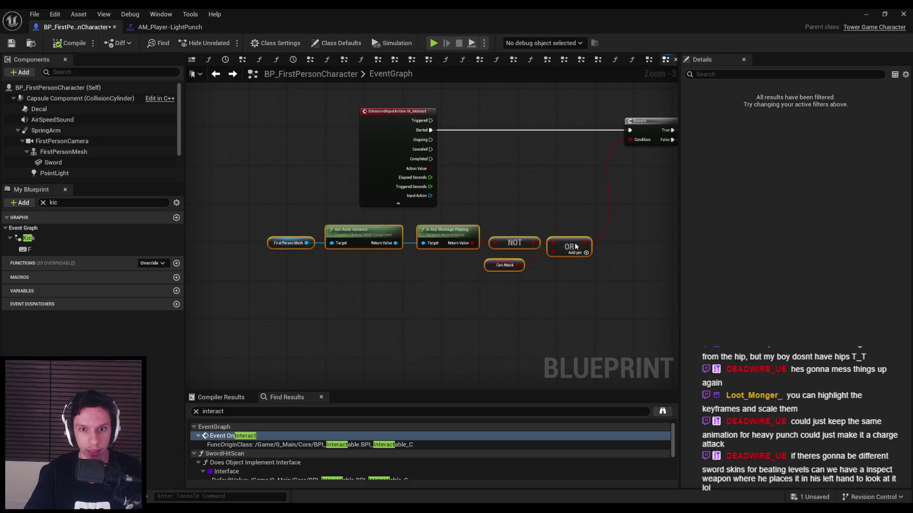
{"action": "left_click", "coordinate": [92, 28]}
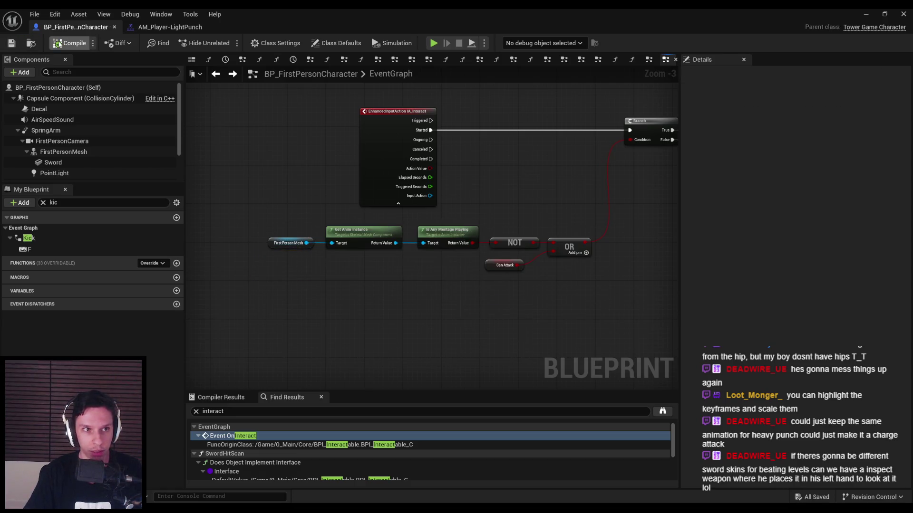
{"action": "left_click", "coordinate": [56, 42]}
Review the Branch, Play Montage and Line Trace wiring, then view the Kick graph's camera shake nodes.
{"action": "mouse_move", "coordinate": [518, 195]}
{"action": "right_mouse_down"}
{"action": "mouse_move", "coordinate": [417, 204]}
{"action": "mouse_move", "coordinate": [399, 219]}
{"action": "right_mouse_up"}
{"action": "scroll", "coordinate": [400, 219], "scroll_direction": "down", "scroll_amount": 1}
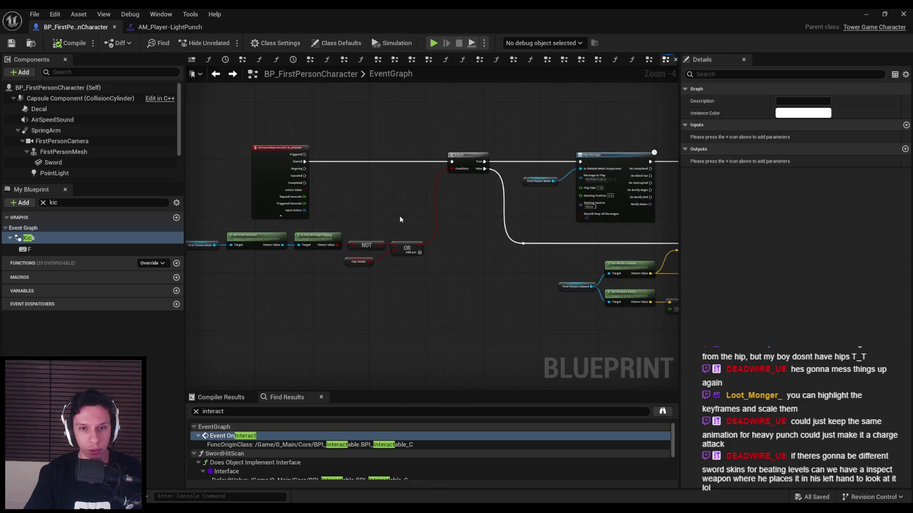
{"action": "scroll", "coordinate": [399, 219], "scroll_direction": "down", "scroll_amount": 1}
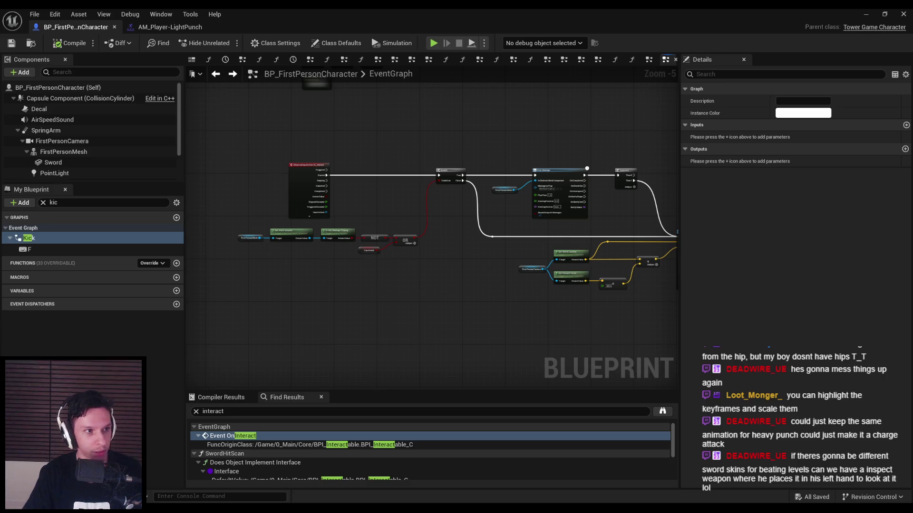
{"action": "scroll", "coordinate": [455, 241], "scroll_direction": "up", "scroll_amount": 1}
{"action": "right_click_drag", "start_coordinate": [455, 242], "coordinate": [306, 253]}
{"action": "scroll", "coordinate": [351, 229], "scroll_direction": "up", "scroll_amount": 1}
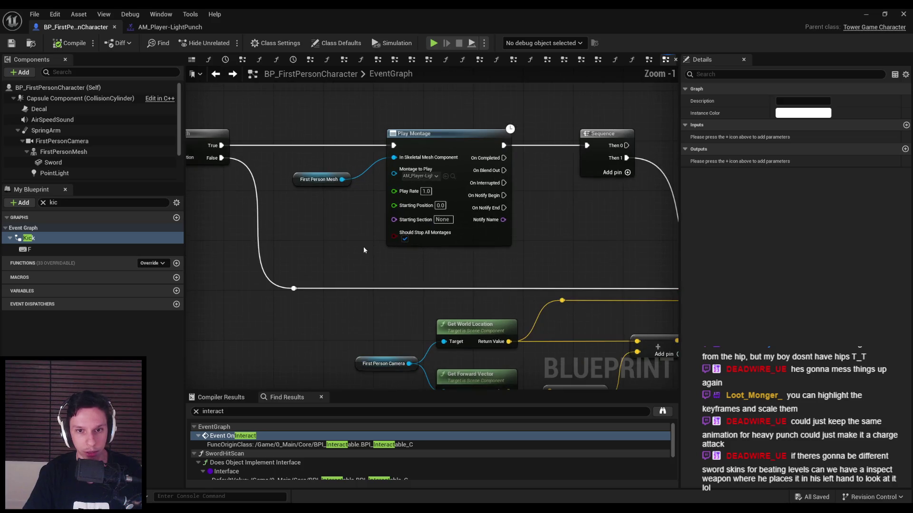
{"action": "mouse_move", "coordinate": [363, 249]}
{"action": "right_mouse_down"}
{"action": "mouse_move", "coordinate": [285, 246]}
{"action": "mouse_move", "coordinate": [272, 233]}
{"action": "right_mouse_up"}
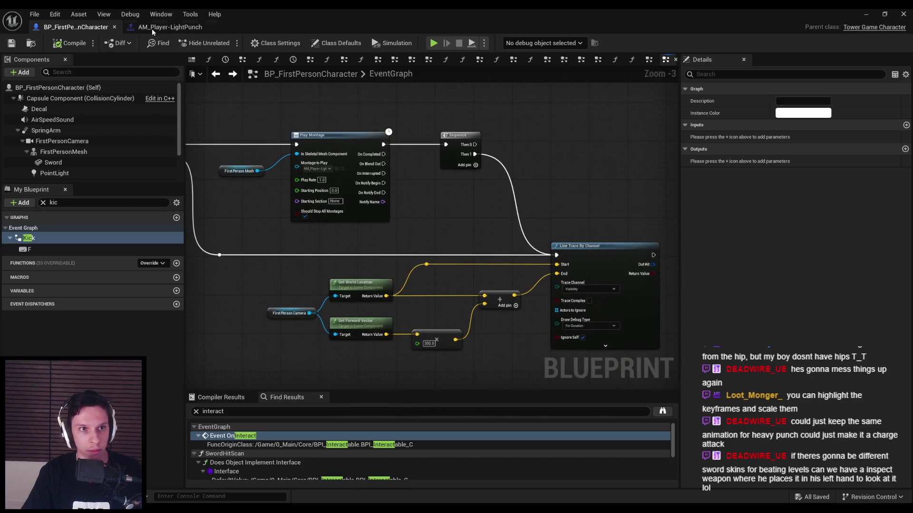
{"action": "left_click", "coordinate": [147, 28]}
{"action": "left_click", "coordinate": [76, 27]}
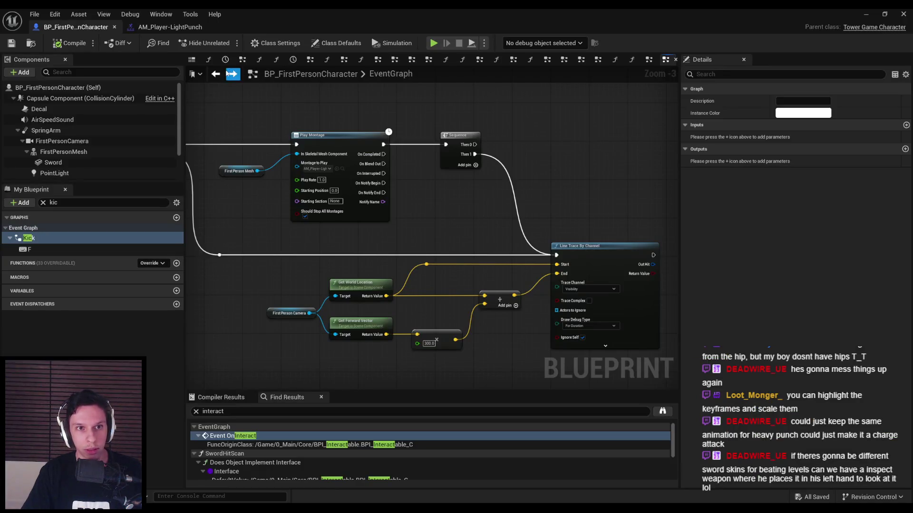
{"action": "left_click", "coordinate": [231, 74]}
{"action": "scroll", "coordinate": [432, 237], "scroll_direction": "up", "scroll_amount": 1}
{"action": "right_click_drag", "start_coordinate": [496, 171], "coordinate": [315, 171]}
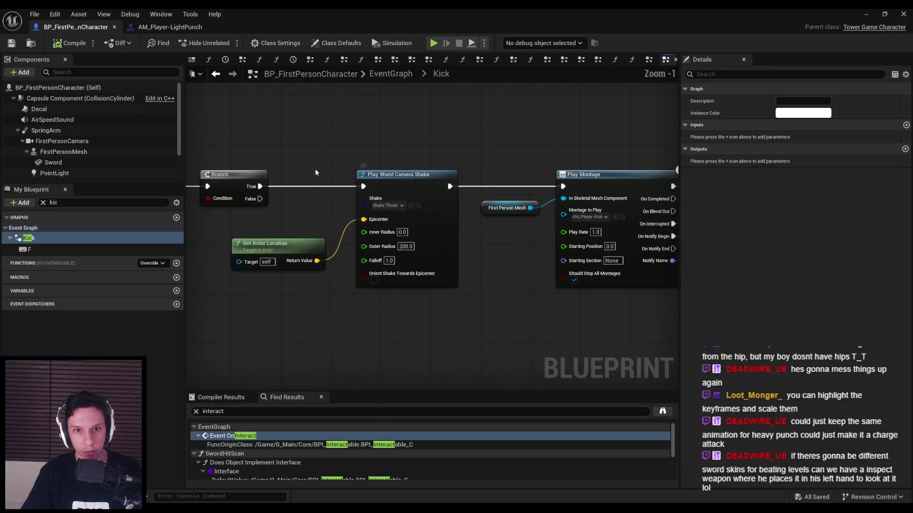
Select the Play World Camera Shake and Get Actor Location nodes and return to the main EventGraph.
{"action": "left_click_drag", "start_coordinate": [316, 171], "coordinate": [432, 305]}
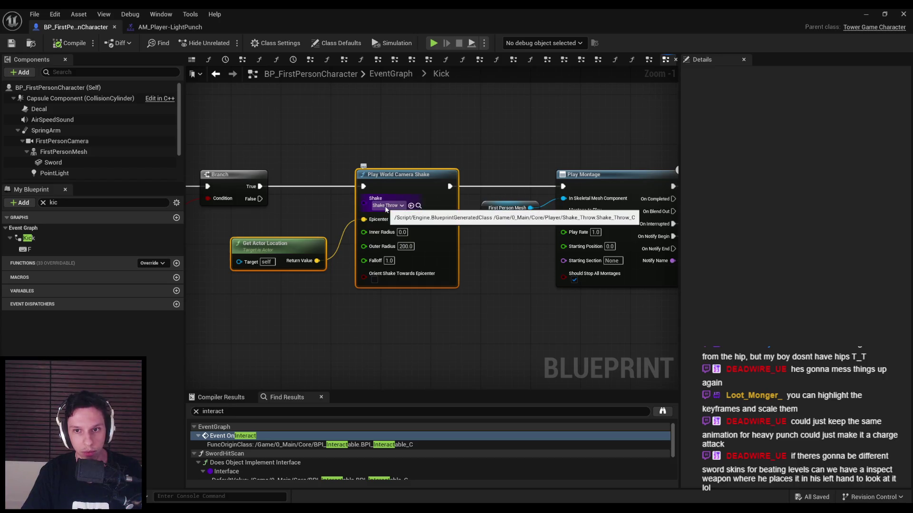
{"action": "key", "text": "alt+Left"}
{"action": "scroll", "coordinate": [462, 205], "scroll_direction": "down", "scroll_amount": 2}
{"action": "left_click_drag", "start_coordinate": [354, 226], "coordinate": [521, 307]}
{"action": "left_click", "coordinate": [232, 76]}
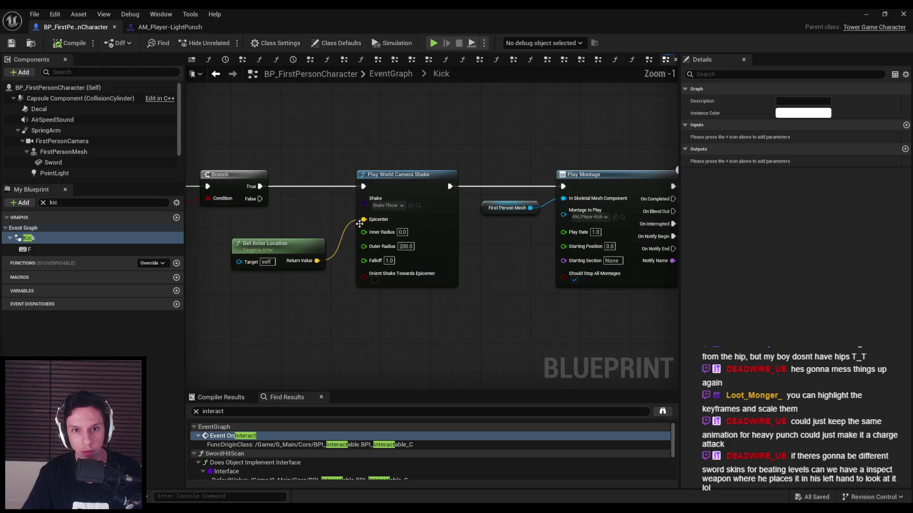
{"action": "key", "text": "alt+Left"}
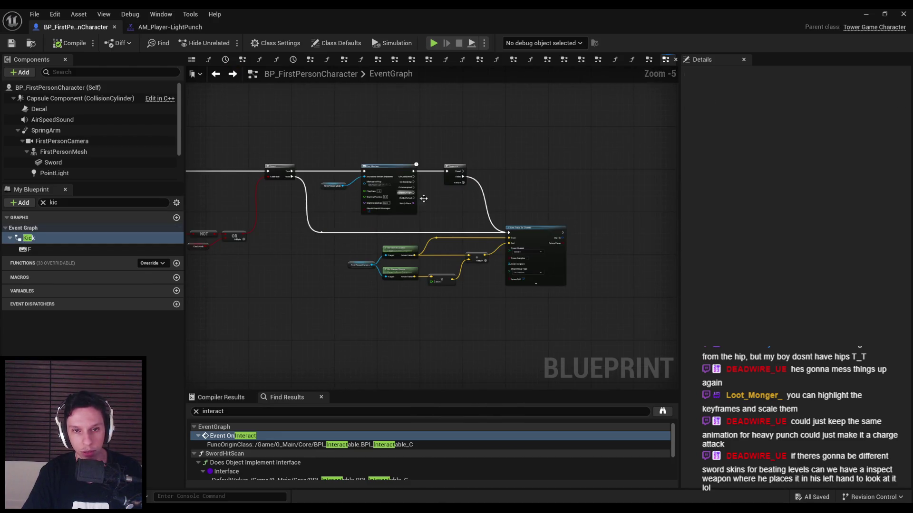
{"action": "left_click_drag", "start_coordinate": [358, 227], "coordinate": [566, 323]}
{"action": "scroll", "coordinate": [465, 167], "scroll_direction": "up", "scroll_amount": 5}
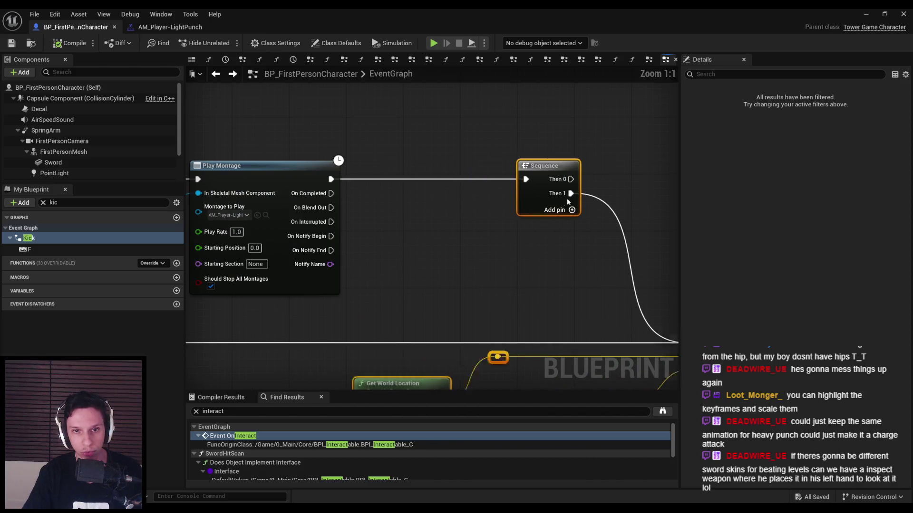
Paste the camera shake nodes after Play Montage, wire the montage into them, and start a play-test.
{"action": "left_click_drag", "start_coordinate": [504, 201], "coordinate": [657, 201]}
{"action": "key", "text": "ctrl+v"}
{"action": "left_click_drag", "start_coordinate": [536, 182], "coordinate": [515, 175]}
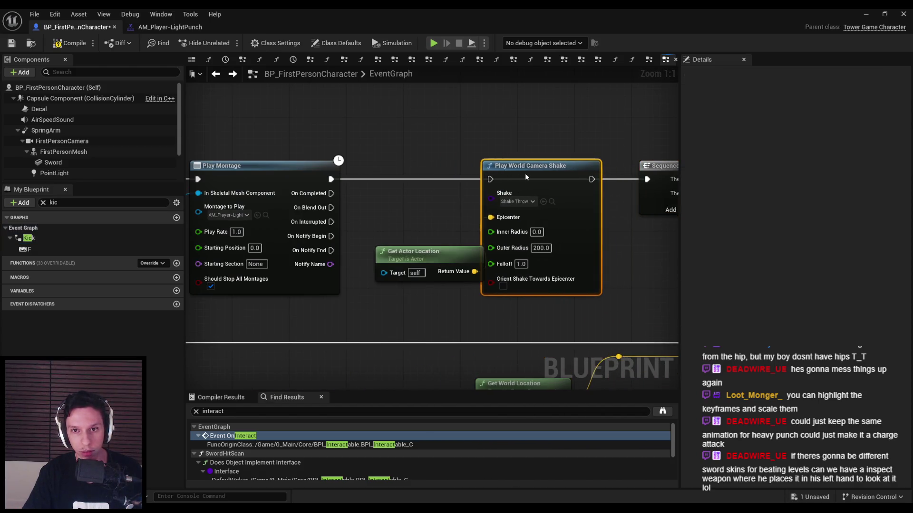
{"action": "left_click_drag", "start_coordinate": [467, 264], "coordinate": [445, 236]}
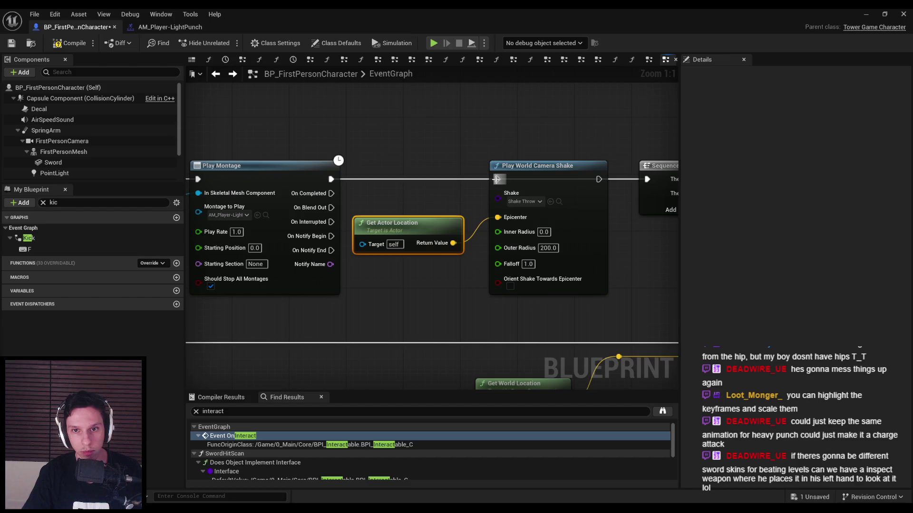
{"action": "left_click_drag", "start_coordinate": [331, 180], "coordinate": [331, 179]}
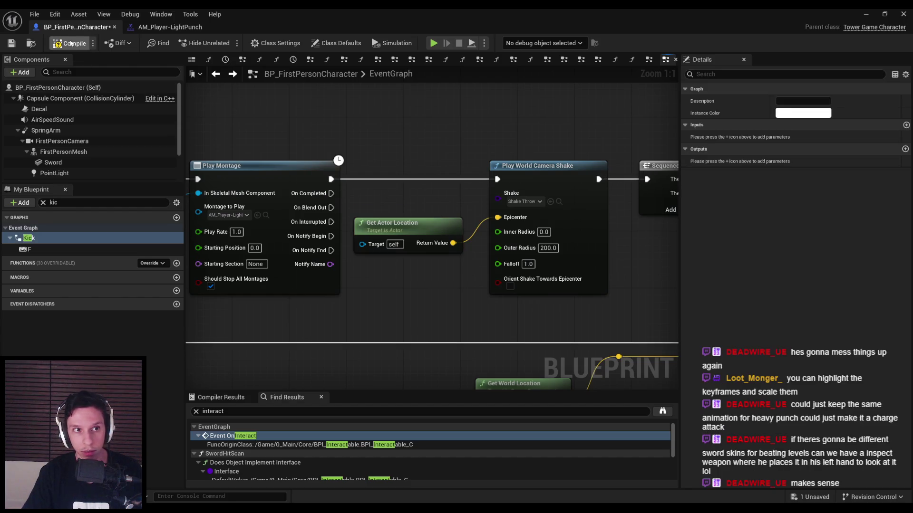
{"action": "left_click", "coordinate": [865, 14]}
{"action": "key", "text": "alt+p"}
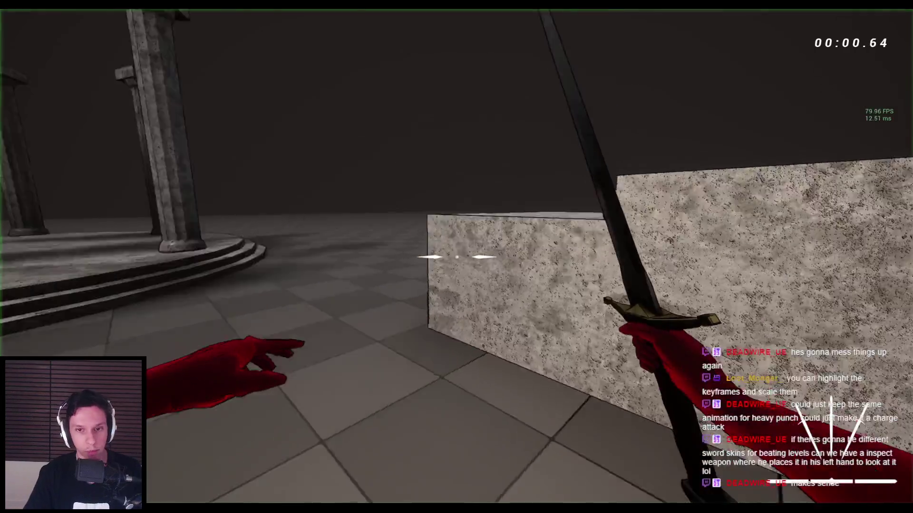
{"action": "left_click", "coordinate": [456, 256]}
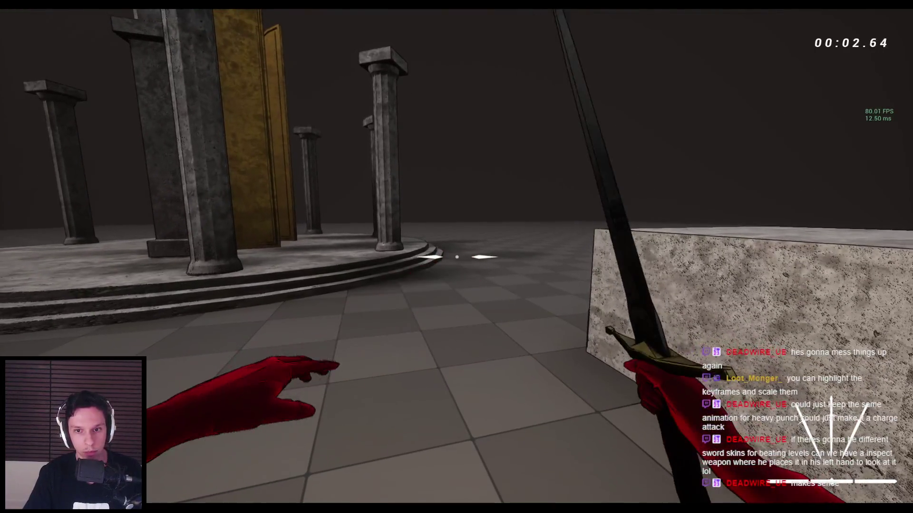
{"action": "left_click", "coordinate": [456, 257]}
{"action": "left_click", "coordinate": [456, 257]}
{"action": "left_click", "coordinate": [456, 257]}
{"action": "left_click", "coordinate": [456, 257]}
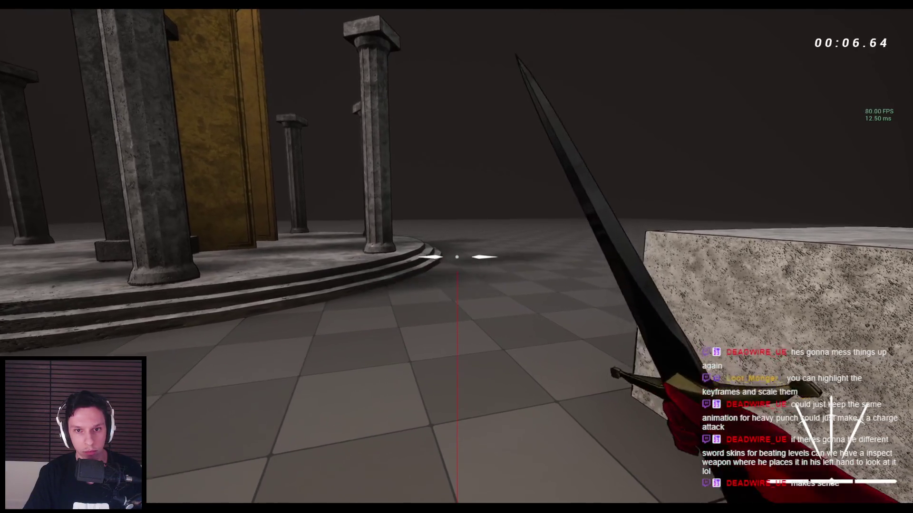
{"action": "left_click", "coordinate": [456, 257]}
{"action": "left_click", "coordinate": [457, 256]}
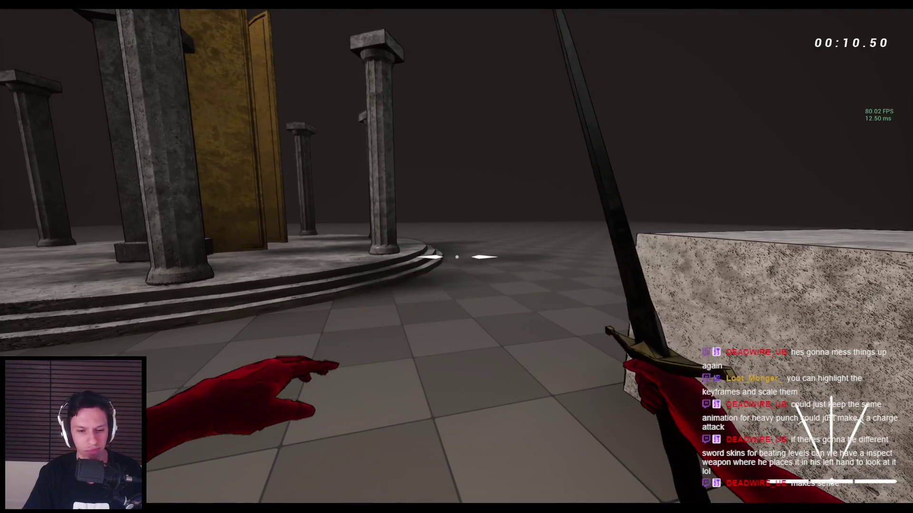
{"action": "key", "text": "Escape"}
{"action": "left_click", "coordinate": [309, 469]}
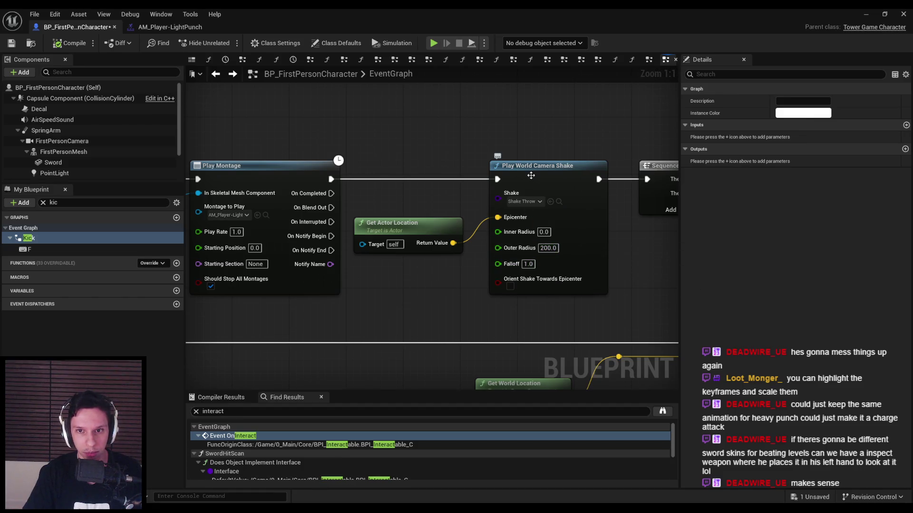
Delete the punch's camera shake and Get Actor Location nodes, then save the Blueprint.
{"action": "left_click_drag", "start_coordinate": [528, 157], "coordinate": [432, 208]}
{"action": "key", "text": "Delete"}
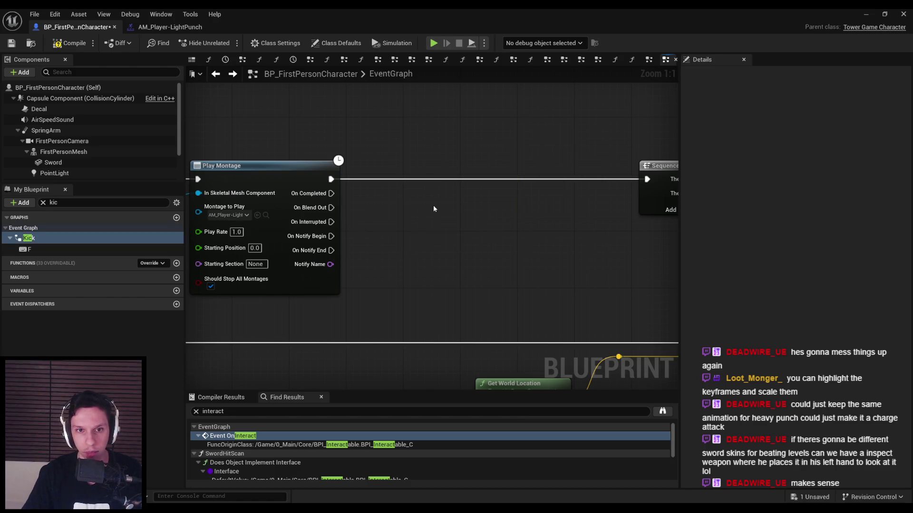
{"action": "scroll", "coordinate": [306, 150], "scroll_direction": "down", "scroll_amount": 4}
{"action": "key", "text": "ctrl+s"}
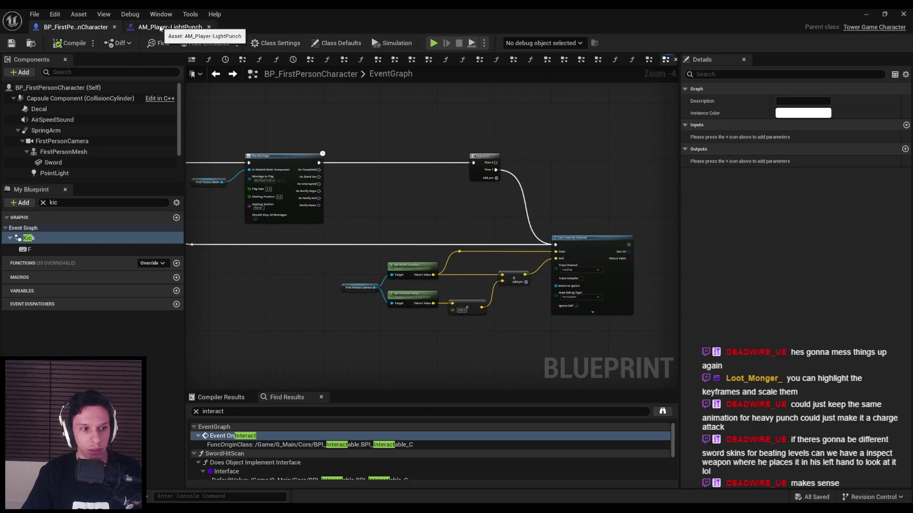
Browse the Kick graph to inspect its For Each Loop and camera shake nodes.
{"action": "left_click", "coordinate": [231, 74]}
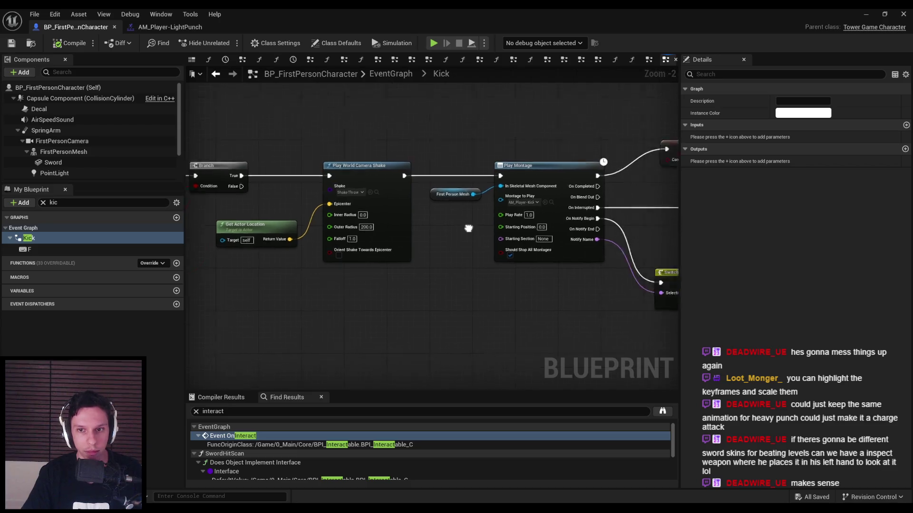
{"action": "mouse_move", "coordinate": [487, 252]}
{"action": "right_mouse_down"}
{"action": "mouse_move", "coordinate": [407, 252]}
{"action": "mouse_move", "coordinate": [388, 227]}
{"action": "right_mouse_up"}
{"action": "scroll", "coordinate": [388, 227], "scroll_direction": "down", "scroll_amount": 1}
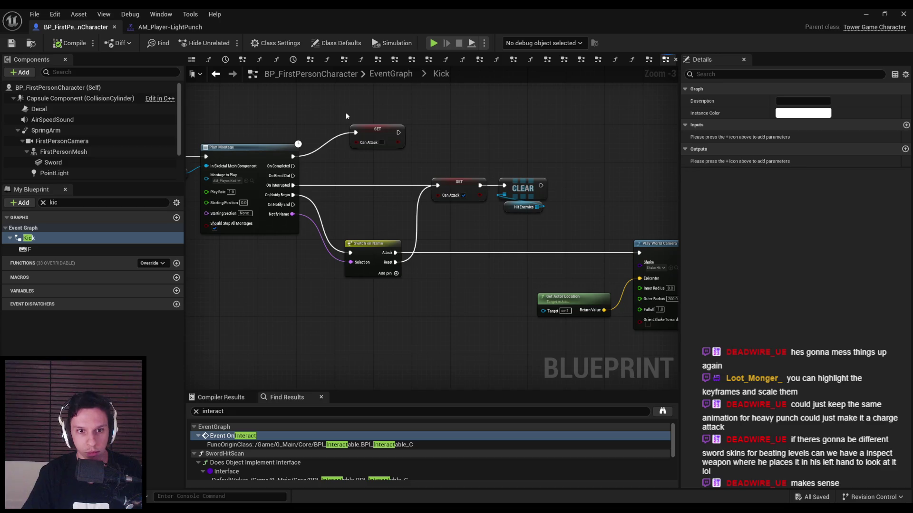
{"action": "mouse_move", "coordinate": [346, 116]}
{"action": "right_mouse_down"}
{"action": "mouse_move", "coordinate": [219, 95]}
{"action": "mouse_move", "coordinate": [95, 112]}
{"action": "right_mouse_up"}
{"action": "scroll", "coordinate": [251, 99], "scroll_direction": "down", "scroll_amount": 1}
{"action": "right_click_drag", "start_coordinate": [305, 204], "coordinate": [222, 198]}
{"action": "scroll", "coordinate": [222, 198], "scroll_direction": "down", "scroll_amount": 1}
{"action": "right_click_drag", "start_coordinate": [546, 223], "coordinate": [338, 229]}
{"action": "scroll", "coordinate": [524, 227], "scroll_direction": "up", "scroll_amount": 4}
{"action": "scroll", "coordinate": [392, 216], "scroll_direction": "up", "scroll_amount": 4}
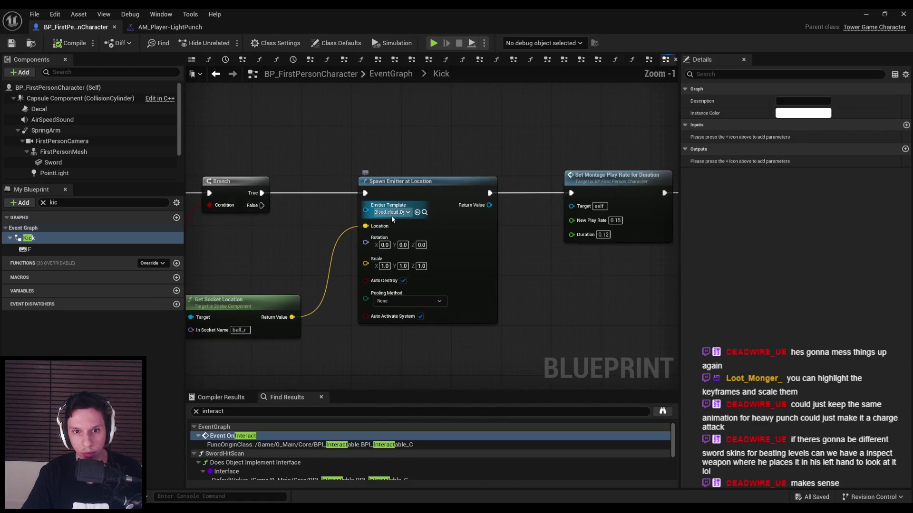
{"action": "scroll", "coordinate": [314, 224], "scroll_direction": "down", "scroll_amount": 2}
{"action": "right_click_drag", "start_coordinate": [618, 223], "coordinate": [256, 209]}
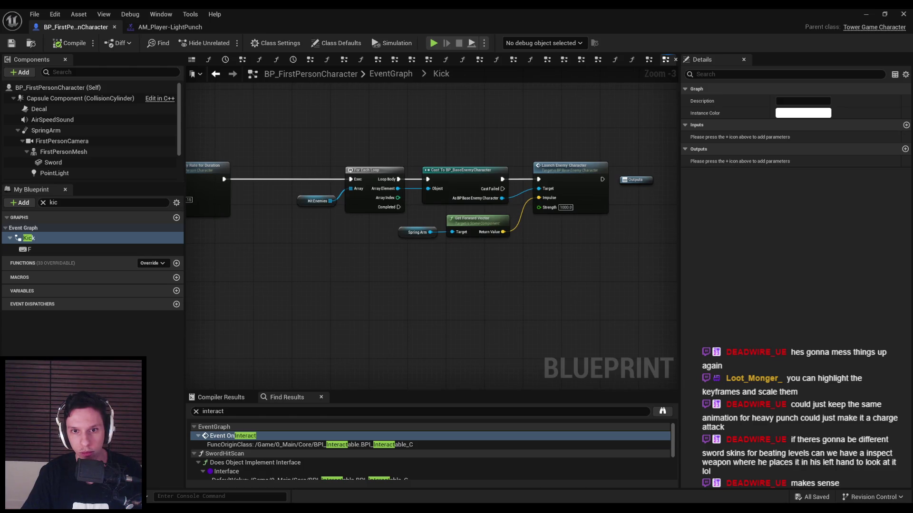
{"action": "mouse_move", "coordinate": [597, 220]}
{"action": "right_mouse_down"}
{"action": "mouse_move", "coordinate": [628, 220]}
{"action": "mouse_move", "coordinate": [478, 222]}
{"action": "right_mouse_up"}
{"action": "scroll", "coordinate": [627, 220], "scroll_direction": "down", "scroll_amount": 1}
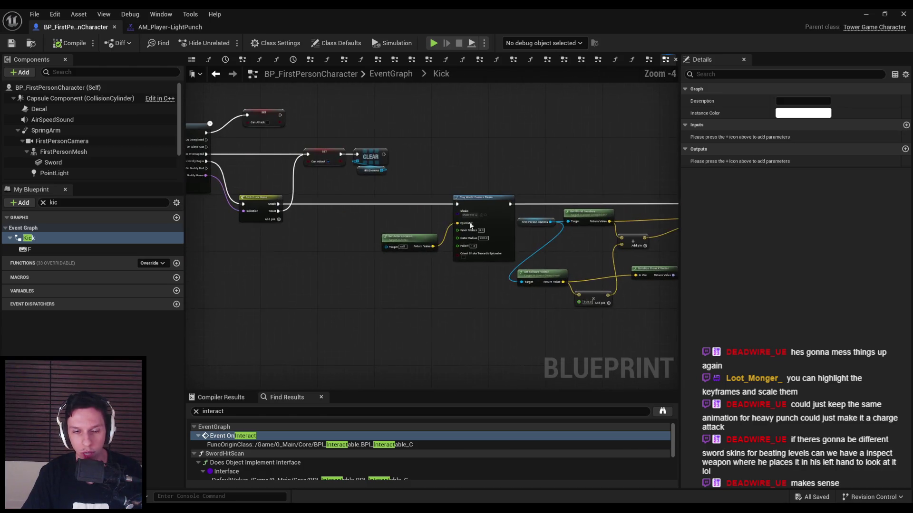
{"action": "scroll", "coordinate": [336, 224], "scroll_direction": "down", "scroll_amount": 2}
{"action": "right_click_drag", "start_coordinate": [335, 223], "coordinate": [521, 216]}
Marquee-select a group of the punch nodes.
{"action": "mouse_move", "coordinate": [377, 136]}
{"action": "left_mouse_down"}
{"action": "mouse_move", "coordinate": [632, 228]}
{"action": "mouse_move", "coordinate": [599, 296]}
{"action": "left_mouse_up"}
{"action": "left_click_drag", "start_coordinate": [472, 293], "coordinate": [470, 290]}
{"action": "scroll", "coordinate": [468, 286], "scroll_direction": "up", "scroll_amount": 2}
{"action": "scroll", "coordinate": [452, 264], "scroll_direction": "down", "scroll_amount": 3}
{"action": "scroll", "coordinate": [427, 245], "scroll_direction": "up", "scroll_amount": 3}
{"action": "scroll", "coordinate": [370, 233], "scroll_direction": "down", "scroll_amount": 2}
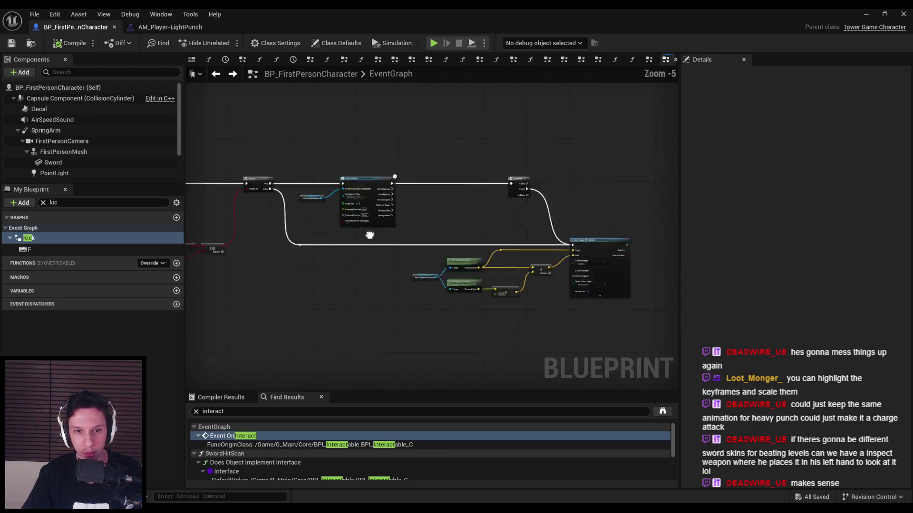
Undo the accidental punch-node move and remove the misplaced Sequence node.
{"action": "left_click", "coordinate": [416, 302]}
{"action": "right_click_drag", "start_coordinate": [416, 302], "coordinate": [258, 263]}
{"action": "scroll", "coordinate": [358, 252], "scroll_direction": "up", "scroll_amount": 1}
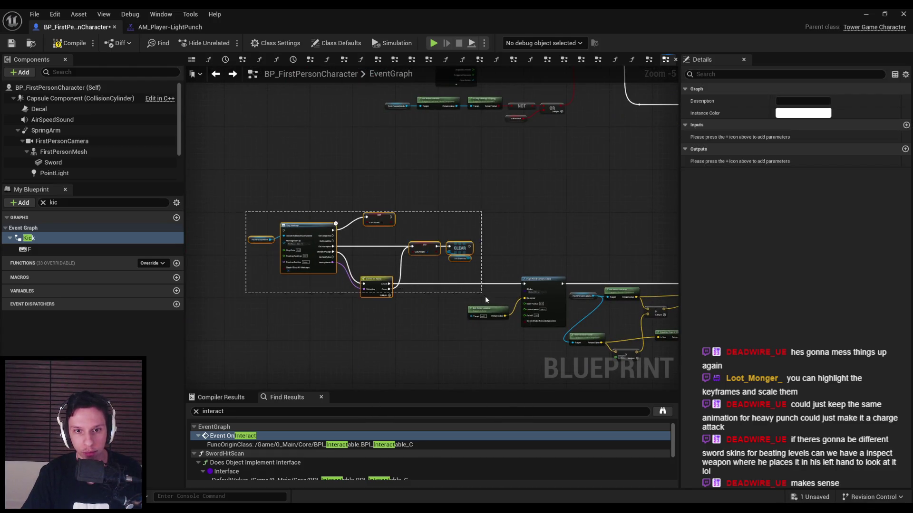
{"action": "scroll", "coordinate": [483, 298], "scroll_direction": "down", "scroll_amount": 3}
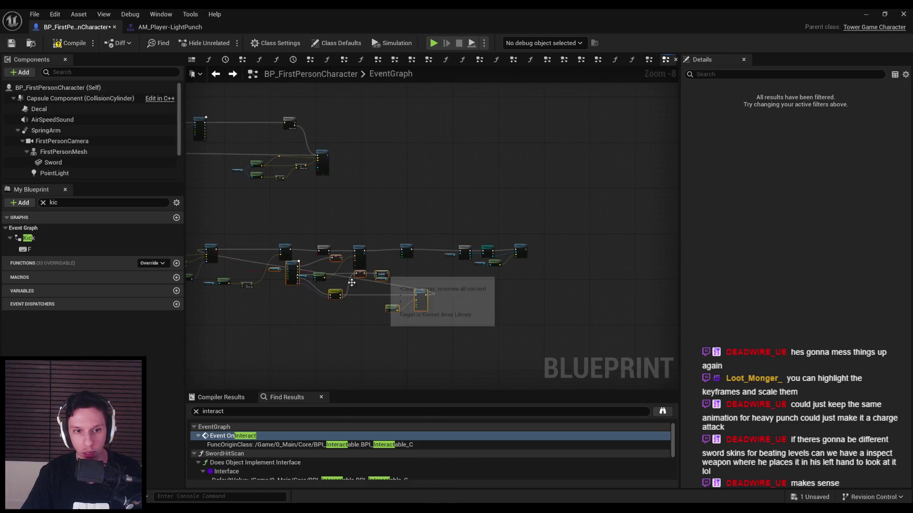
{"action": "key", "text": "ctrl+z"}
{"action": "scroll", "coordinate": [397, 206], "scroll_direction": "up", "scroll_amount": 3}
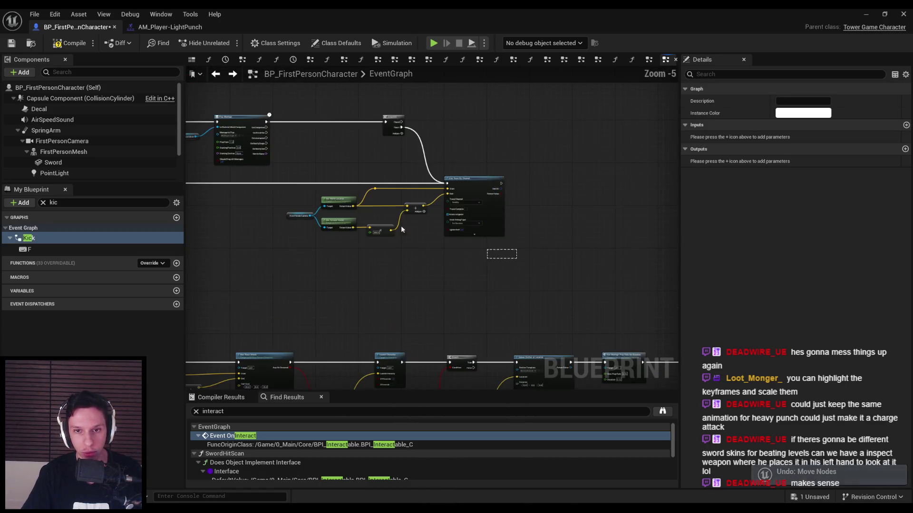
{"action": "right_click_drag", "start_coordinate": [431, 235], "coordinate": [612, 235]}
{"action": "left_click", "coordinate": [441, 206]}
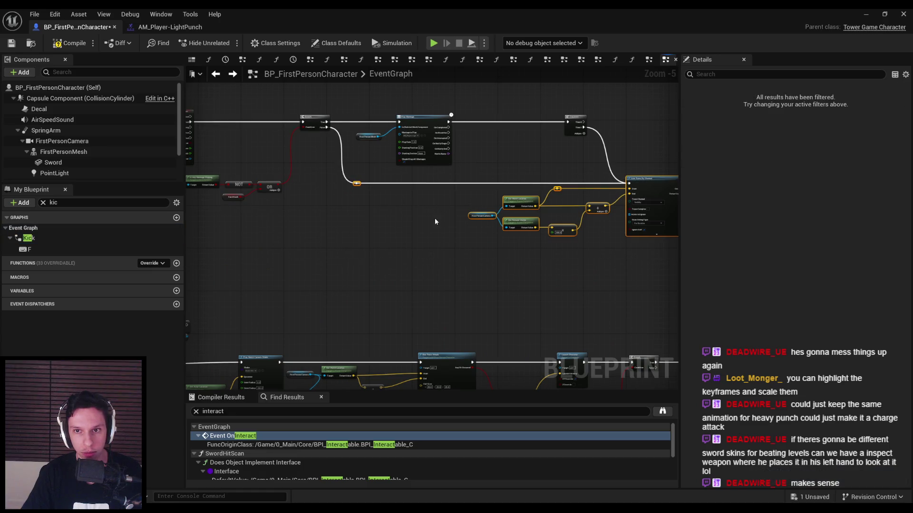
{"action": "right_click_drag", "start_coordinate": [552, 120], "coordinate": [452, 153]}
{"action": "scroll", "coordinate": [353, 169], "scroll_direction": "up", "scroll_amount": 1}
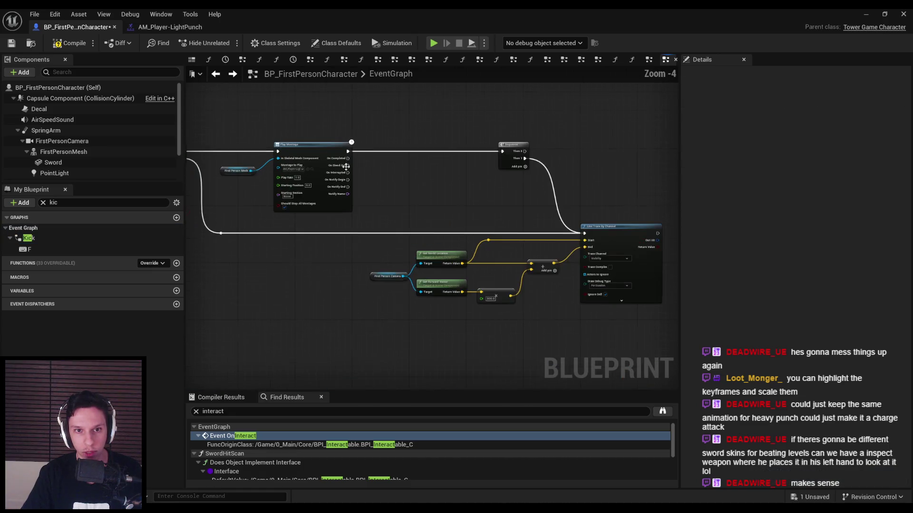
{"action": "key", "text": "ctrl+z"}
Shift Play Montage right and place the Sequence after the Branch's True output.
{"action": "left_click_drag", "start_coordinate": [312, 198], "coordinate": [482, 198]}
{"action": "right_click_drag", "start_coordinate": [289, 155], "coordinate": [411, 168]}
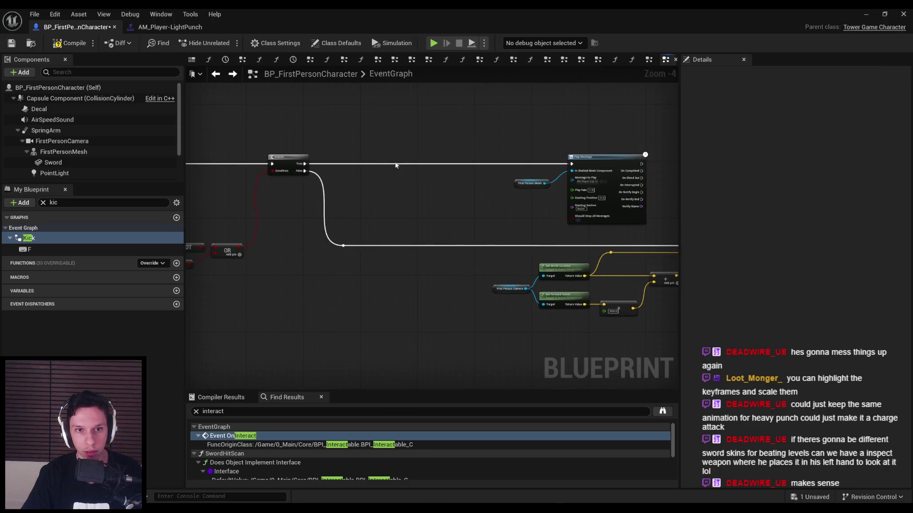
{"action": "scroll", "coordinate": [411, 168], "scroll_direction": "up", "scroll_amount": 4}
{"action": "mouse_move", "coordinate": [235, 165]}
{"action": "left_mouse_down"}
{"action": "mouse_move", "coordinate": [266, 183]}
{"action": "mouse_move", "coordinate": [385, 165]}
{"action": "left_mouse_up"}
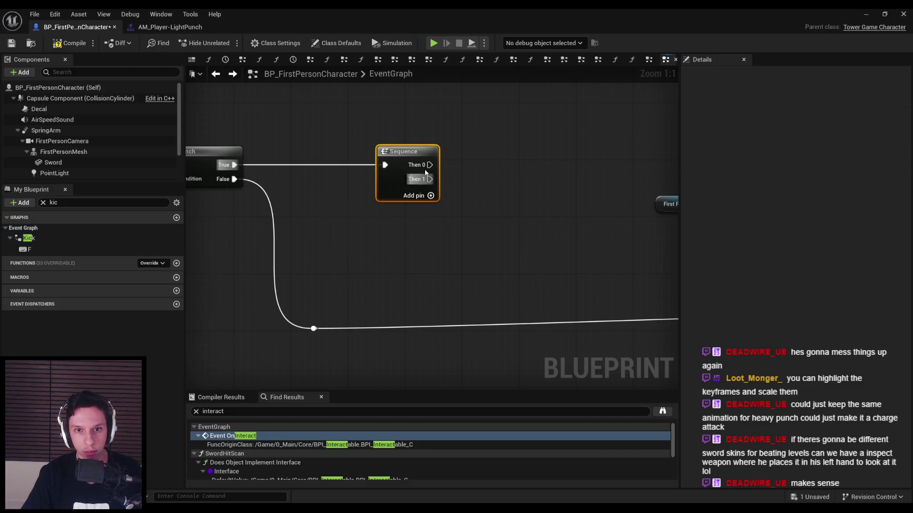
Add reroute points, wire the Sequence's Then 1 to them, and straighten the wire.
{"action": "double_click", "coordinate": [479, 326]}
{"action": "scroll", "coordinate": [461, 295], "scroll_direction": "down", "scroll_amount": 3}
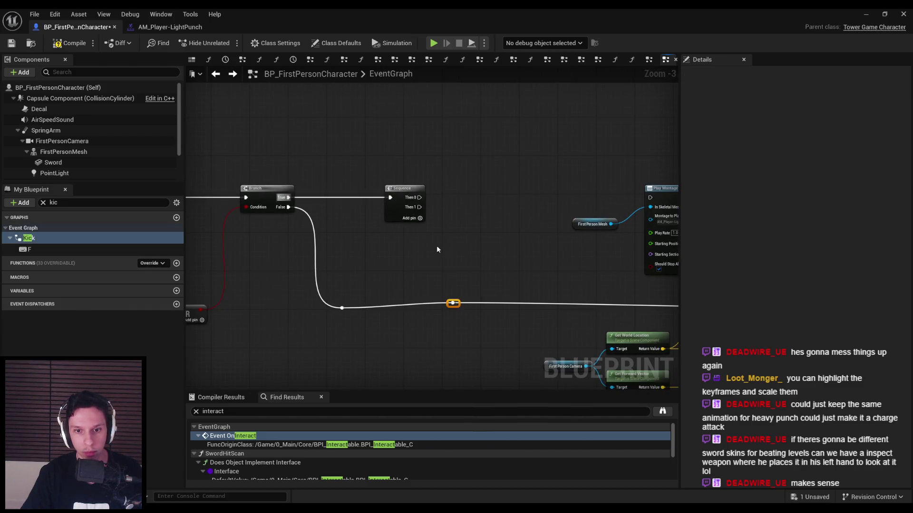
{"action": "left_click_drag", "start_coordinate": [417, 210], "coordinate": [452, 304]}
{"action": "left_click", "coordinate": [362, 311]}
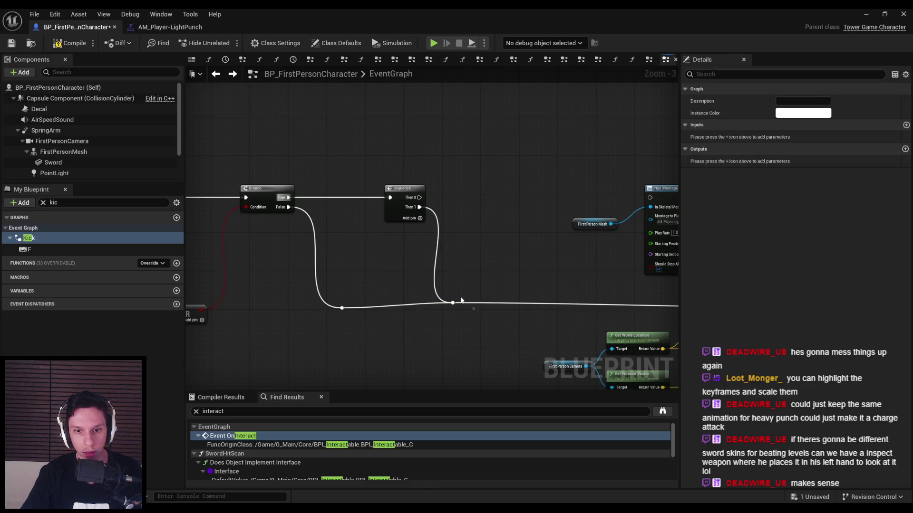
{"action": "left_click", "coordinate": [452, 302]}
{"action": "left_click", "coordinate": [342, 308], "text": "ctrl"}
{"action": "key", "text": "q"}
{"action": "mouse_move", "coordinate": [352, 317]}
{"action": "right_mouse_down"}
{"action": "mouse_move", "coordinate": [334, 308]}
{"action": "mouse_move", "coordinate": [281, 218]}
{"action": "right_mouse_up"}
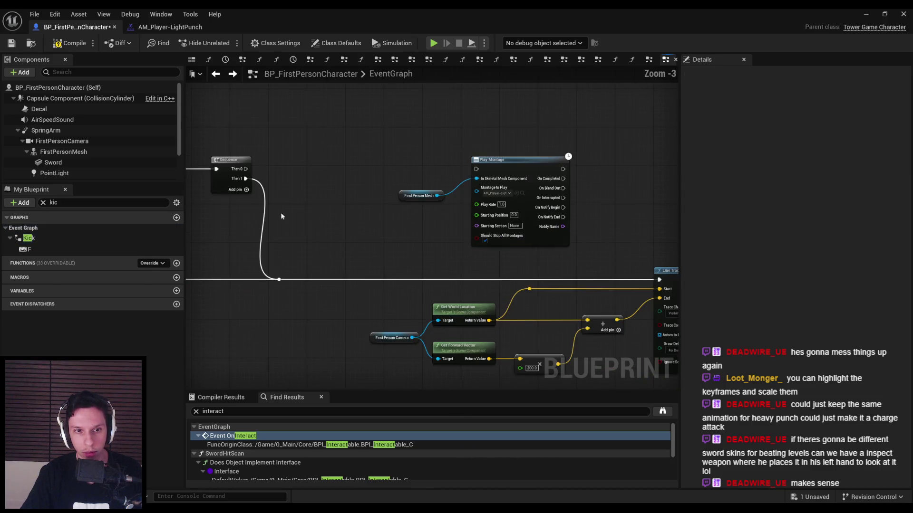
Select the Play Montage and punch nodes for rearranging.
{"action": "left_click_drag", "start_coordinate": [385, 252], "coordinate": [570, 142]}
{"action": "scroll", "coordinate": [475, 213], "scroll_direction": "down", "scroll_amount": 4}
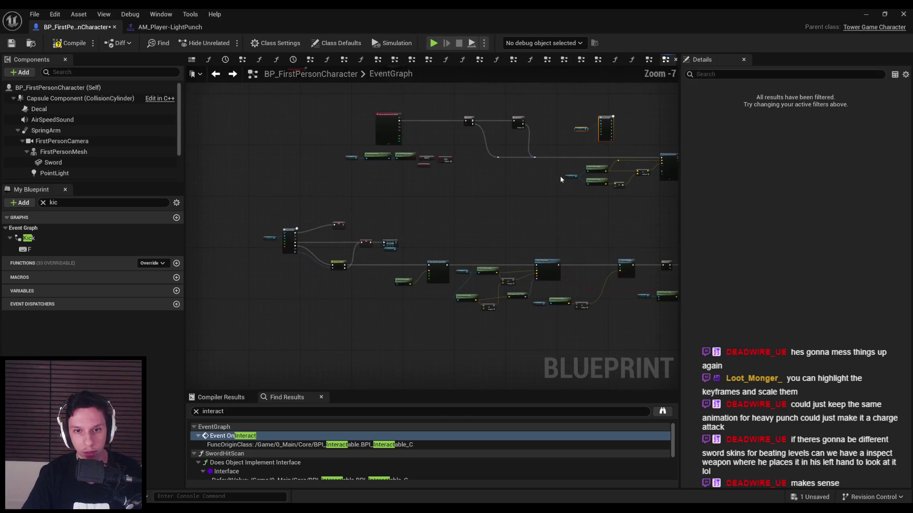
{"action": "left_click", "coordinate": [29, 238]}
{"action": "left_click_drag", "start_coordinate": [245, 218], "coordinate": [633, 330]}
{"action": "mouse_move", "coordinate": [267, 190]}
{"action": "right_mouse_down"}
{"action": "mouse_move", "coordinate": [290, 285]}
{"action": "mouse_move", "coordinate": [325, 283]}
{"action": "right_mouse_up"}
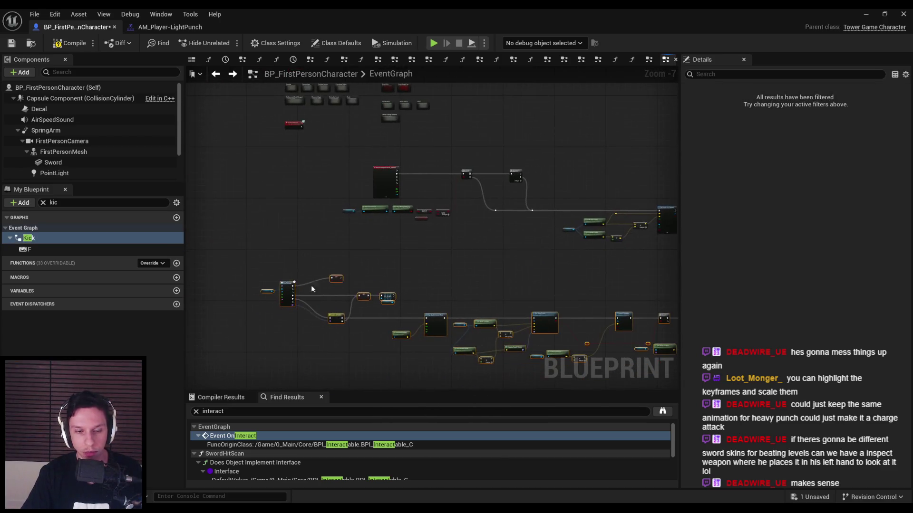
{"action": "scroll", "coordinate": [289, 289], "scroll_direction": "up", "scroll_amount": 3}
Wire the Sequence's first output into Play Montage and tidy the punch nodes.
{"action": "mouse_move", "coordinate": [430, 215]}
{"action": "left_mouse_down"}
{"action": "mouse_move", "coordinate": [193, 212]}
{"action": "mouse_move", "coordinate": [240, 211]}
{"action": "left_mouse_up"}
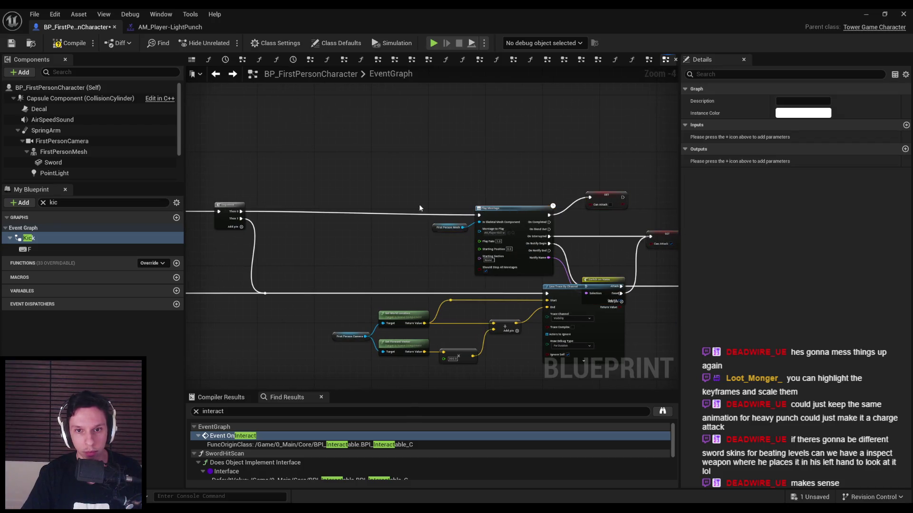
{"action": "scroll", "coordinate": [419, 208], "scroll_direction": "down", "scroll_amount": 1}
{"action": "left_click_drag", "start_coordinate": [513, 257], "coordinate": [510, 248]}
{"action": "scroll", "coordinate": [287, 230], "scroll_direction": "down", "scroll_amount": 4}
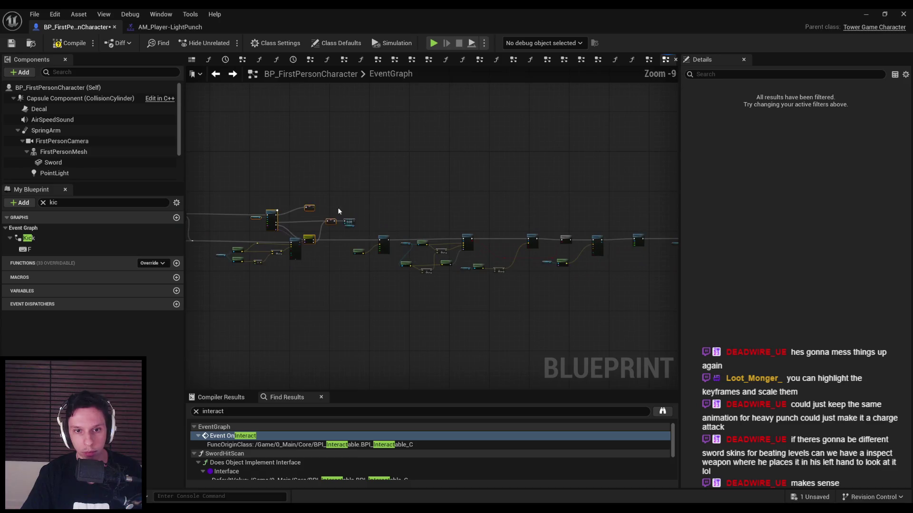
{"action": "scroll", "coordinate": [287, 230], "scroll_direction": "up", "scroll_amount": 6}
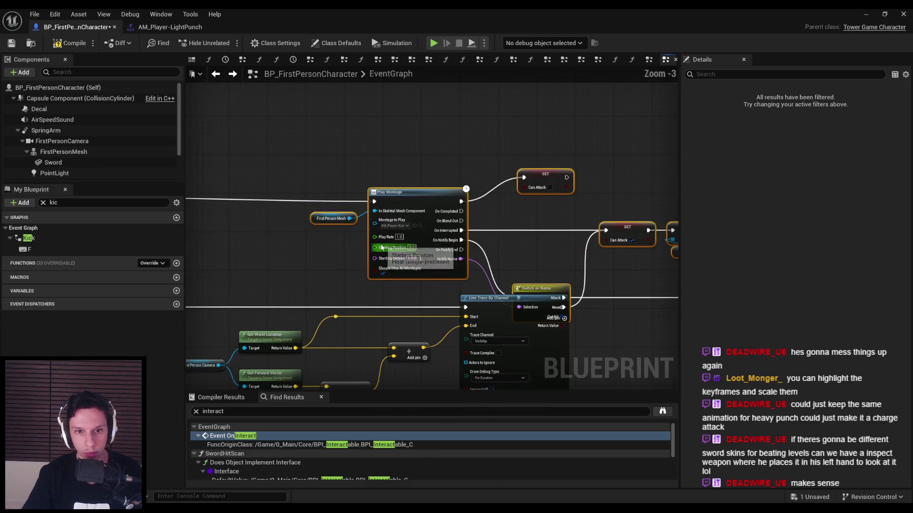
{"action": "mouse_move", "coordinate": [390, 195]}
{"action": "right_mouse_down"}
{"action": "mouse_move", "coordinate": [534, 189]}
{"action": "mouse_move", "coordinate": [569, 211]}
{"action": "mouse_move", "coordinate": [538, 234]}
{"action": "mouse_move", "coordinate": [415, 231]}
{"action": "right_mouse_up"}
{"action": "scroll", "coordinate": [570, 211], "scroll_direction": "down", "scroll_amount": 2}
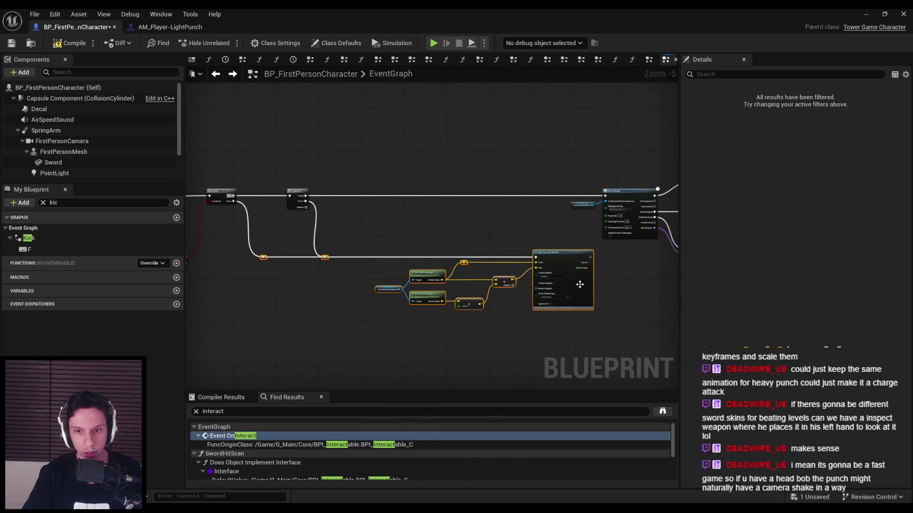